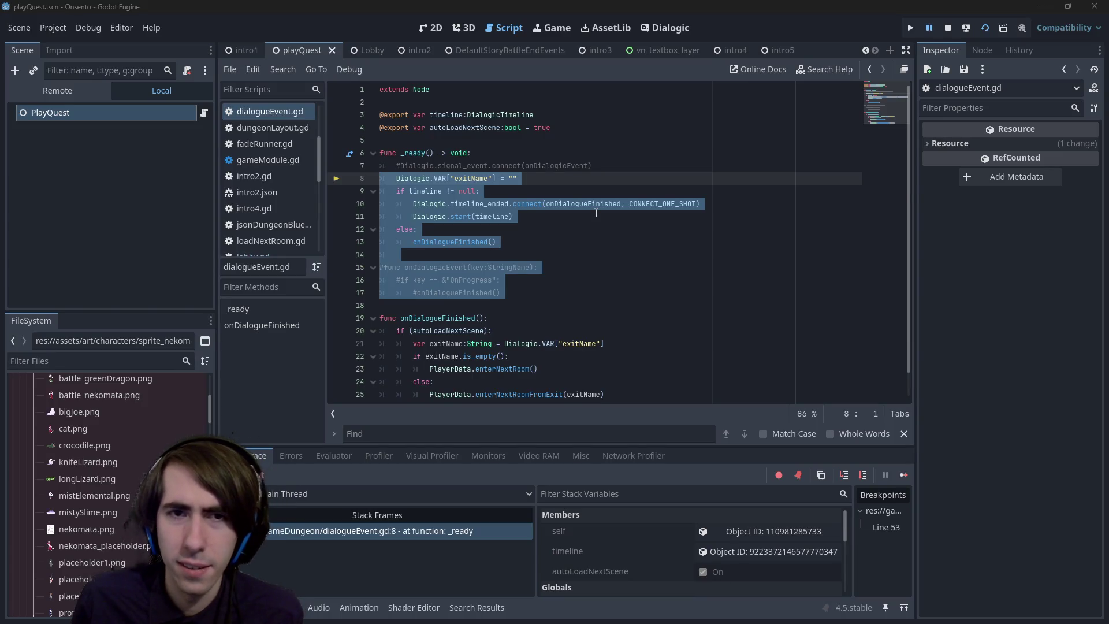
- Step over lines 8–11 to the Dialogic.start call, then resume the game
click(637, 247)
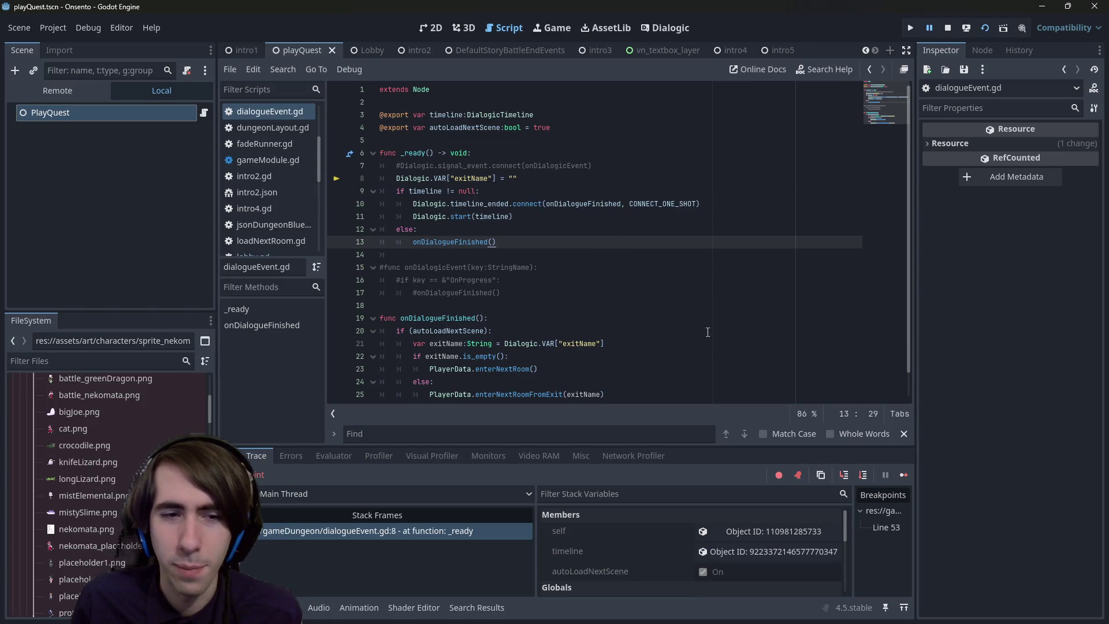
click(861, 475)
click(862, 475)
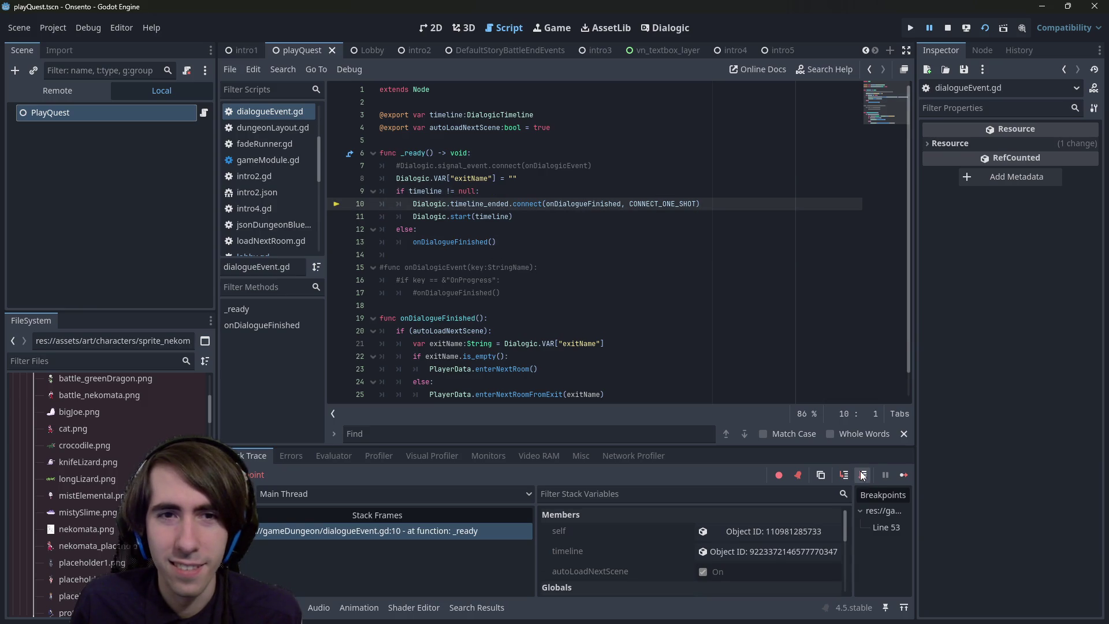
click(864, 479)
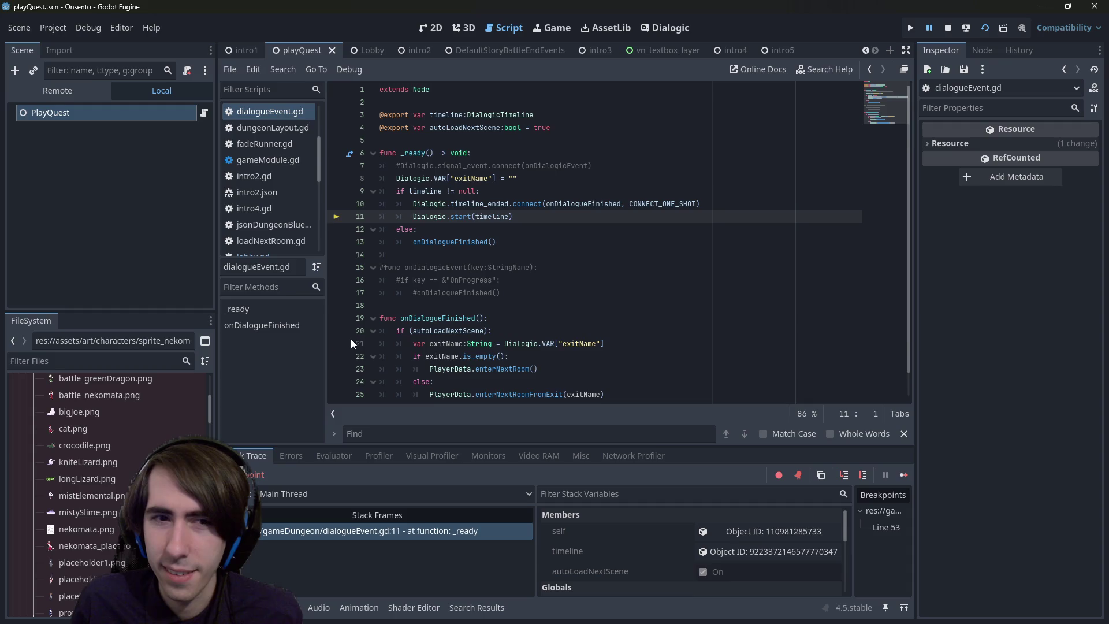
click(909, 474)
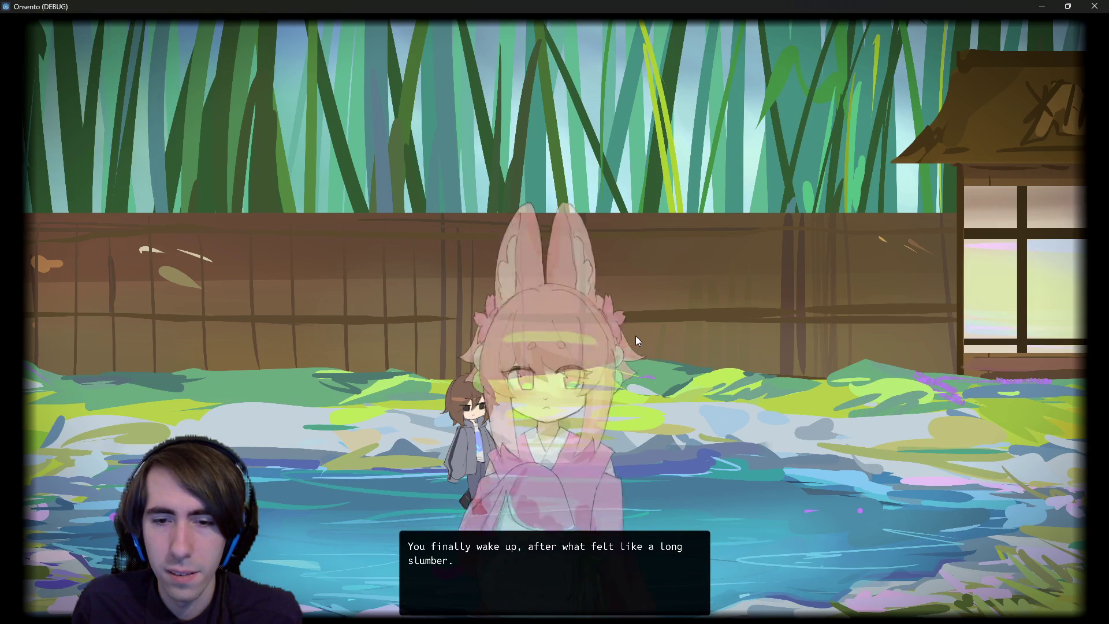
- Finish the opening dialogue and resume past the onDialogueFinished breakpoint on line 20
click(619, 327)
click(614, 321)
click(609, 312)
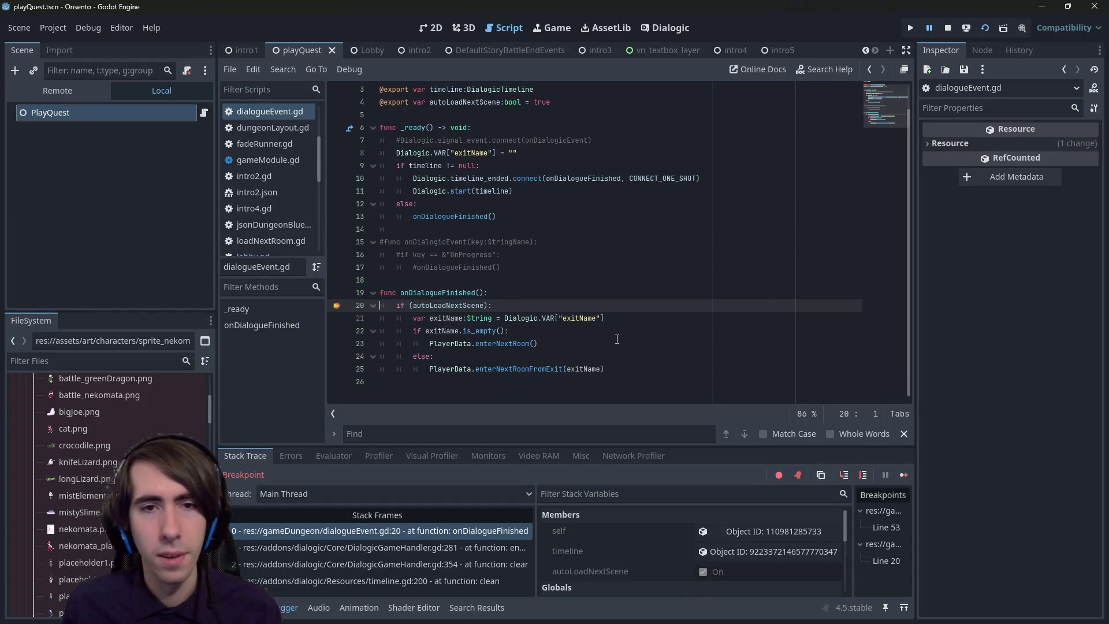
click(904, 475)
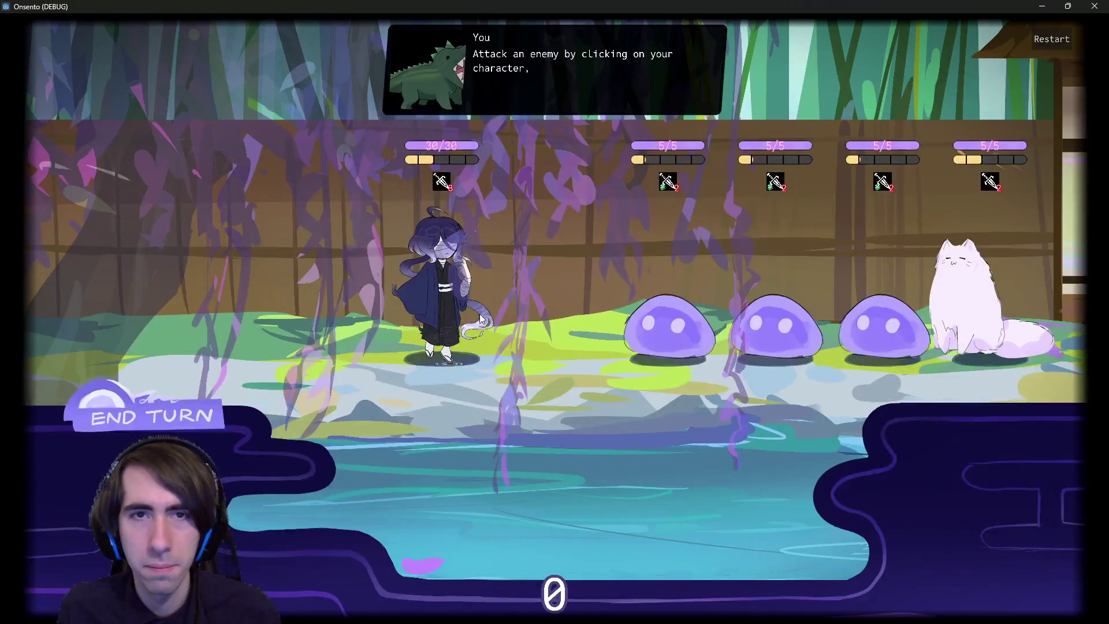
- End the battle turn despite the warning, then close the game window
click(199, 413)
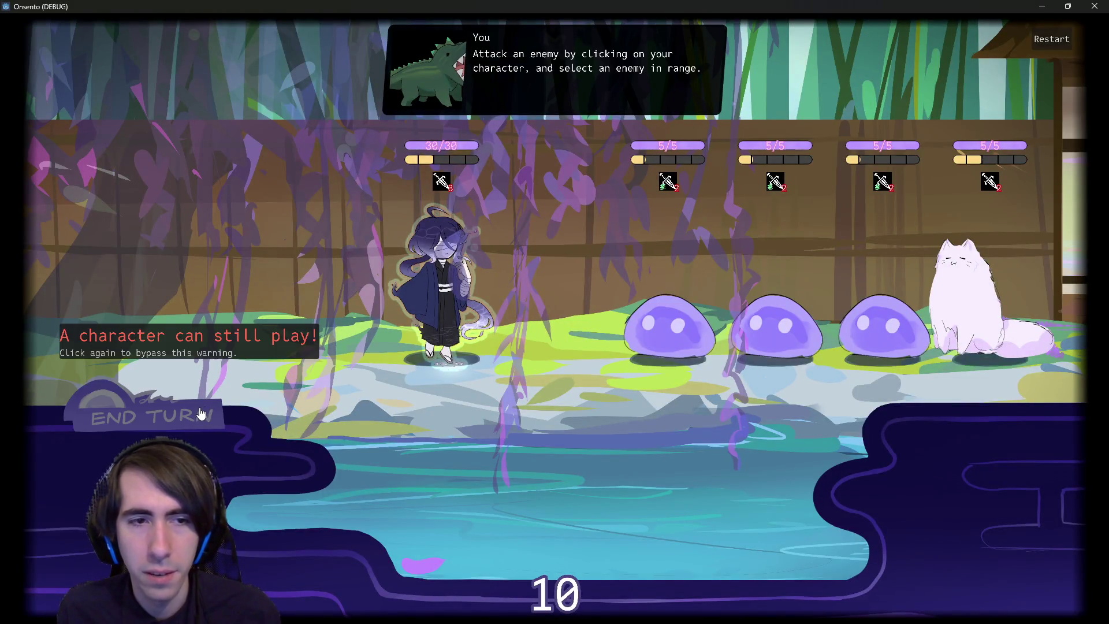
click(208, 404)
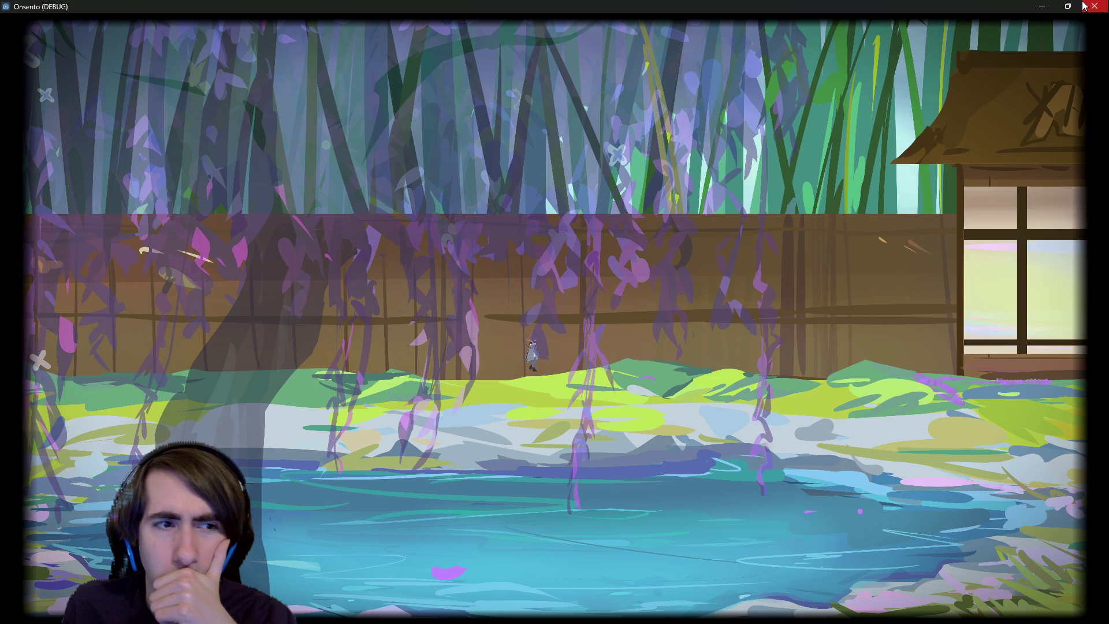
click(1084, 5)
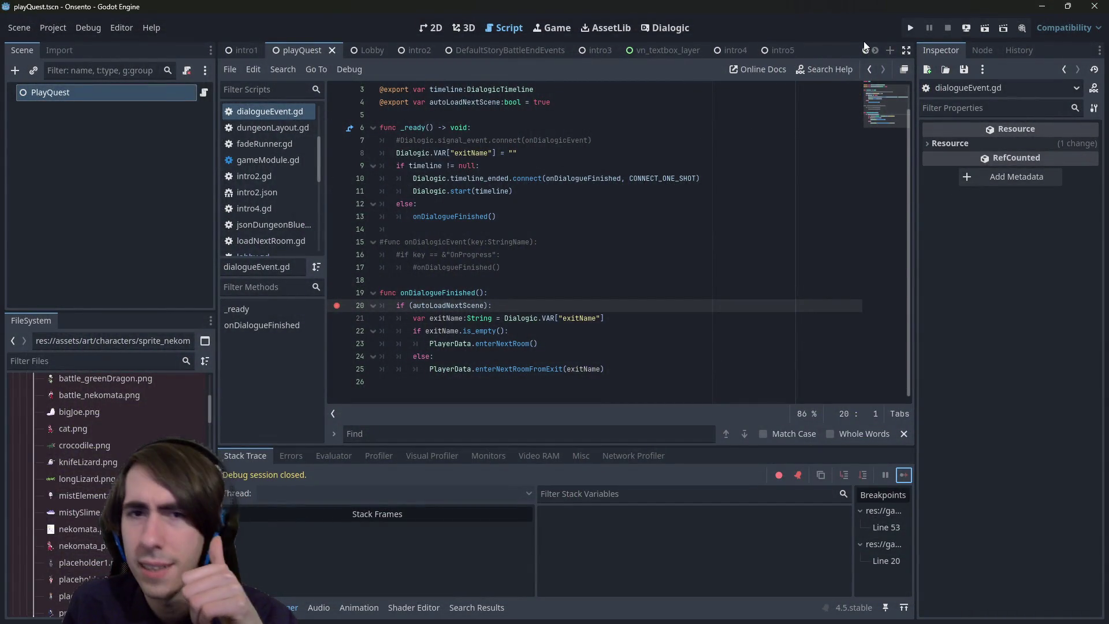
- Rerun the current scene and click through the opening dialogue into the battle tutorial
click(986, 28)
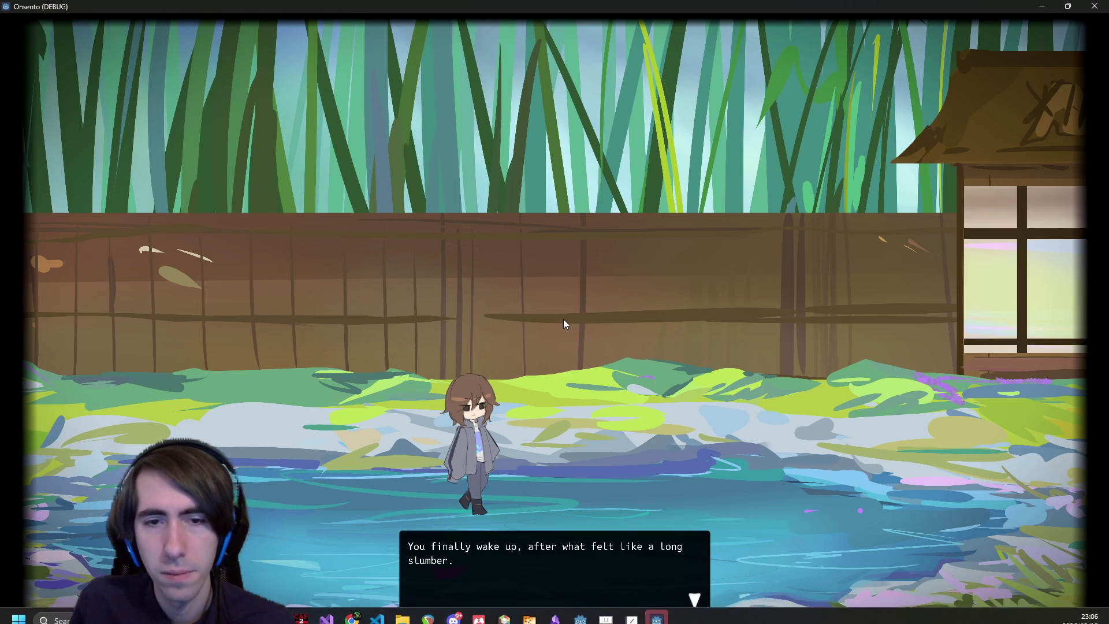
click(563, 319)
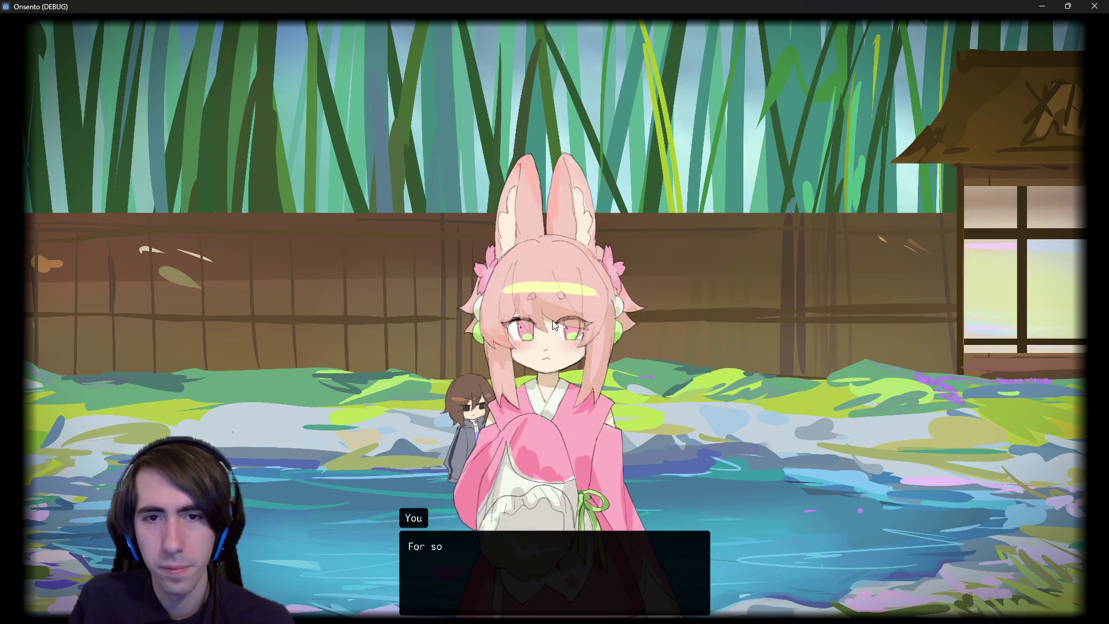
click(545, 322)
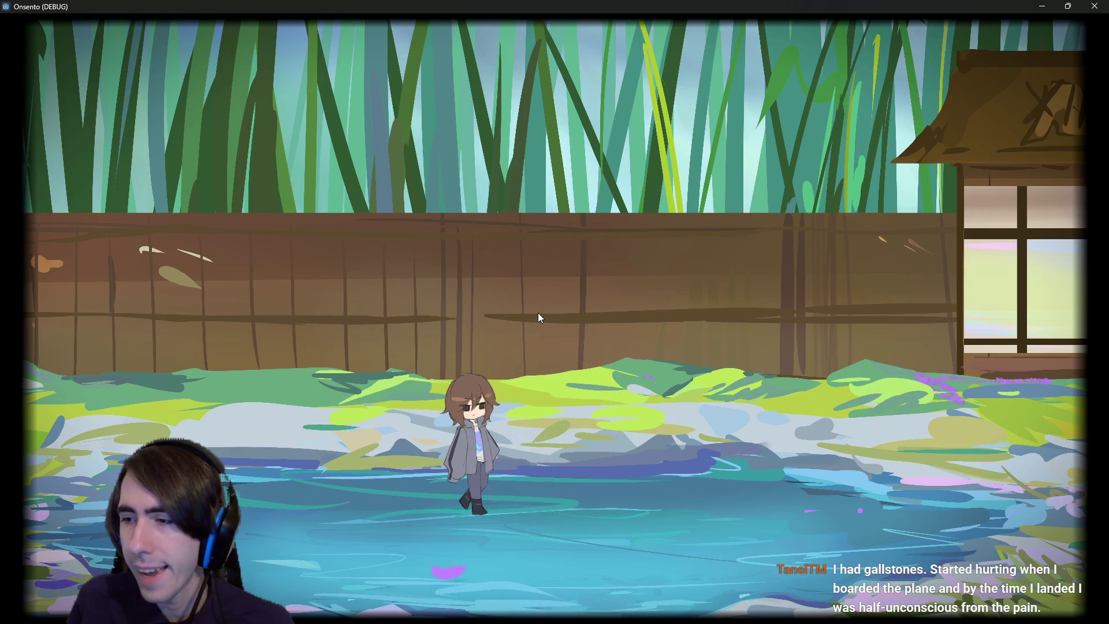
click(633, 317)
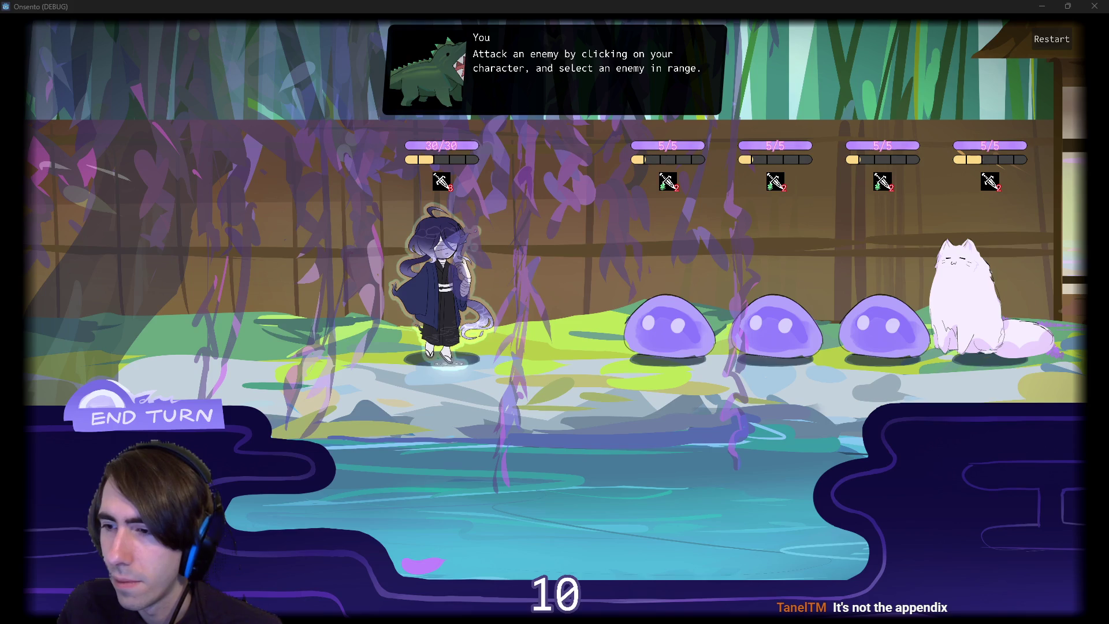
key(alt+Tab)
- Read through the gallstones results in Chrome, selecting 'Being female, over 40'
scroll(332, 451, down, 2)
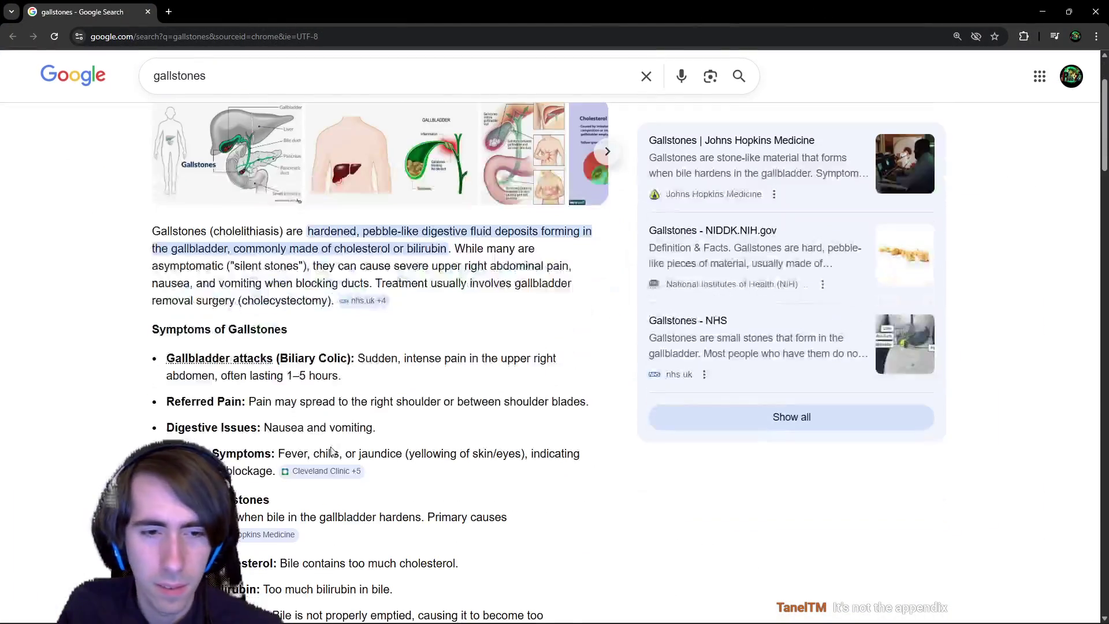
scroll(309, 497, down, 3)
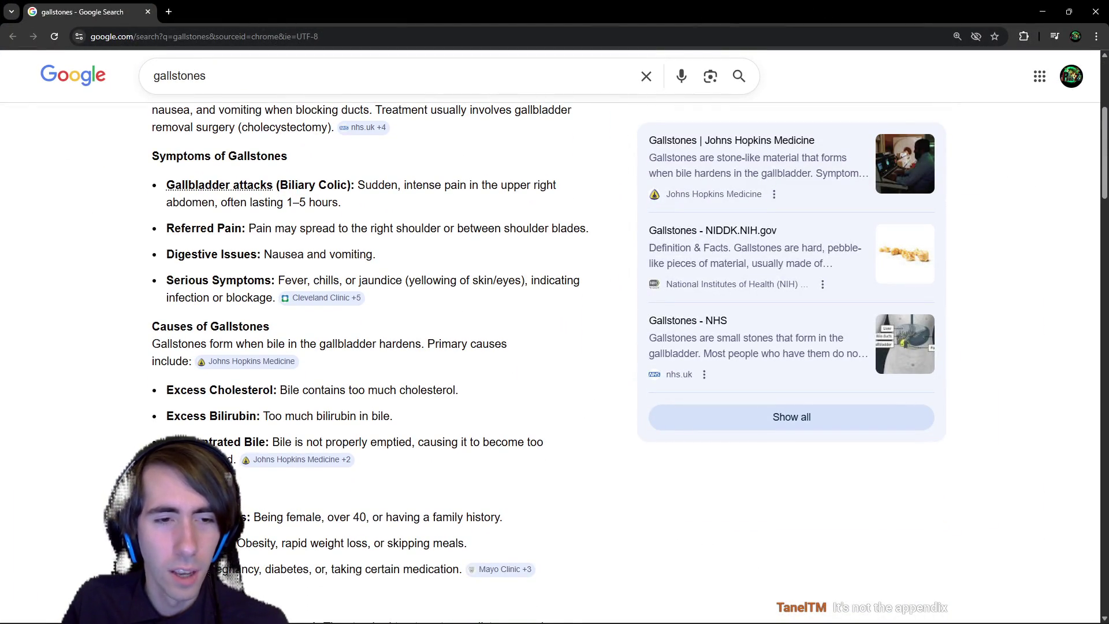
drag(255, 517, 365, 518)
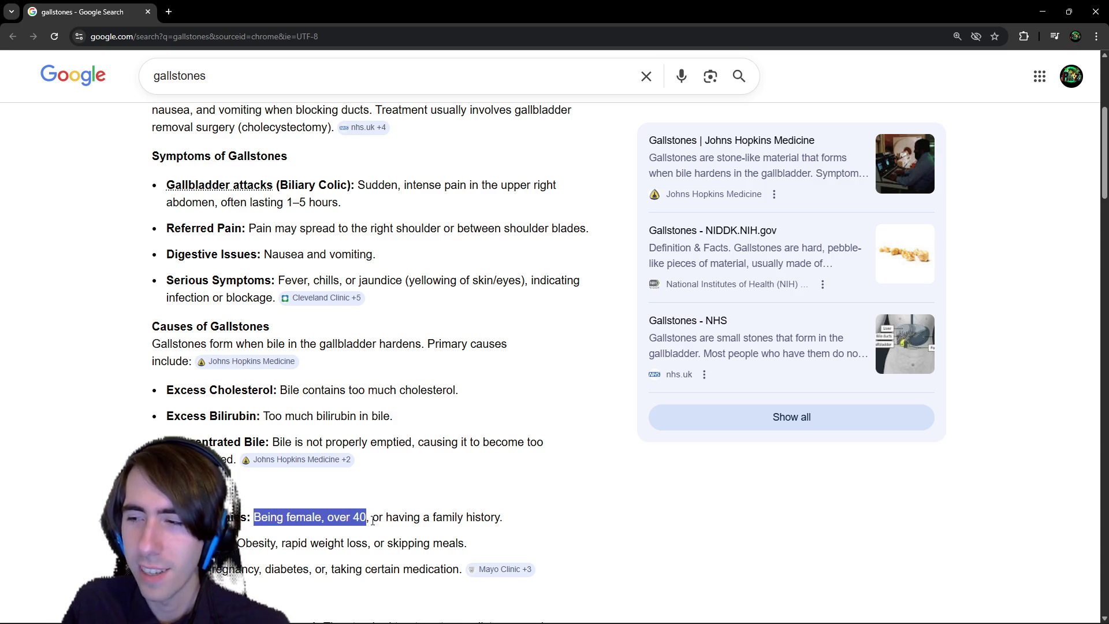
scroll(373, 521, down, 1)
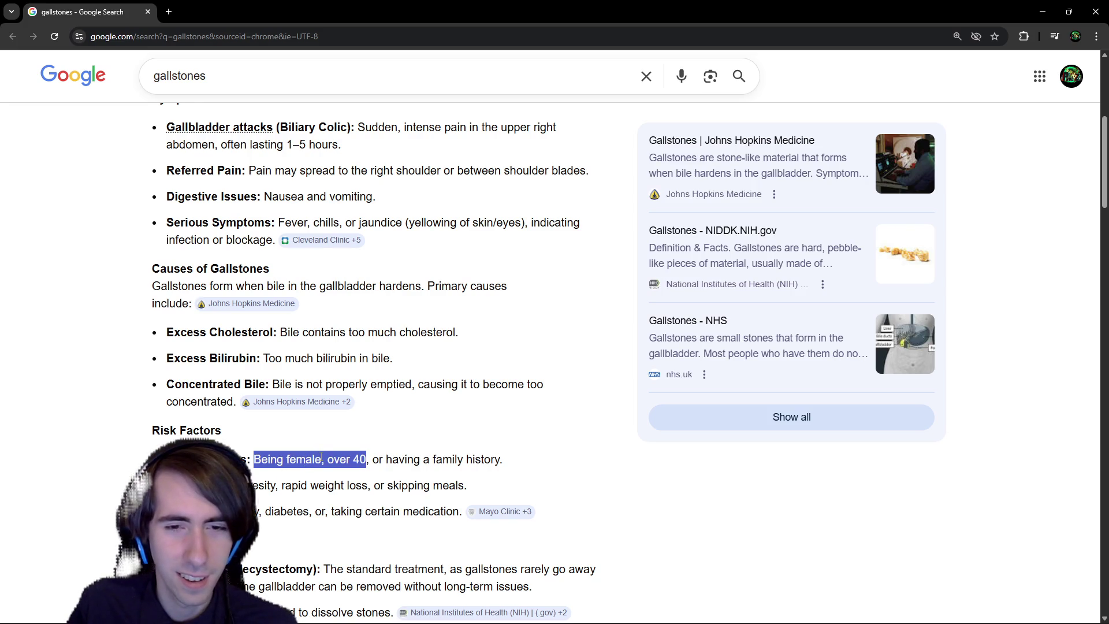
scroll(322, 459, down, 2)
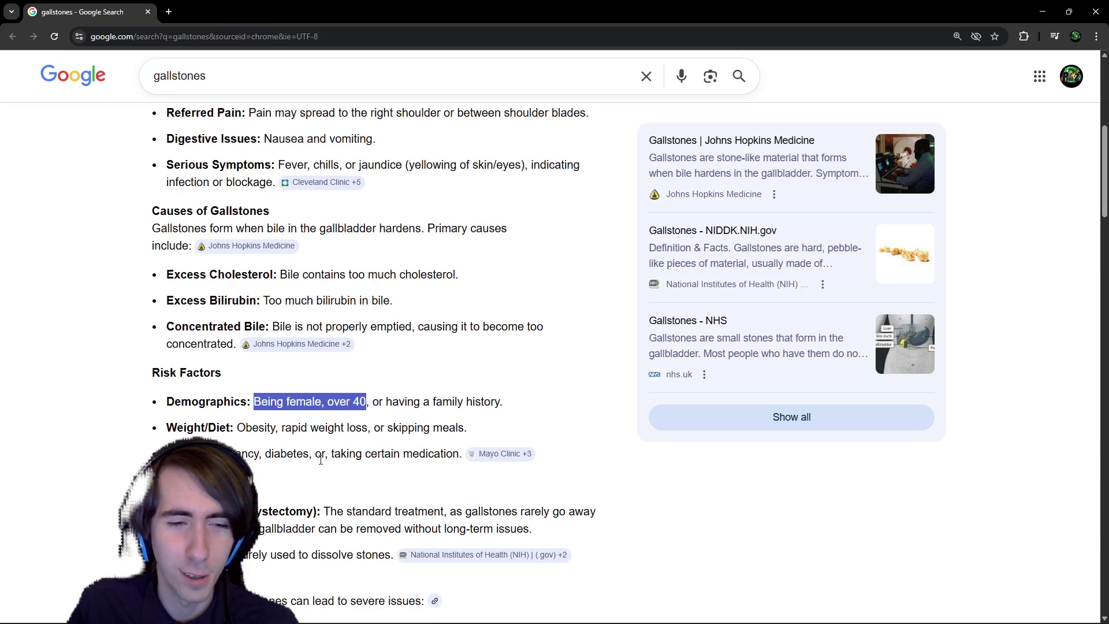
scroll(321, 460, down, 1)
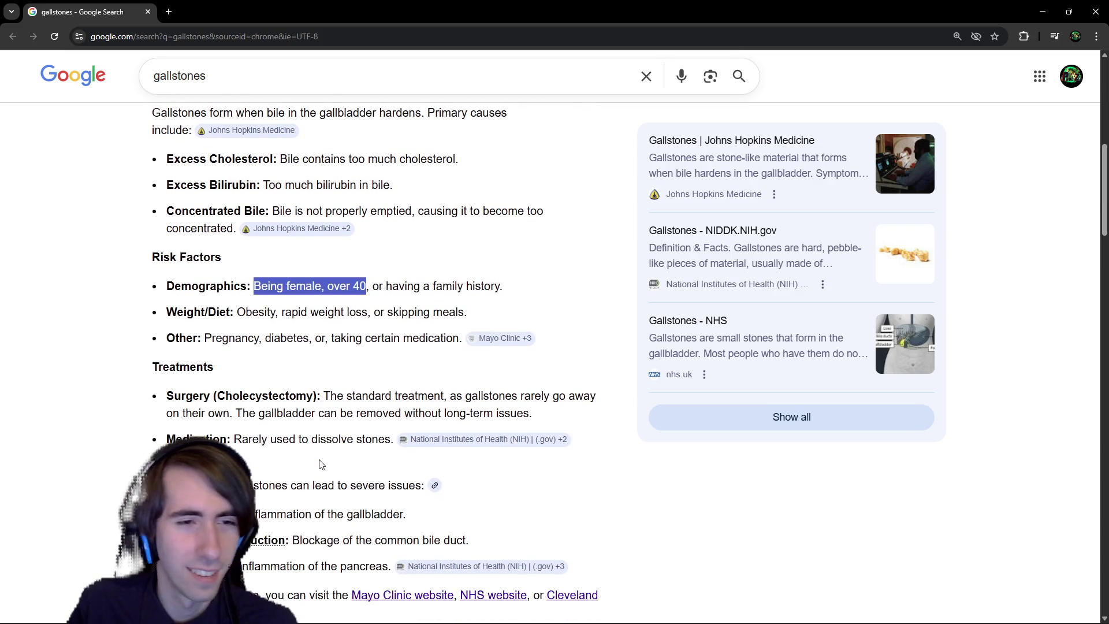
scroll(321, 461, down, 2)
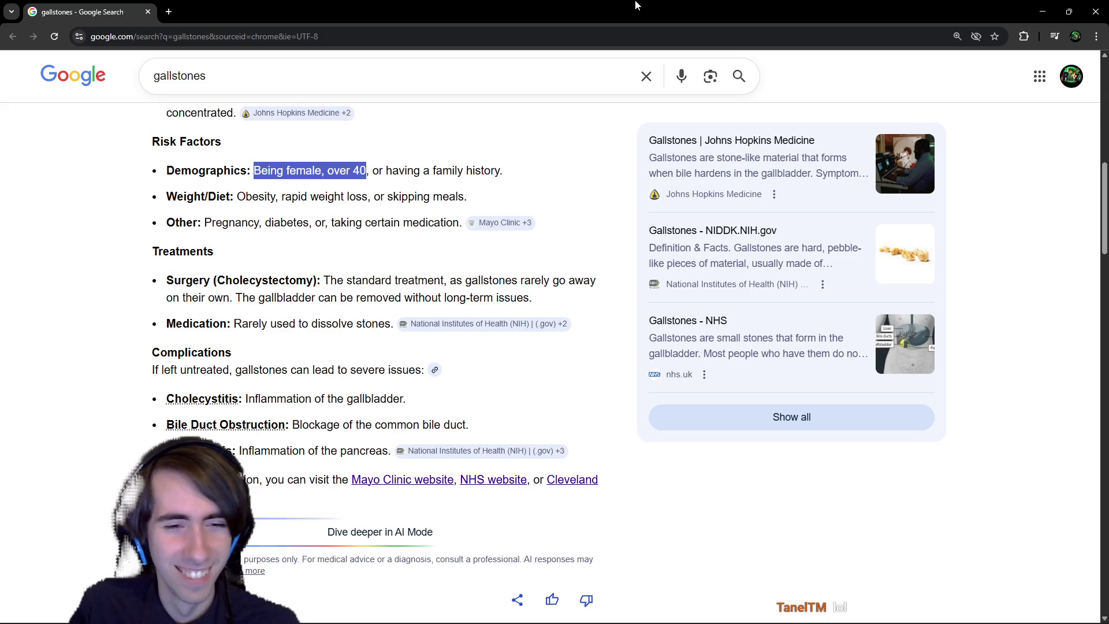
key(alt+Tab)
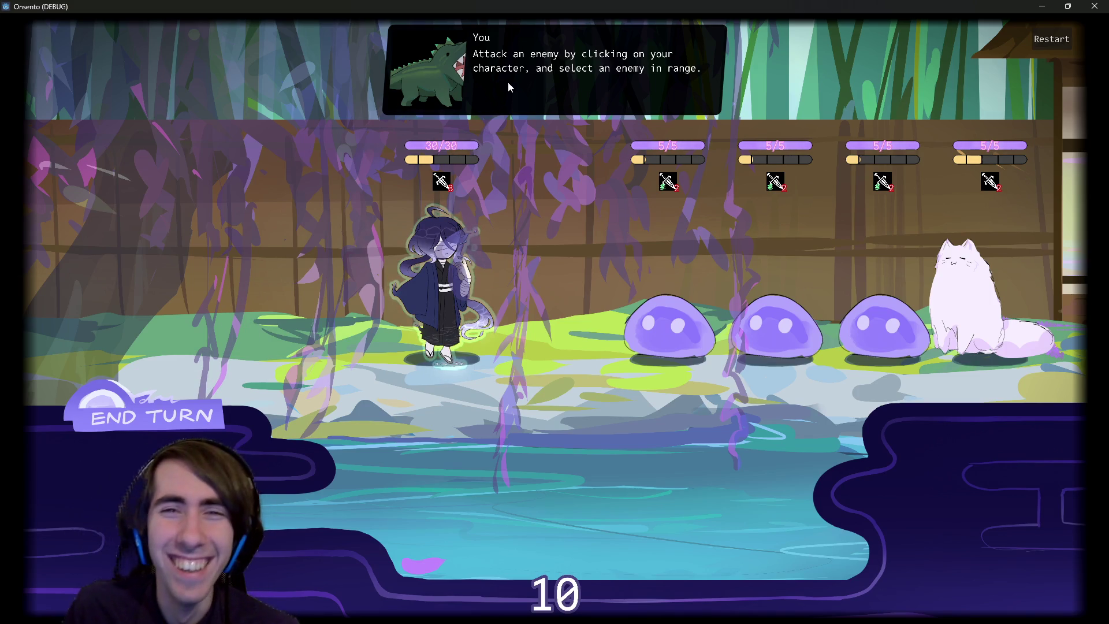
- End the battle turn despite the warning and close the game window
click(166, 425)
click(163, 414)
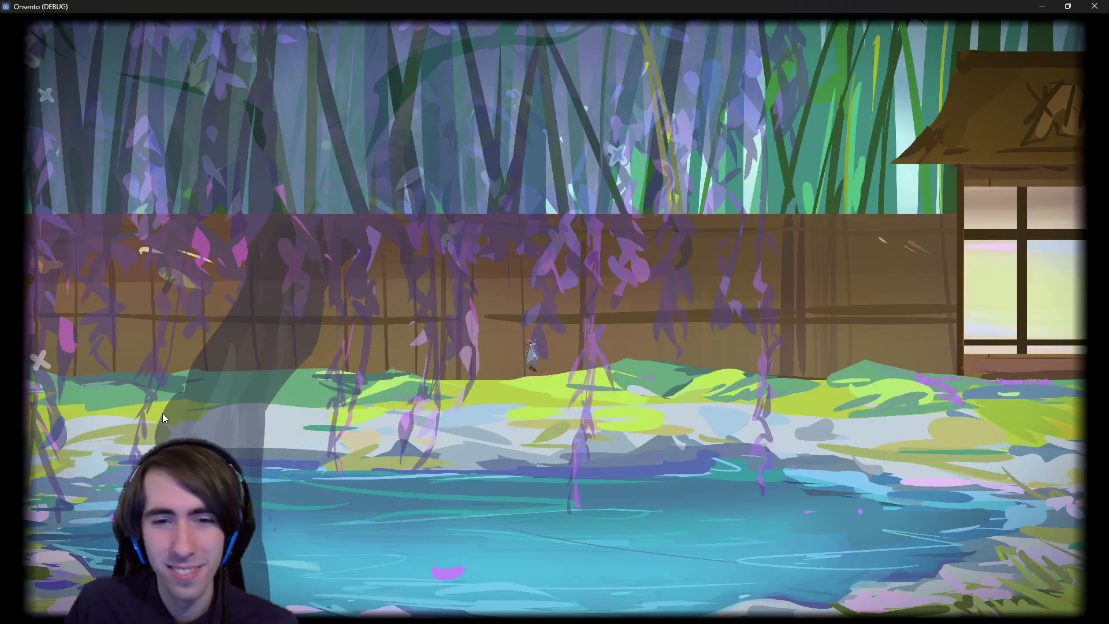
click(1094, 6)
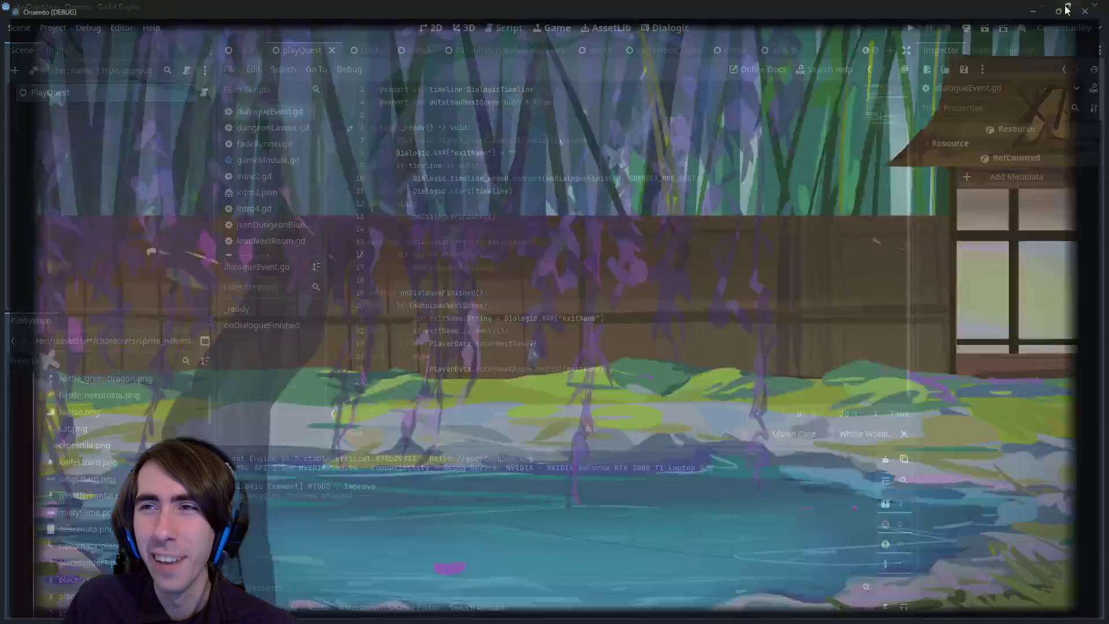
- Rerun the current scene and click through all three opening dialogue lines
click(986, 29)
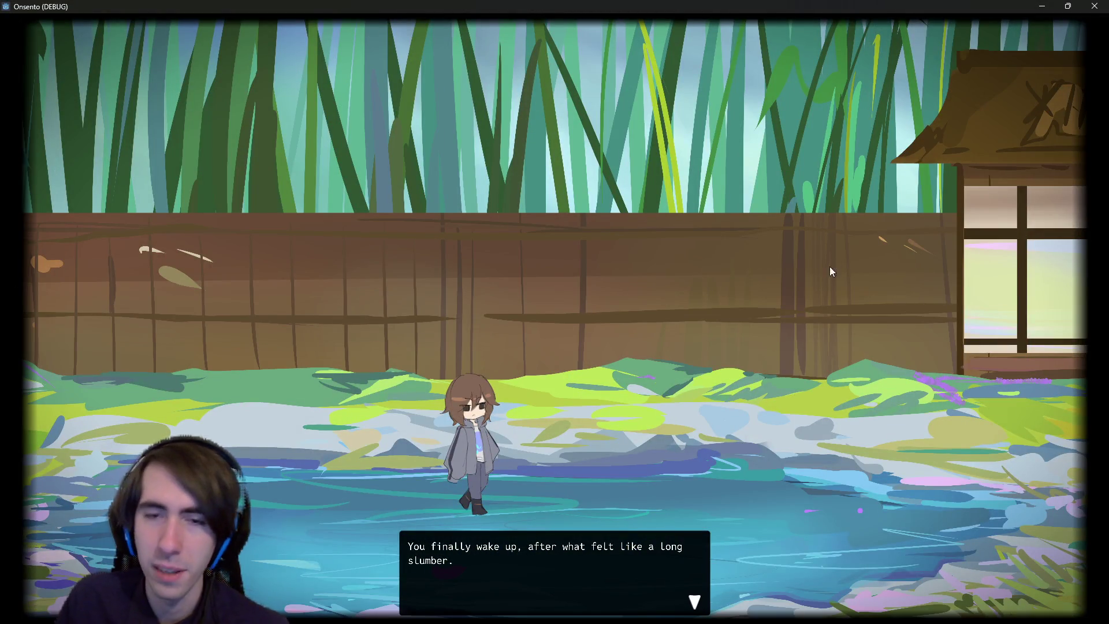
click(785, 272)
click(583, 224)
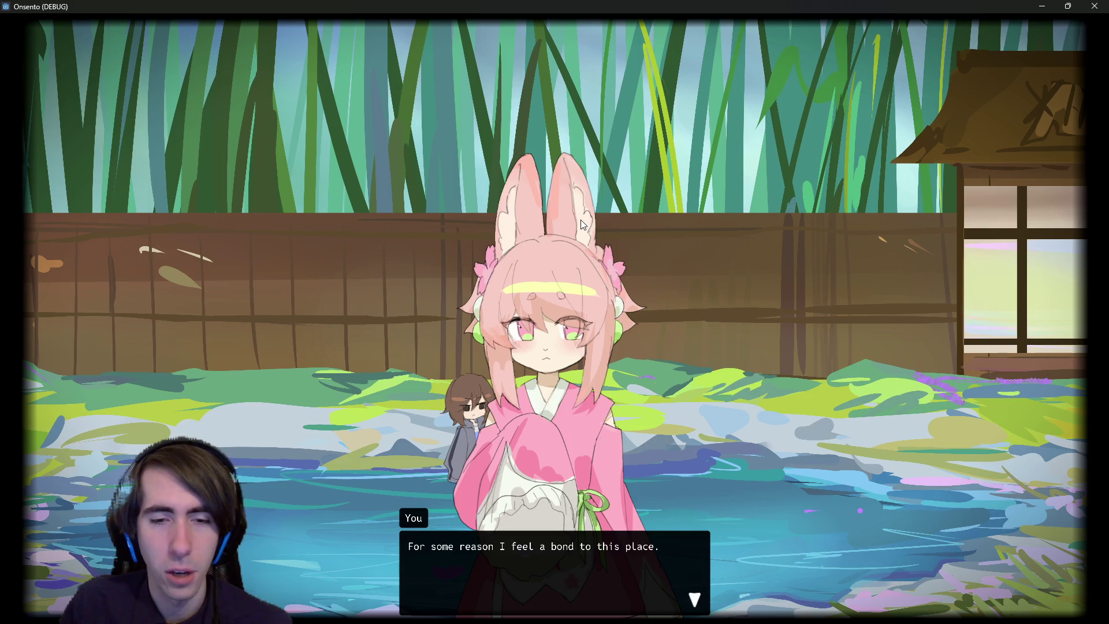
click(574, 209)
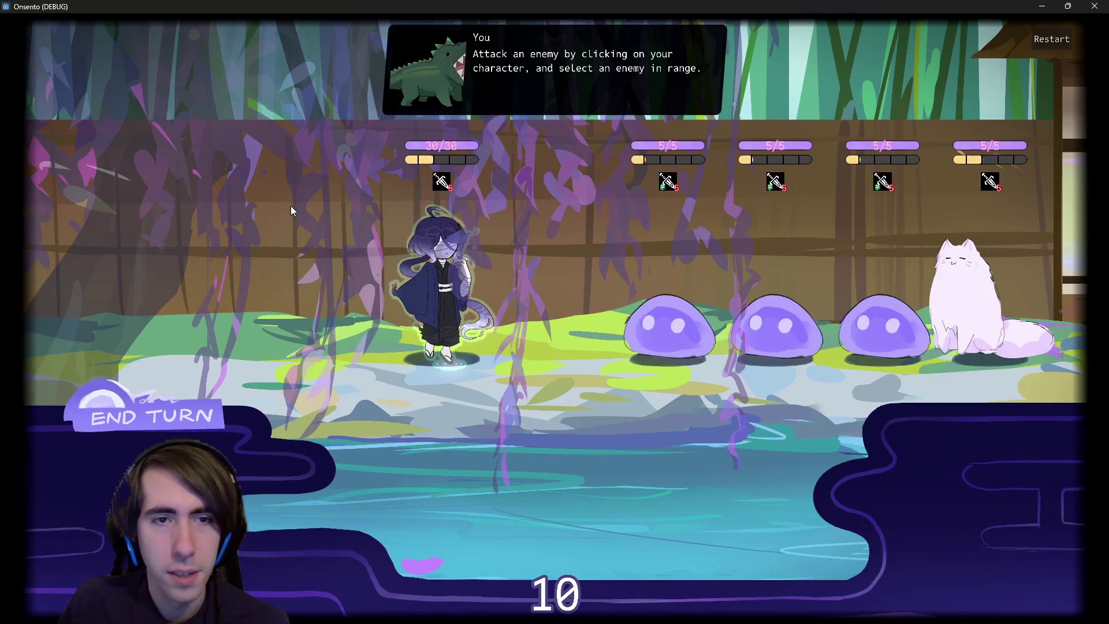
- End the battle turn despite the warning, then close the game
click(213, 335)
click(200, 318)
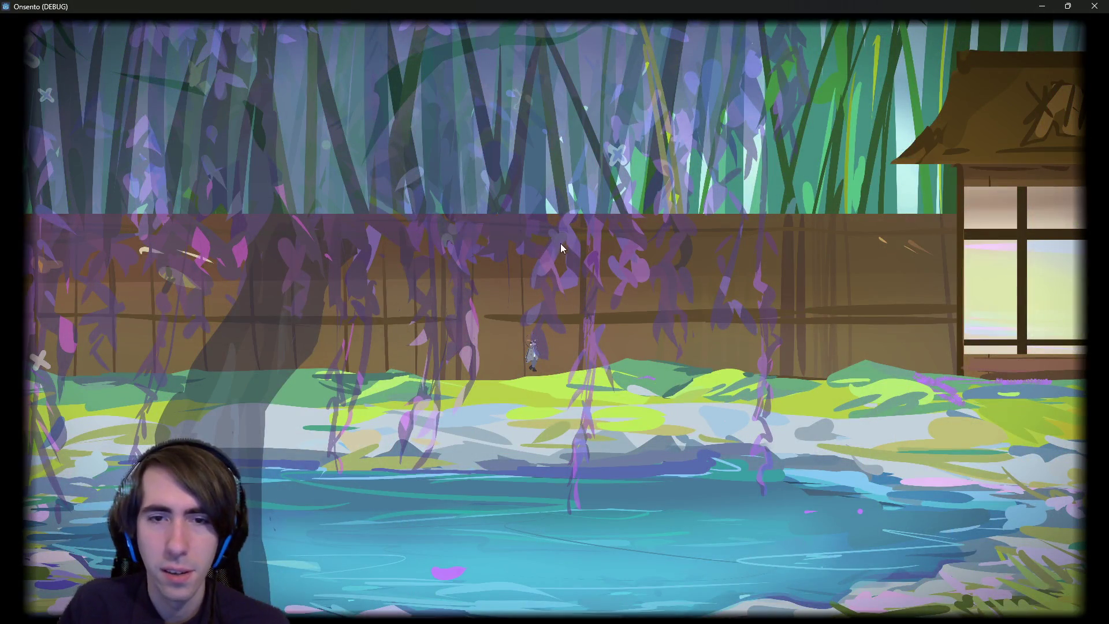
click(1090, 6)
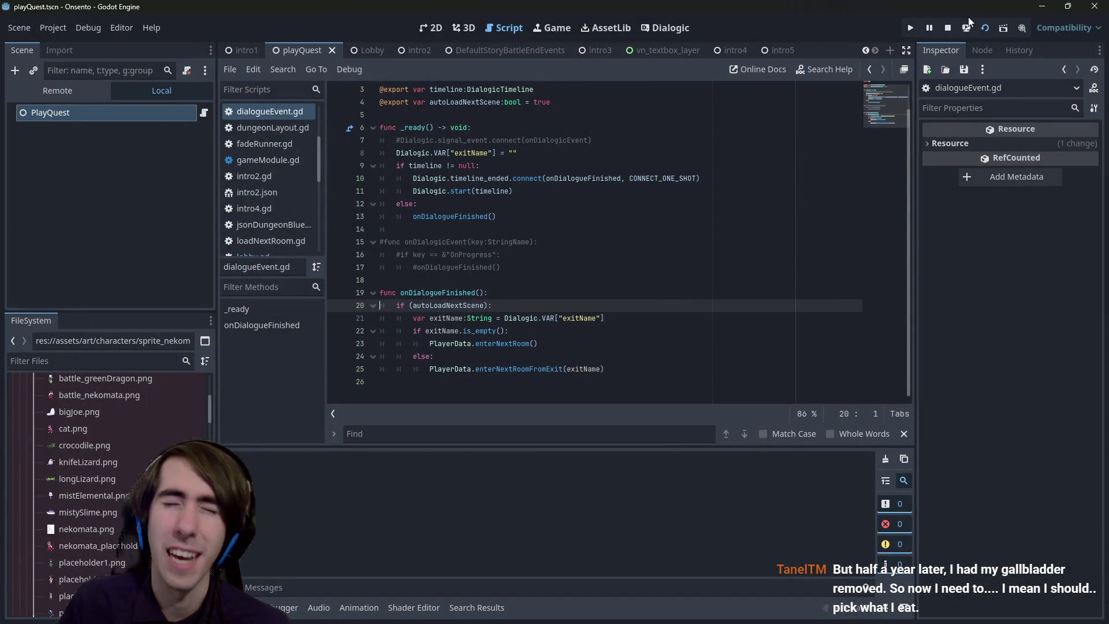
- Relaunch the game with F5, finish the dialogue, and minimize the game window
key(F5)
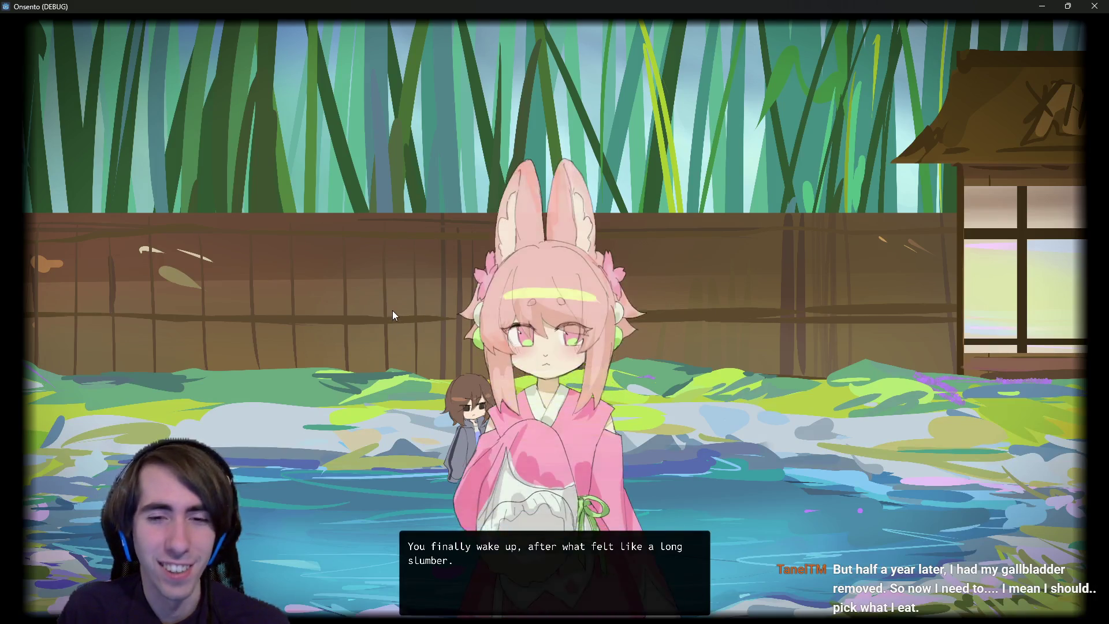
click(393, 275)
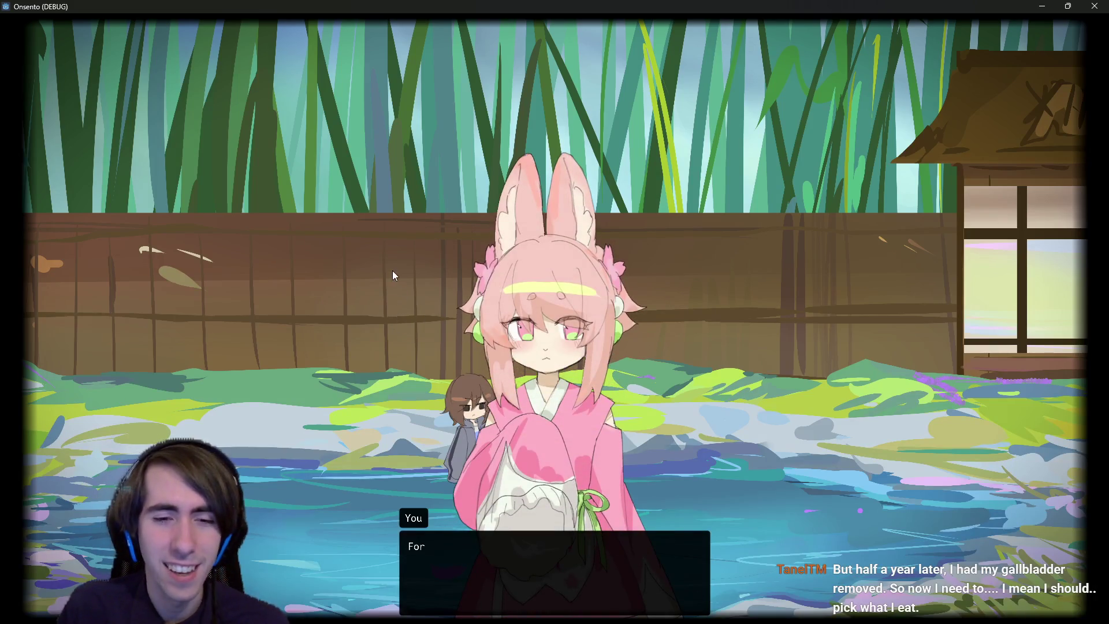
click(391, 268)
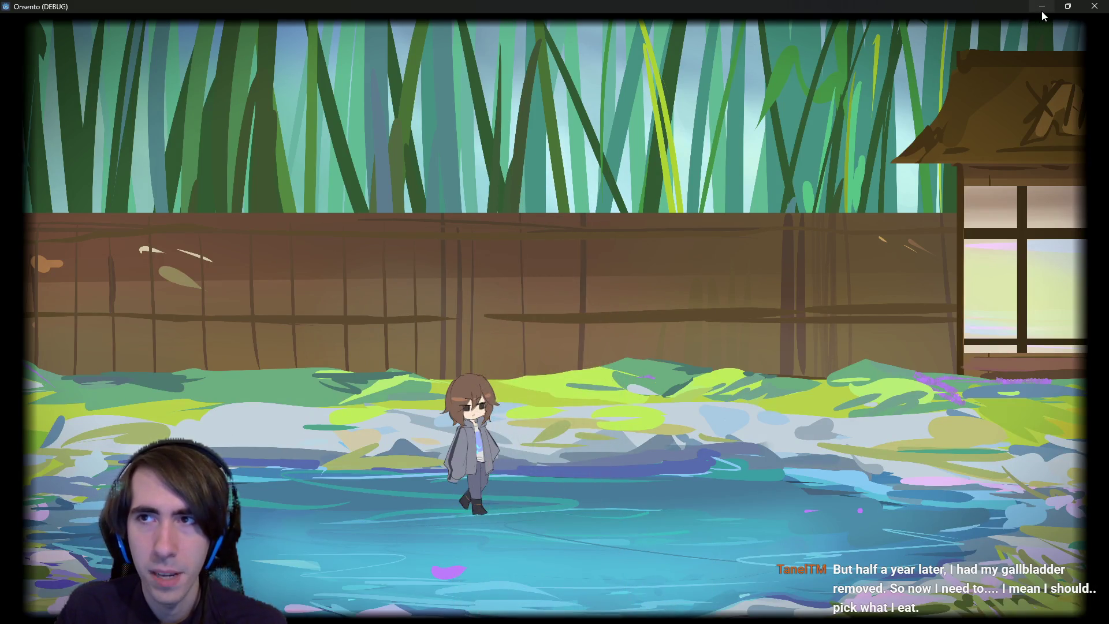
click(1042, 11)
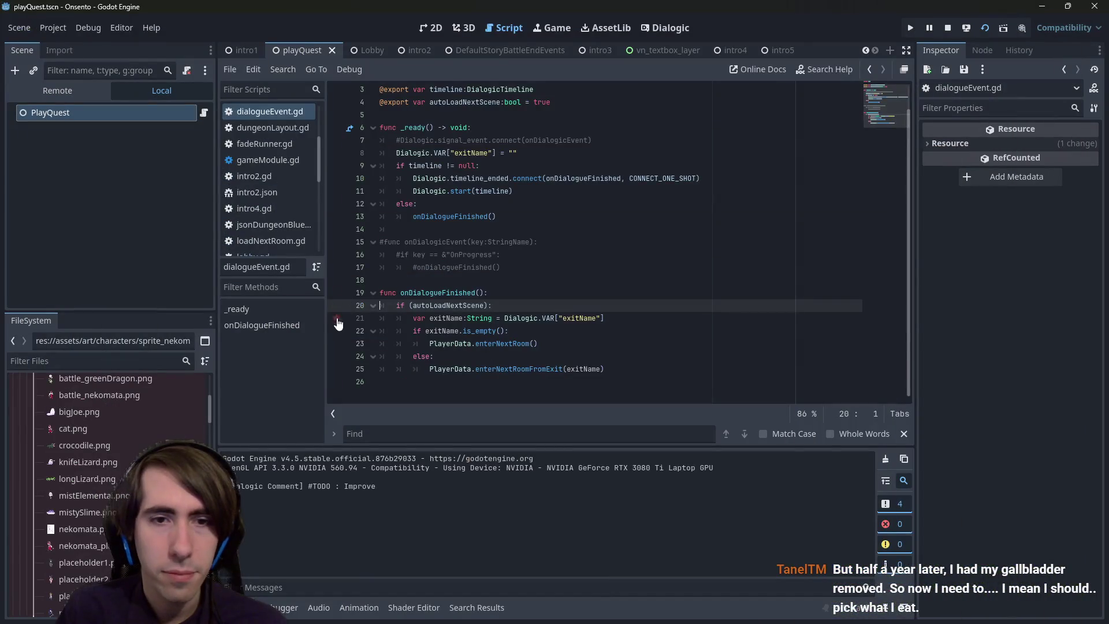
- Add breakpoints on lines 8 and 20, then end the battle turn despite the warning
click(344, 152)
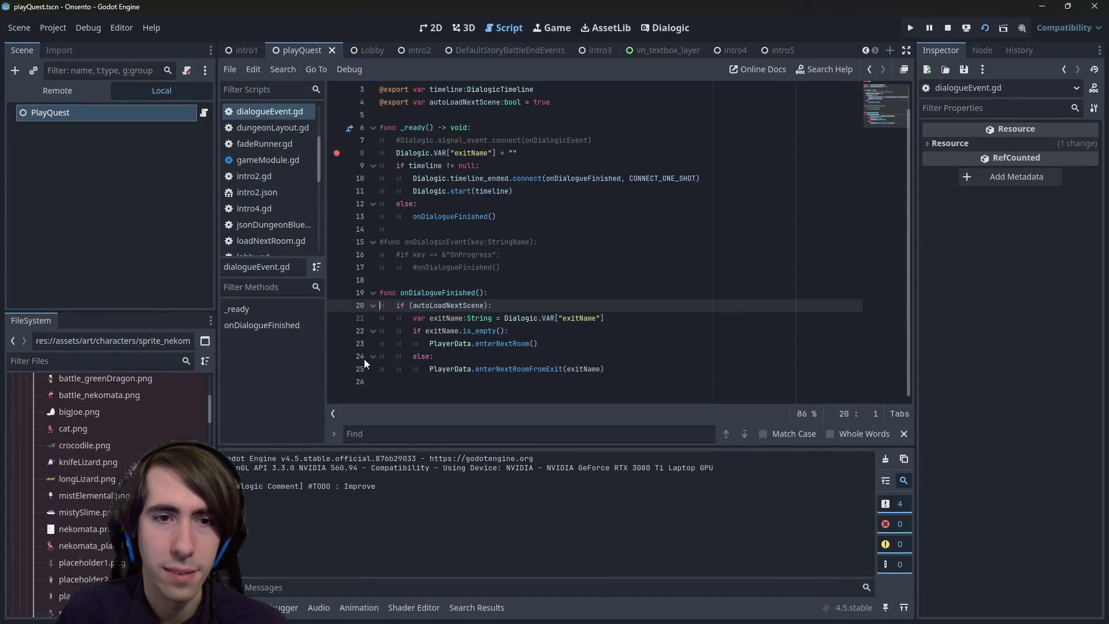
click(337, 309)
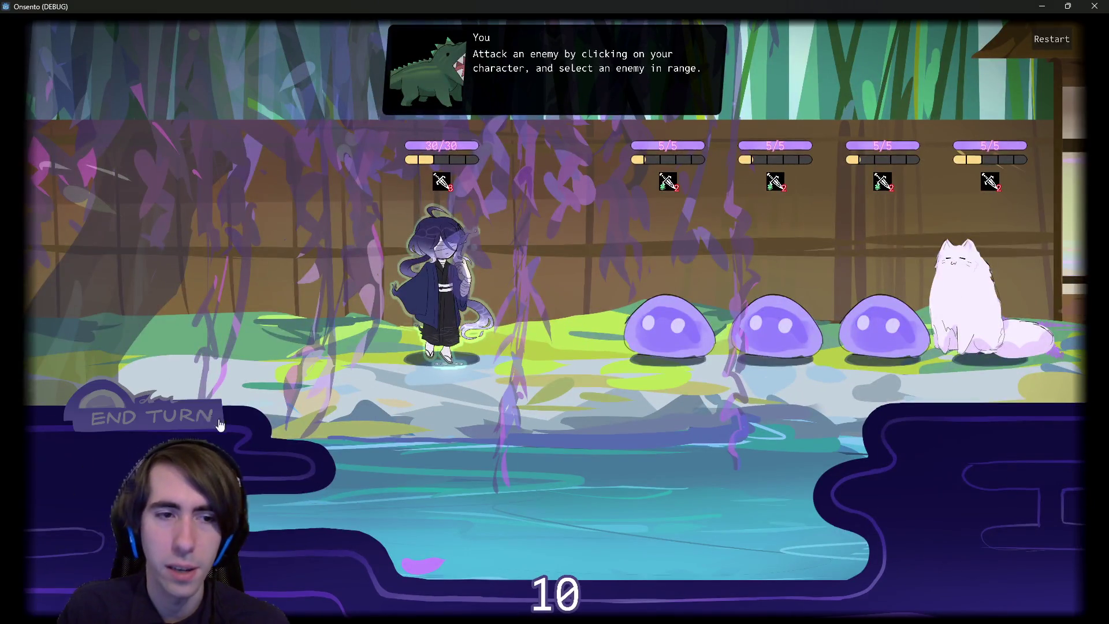
click(193, 423)
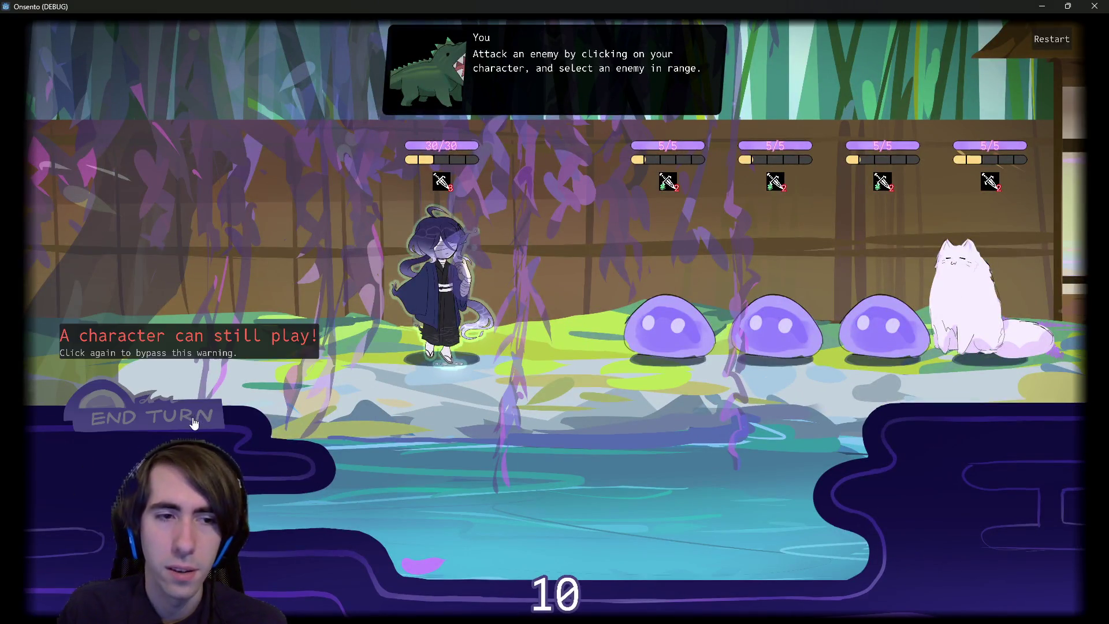
click(194, 424)
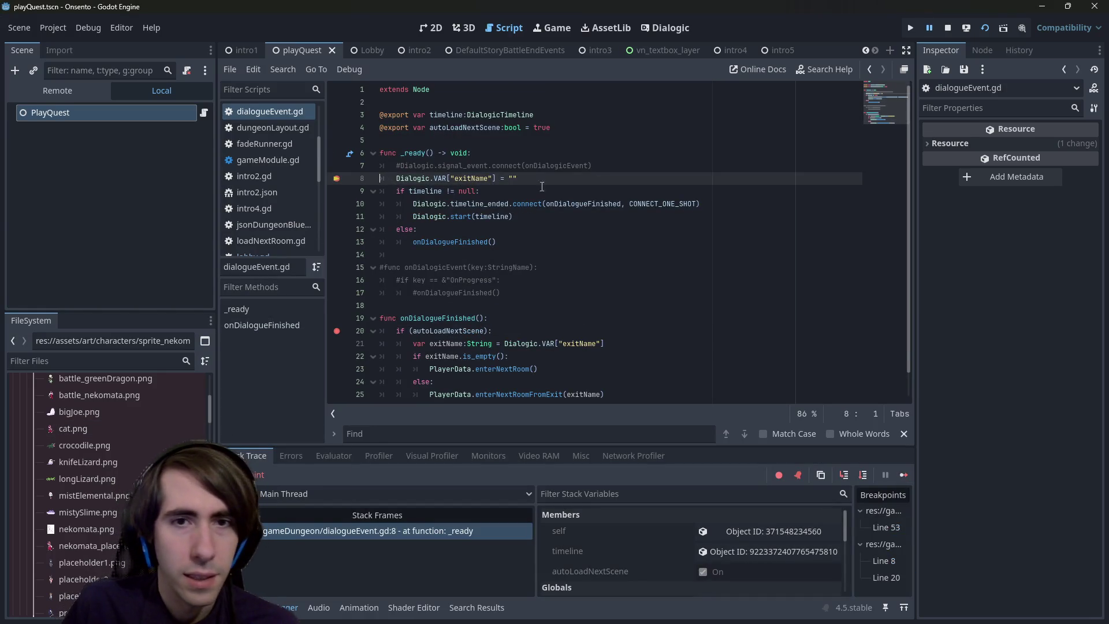
- Inspect the timeline resource's six Events in a widened Inspector, viewing event 1's full text
mouse_move(454, 116)
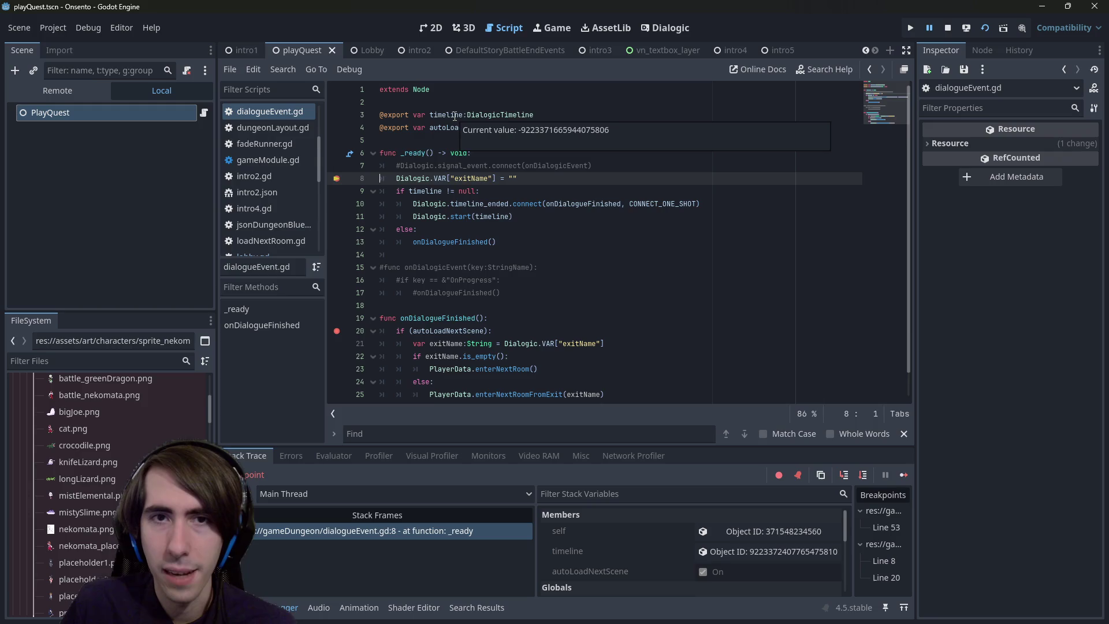
scroll(727, 548, down, 1)
click(727, 532)
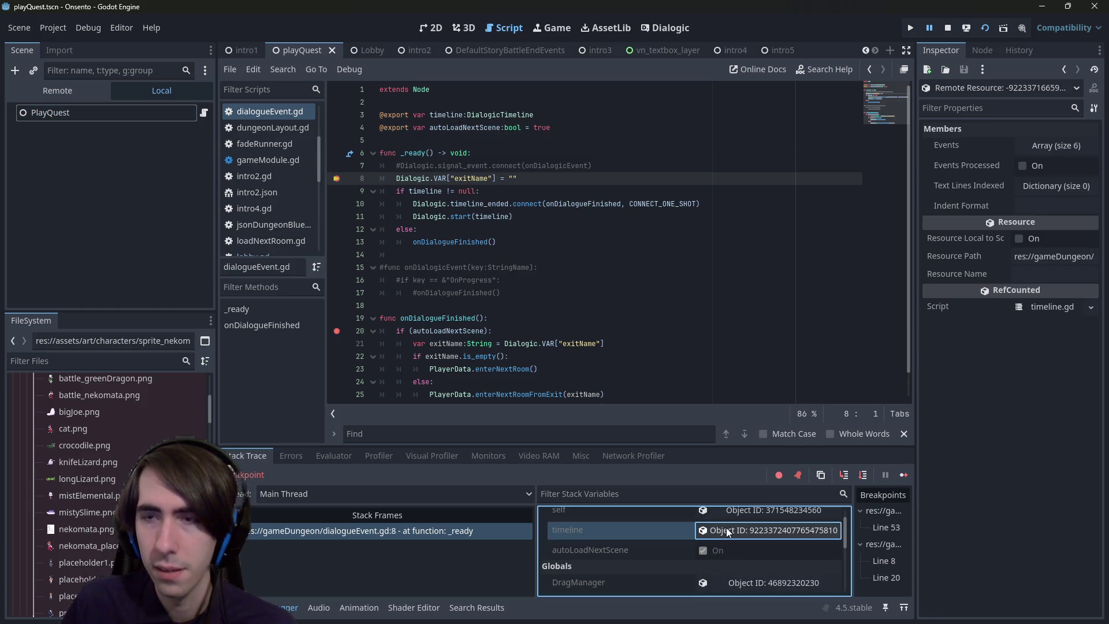
click(1032, 143)
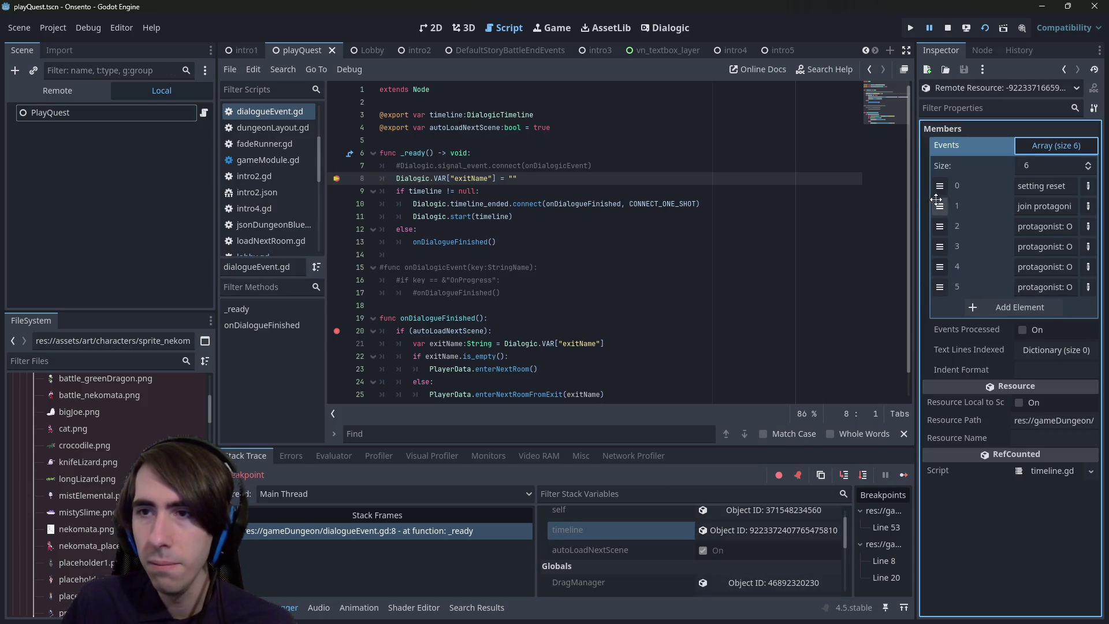
drag(921, 199, 781, 199)
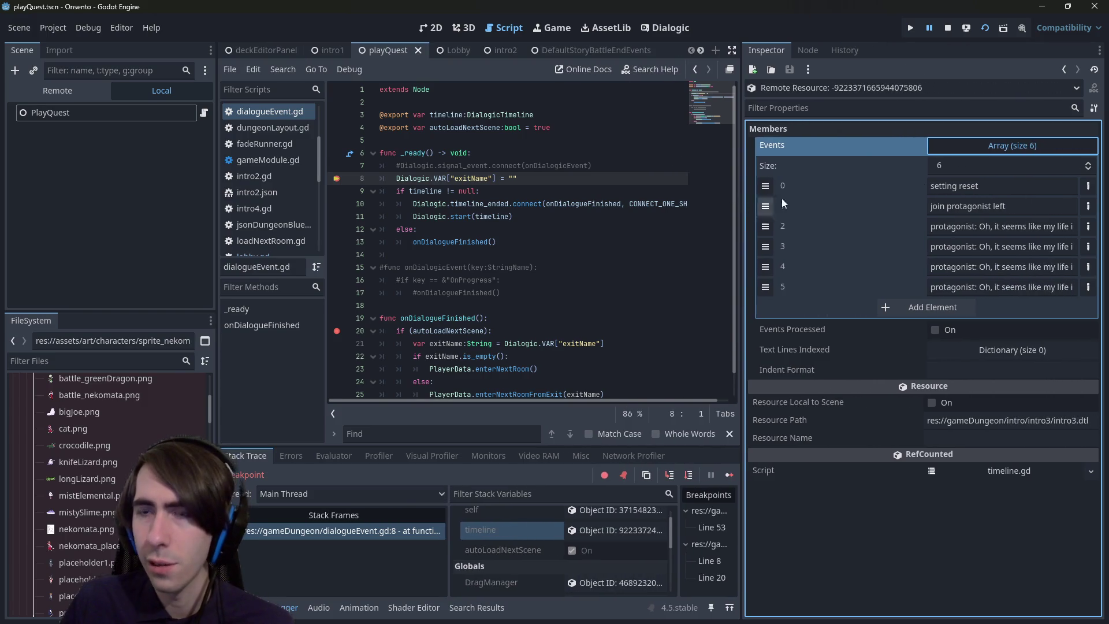
click(982, 206)
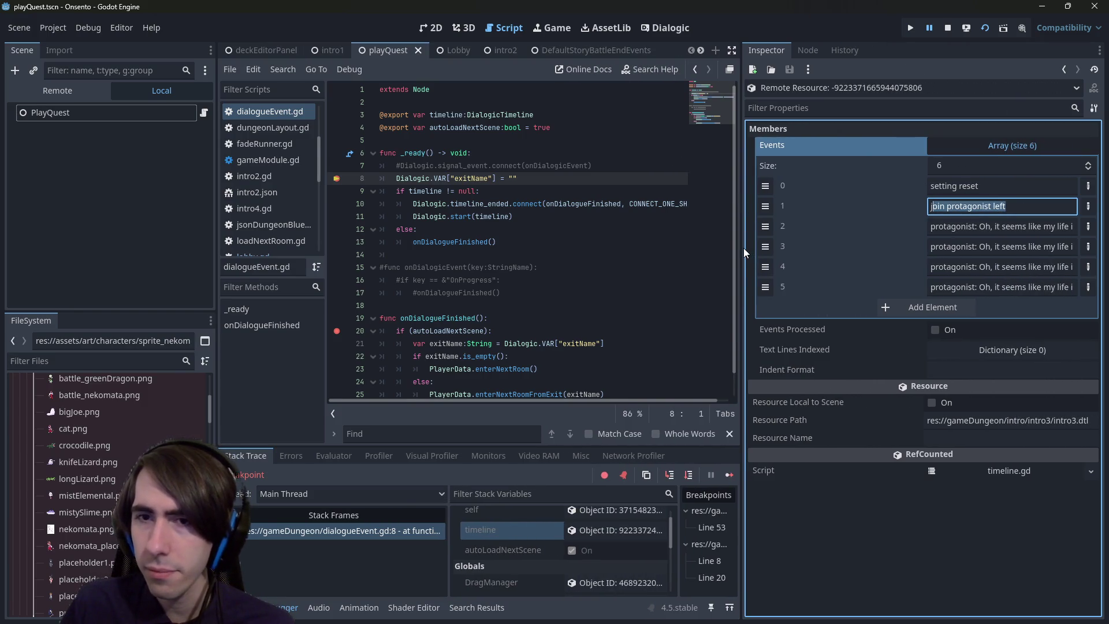
mouse_move(744, 249)
mouse_down()
mouse_move(563, 257)
mouse_move(758, 266)
mouse_move(659, 266)
mouse_up()
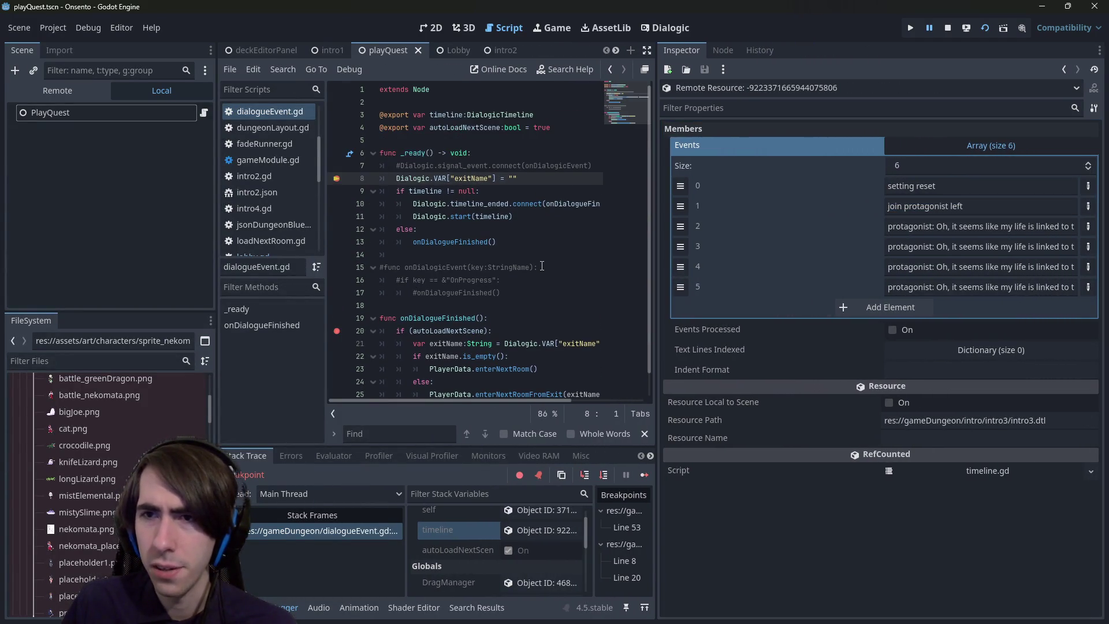
mouse_move(648, 217)
mouse_down()
mouse_move(450, 239)
mouse_move(857, 225)
mouse_move(940, 467)
mouse_up()
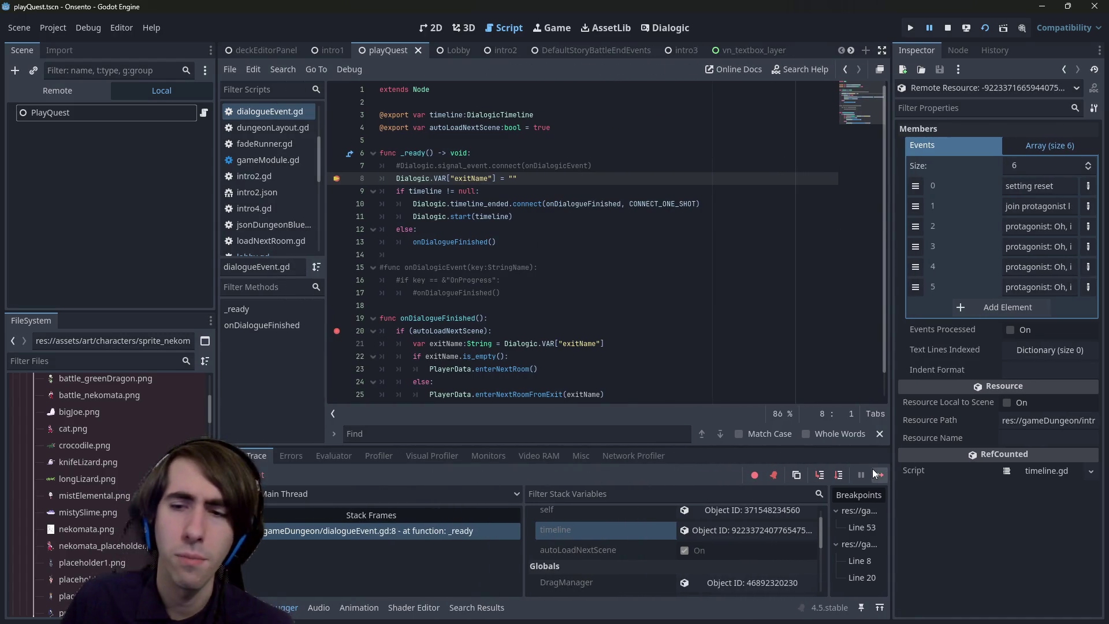
- Step over from line 8 to the Dialogic.start call on line 11, then resume
click(838, 475)
click(838, 475)
click(837, 476)
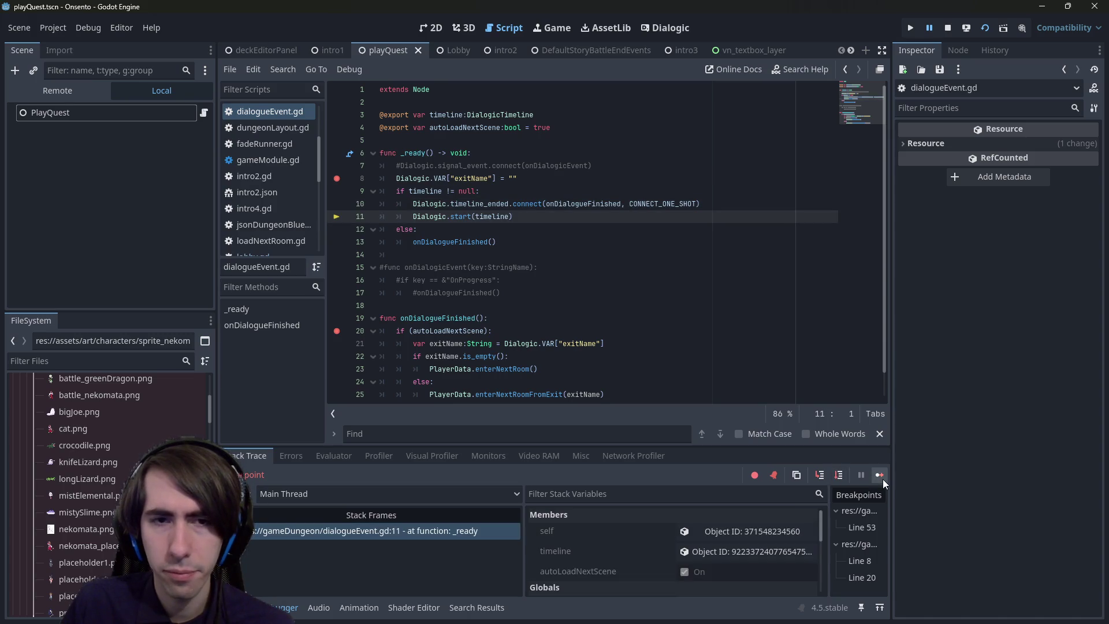
click(882, 478)
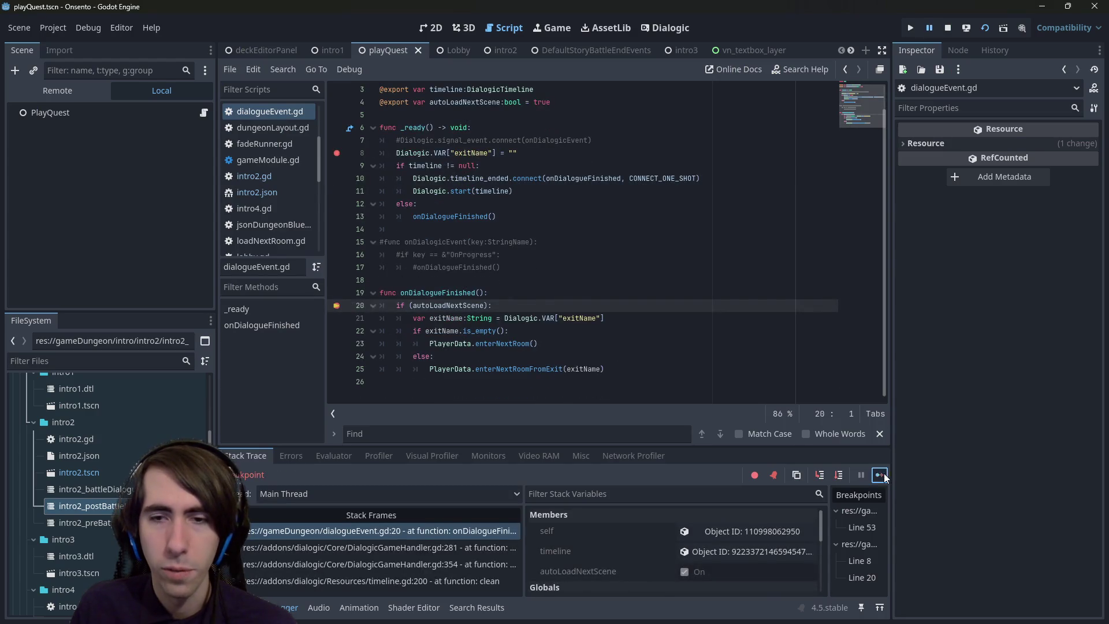
- Resume the game into the battle, then un-maximize the game window and close it
click(880, 474)
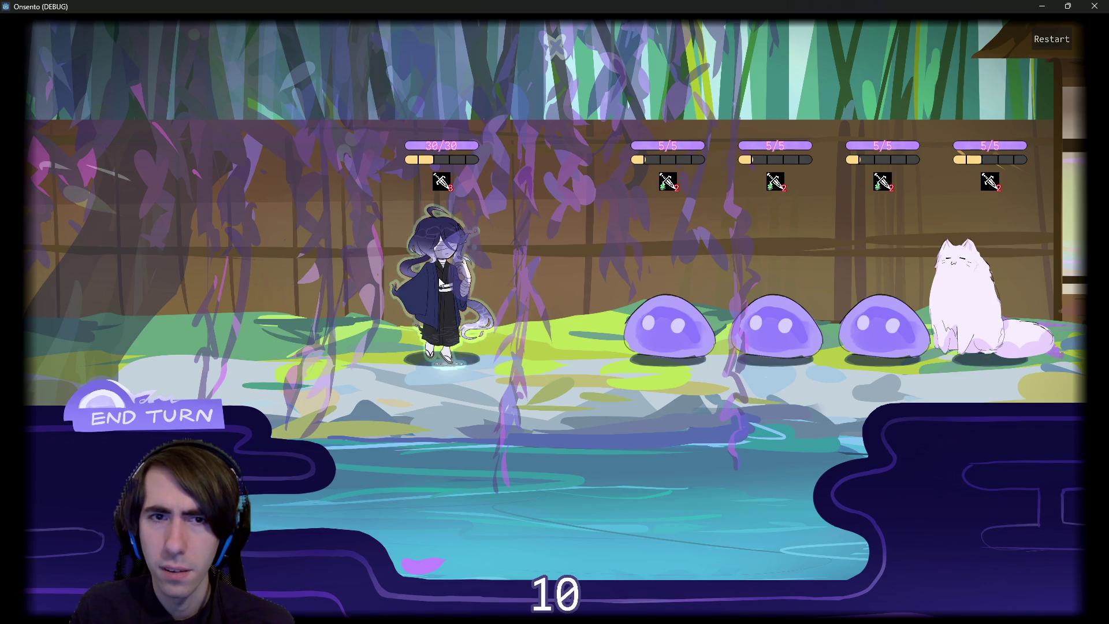
mouse_move(825, 16)
mouse_down()
mouse_move(790, 122)
mouse_move(924, 2)
mouse_up()
key(F8)
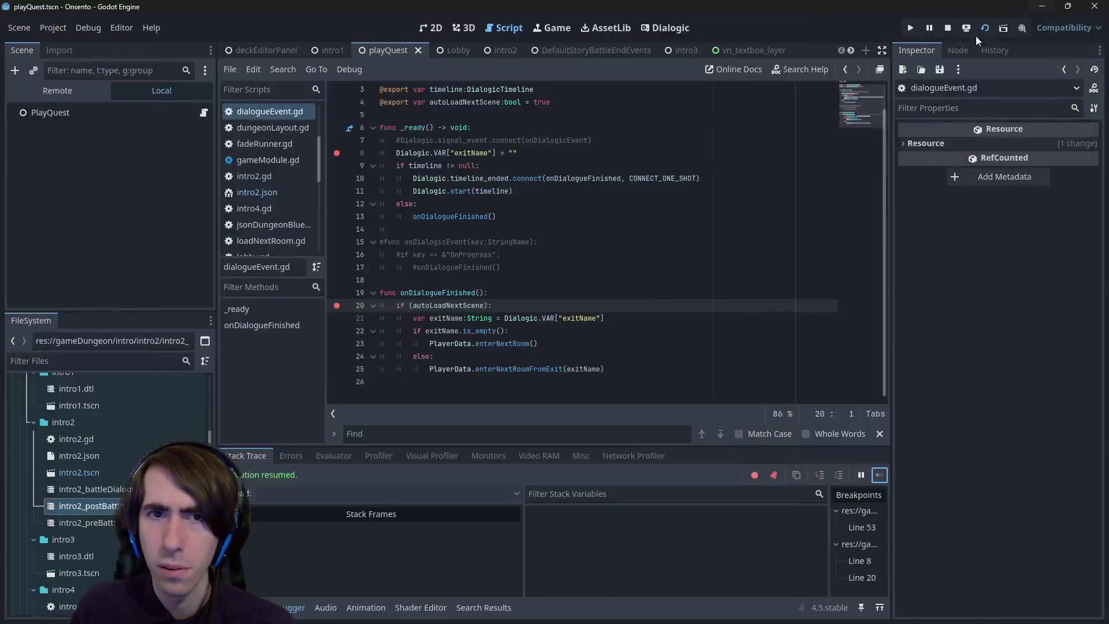
- Save dialogueEvent.gd with Ctrl+S and restart the running scene
click(666, 253)
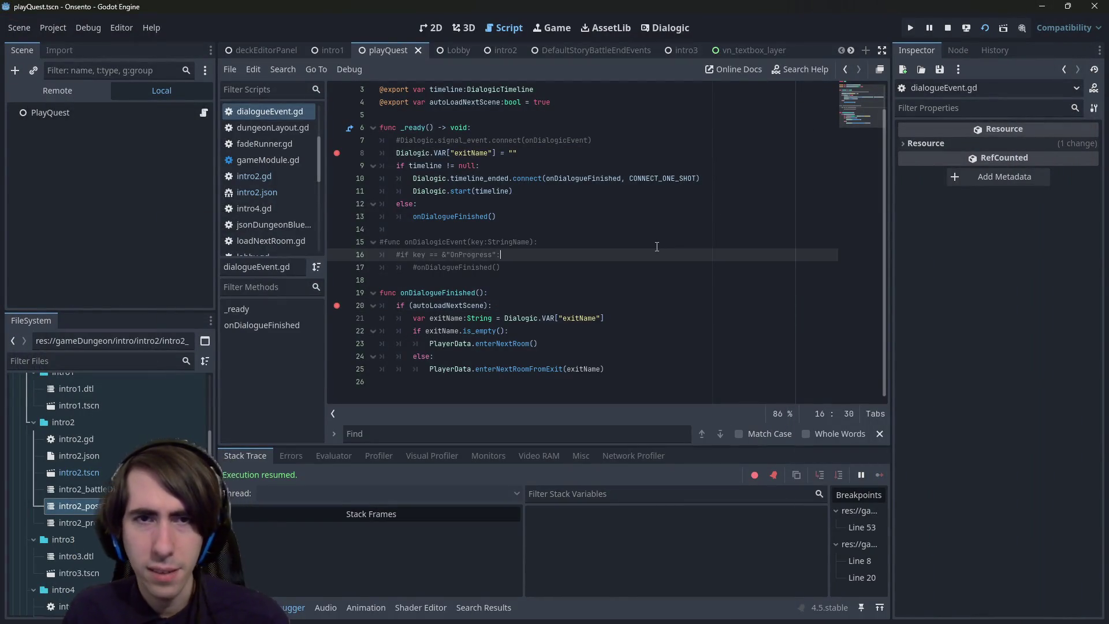
key(Up)
key(Up)
key(Up)
key(ctrl+s)
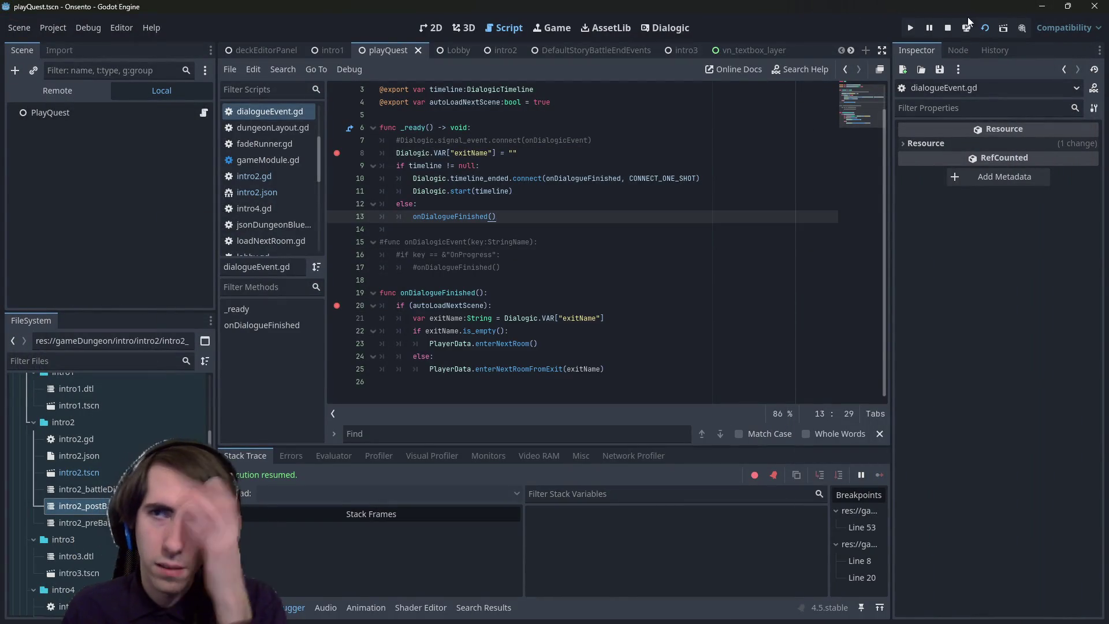
click(985, 26)
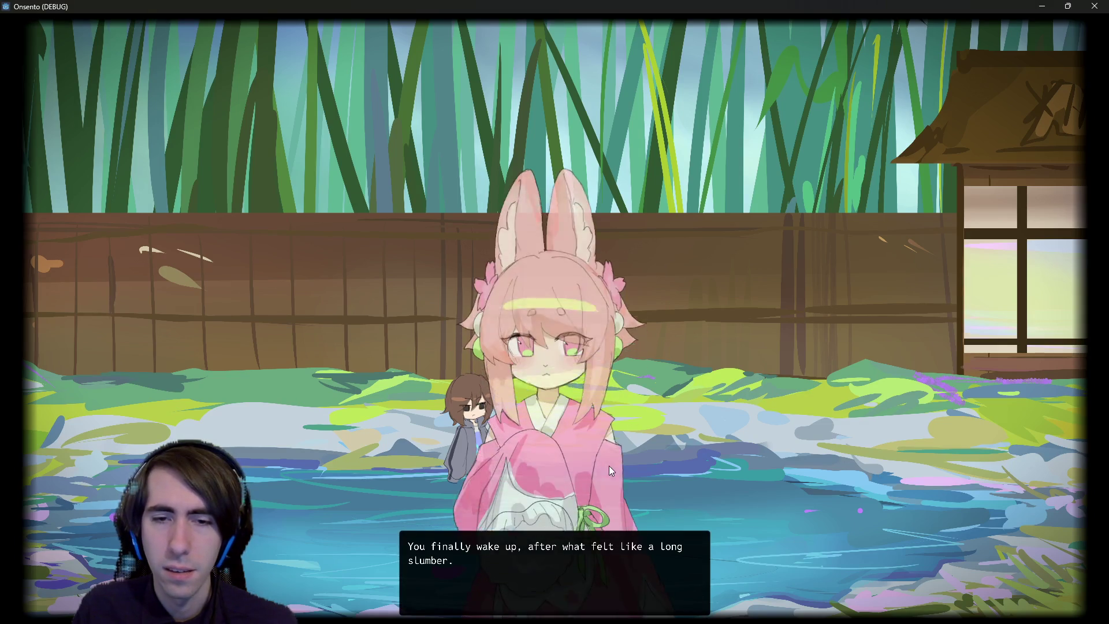
- Click through the intro dialogue and continue past the line-20 breakpoint
click(637, 457)
click(636, 448)
click(635, 448)
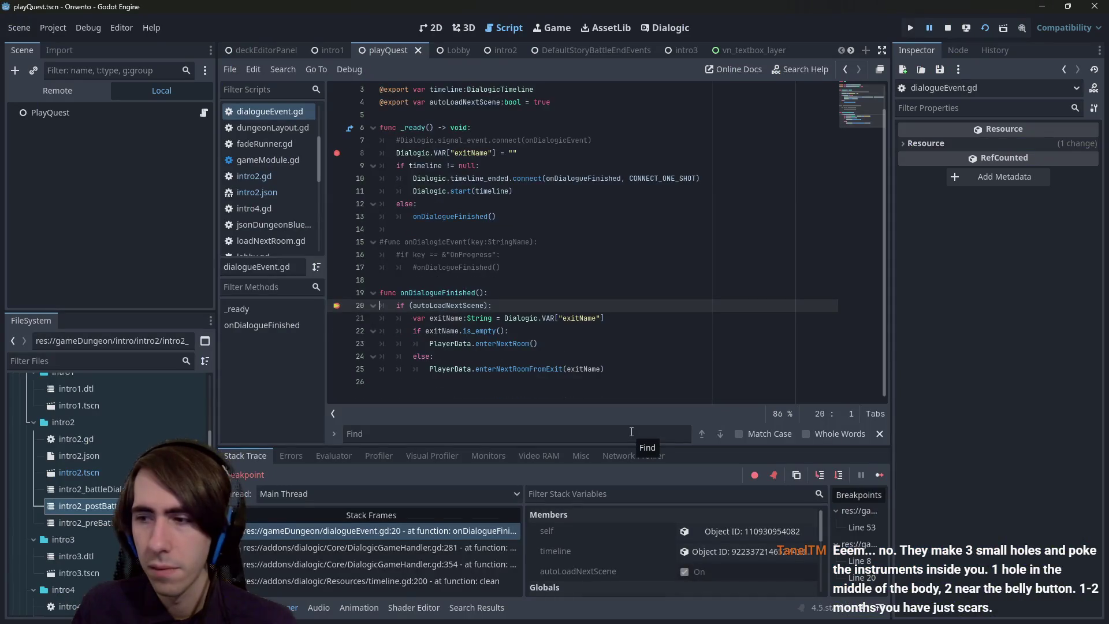
click(881, 475)
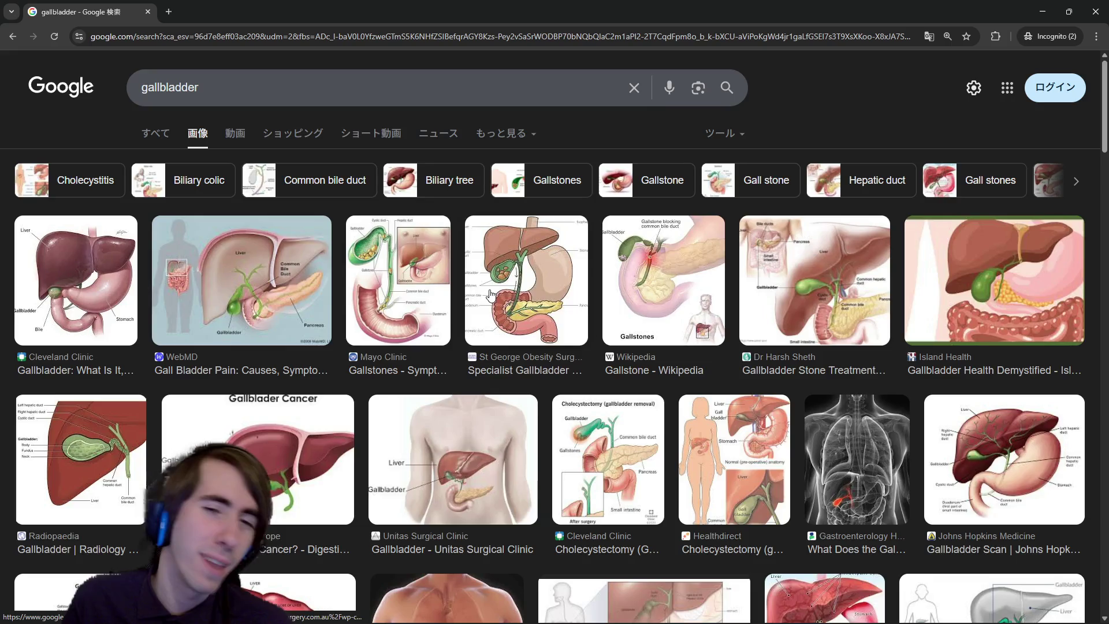
- Scroll the gallbladder image results and preview the Healthgrades and Dignity Health x-ray images
scroll(495, 305, down, 2)
scroll(495, 305, down, 1)
scroll(495, 282, down, 2)
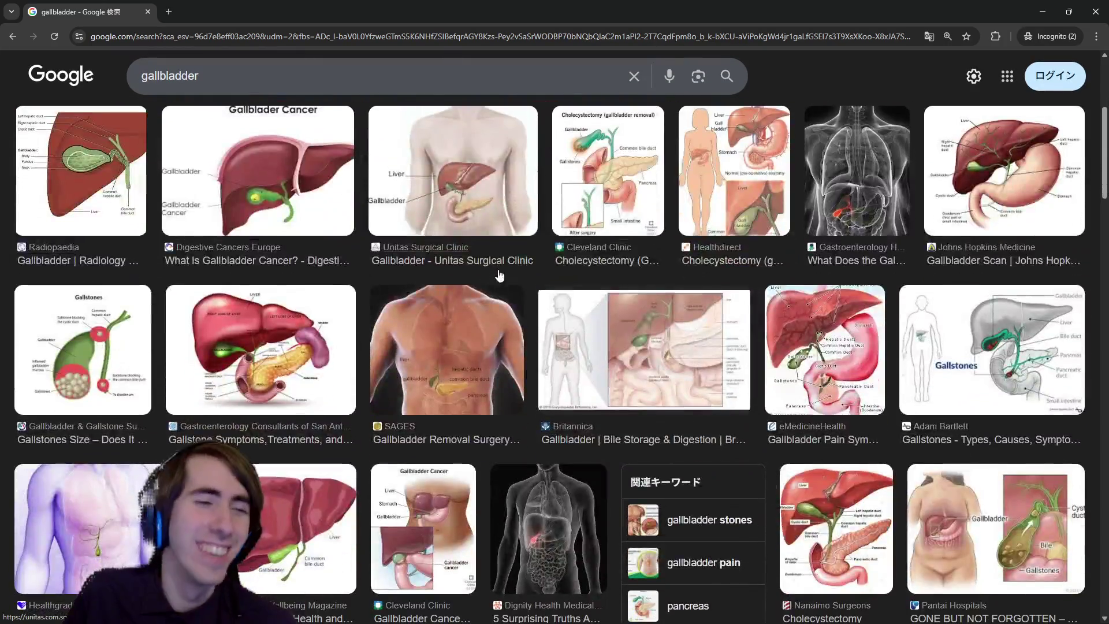
scroll(154, 409, down, 2)
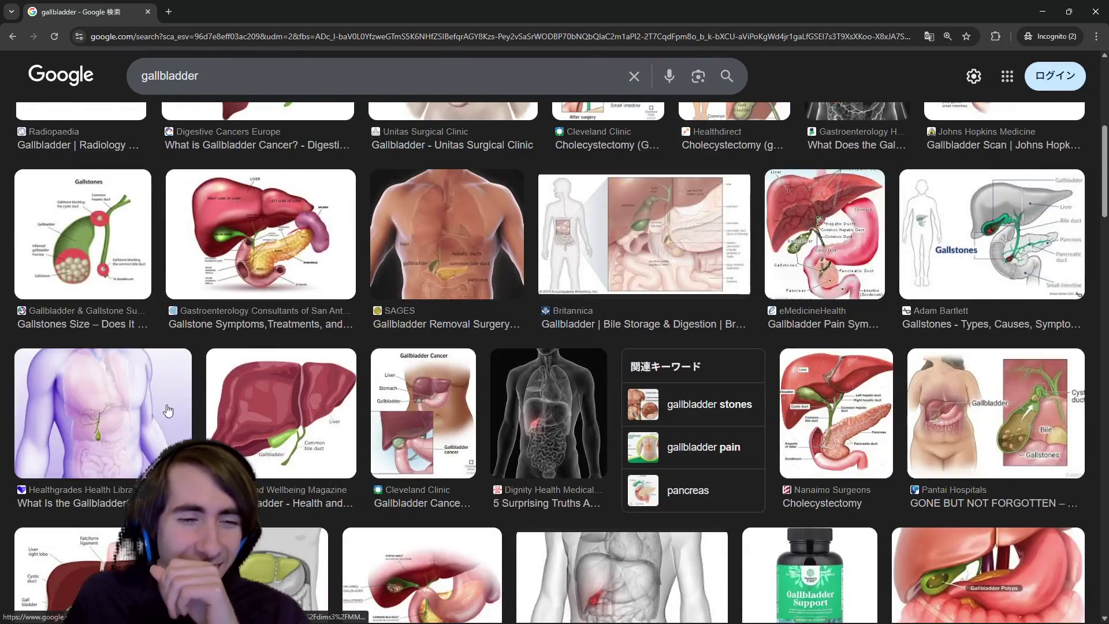
click(154, 408)
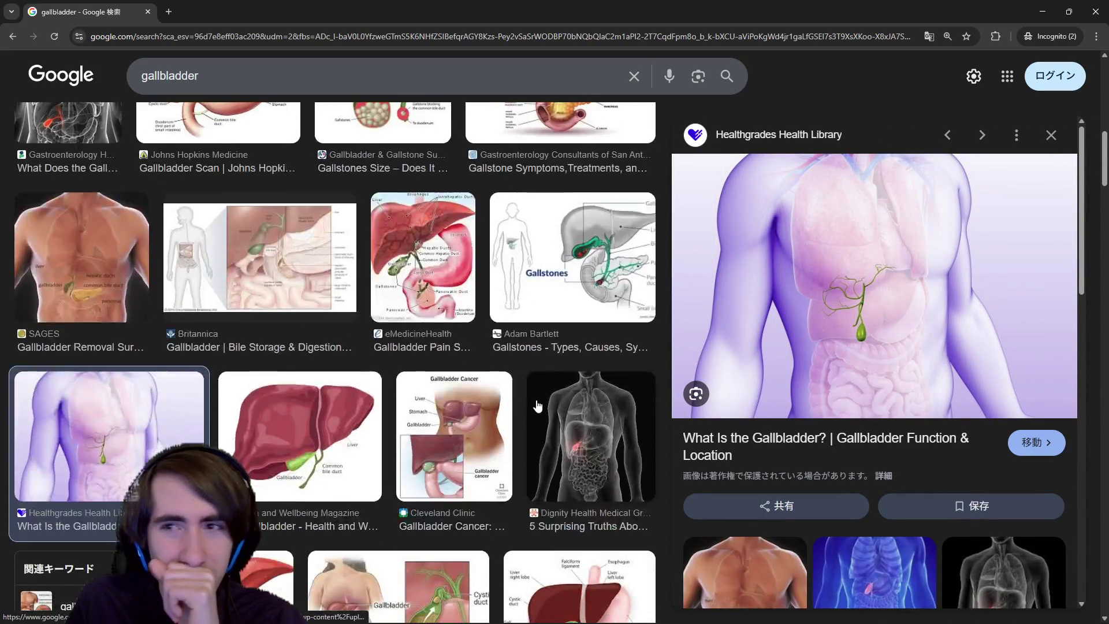
click(591, 436)
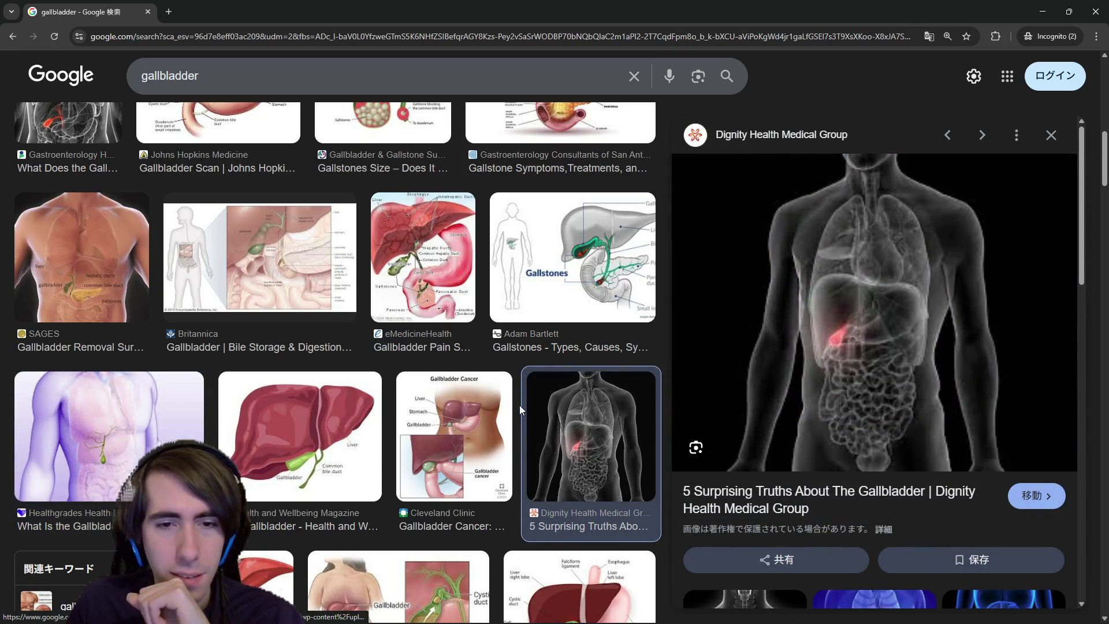
- Scroll the results a bit more, then return to the Onsento battle game window
scroll(519, 404, down, 2)
scroll(519, 404, up, 2)
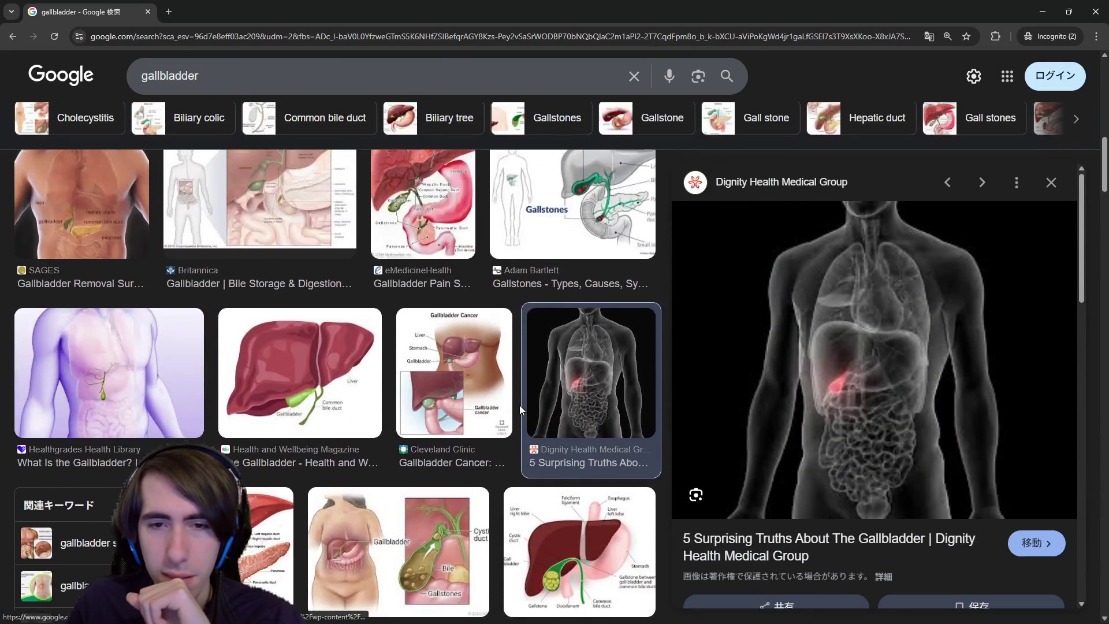
scroll(518, 405, up, 1)
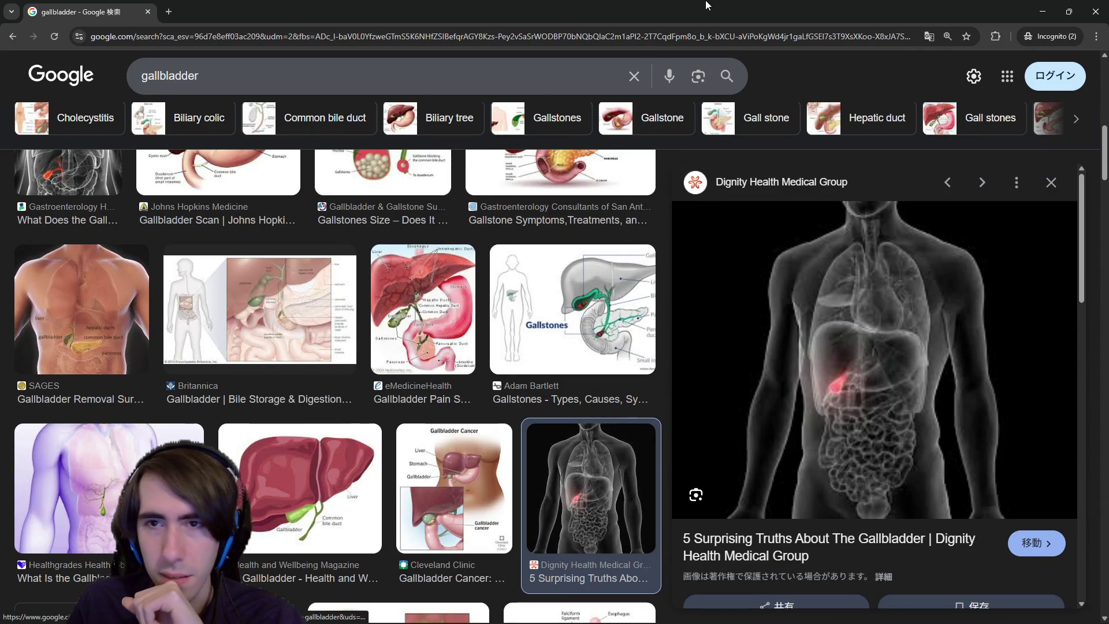
key(alt+Tab)
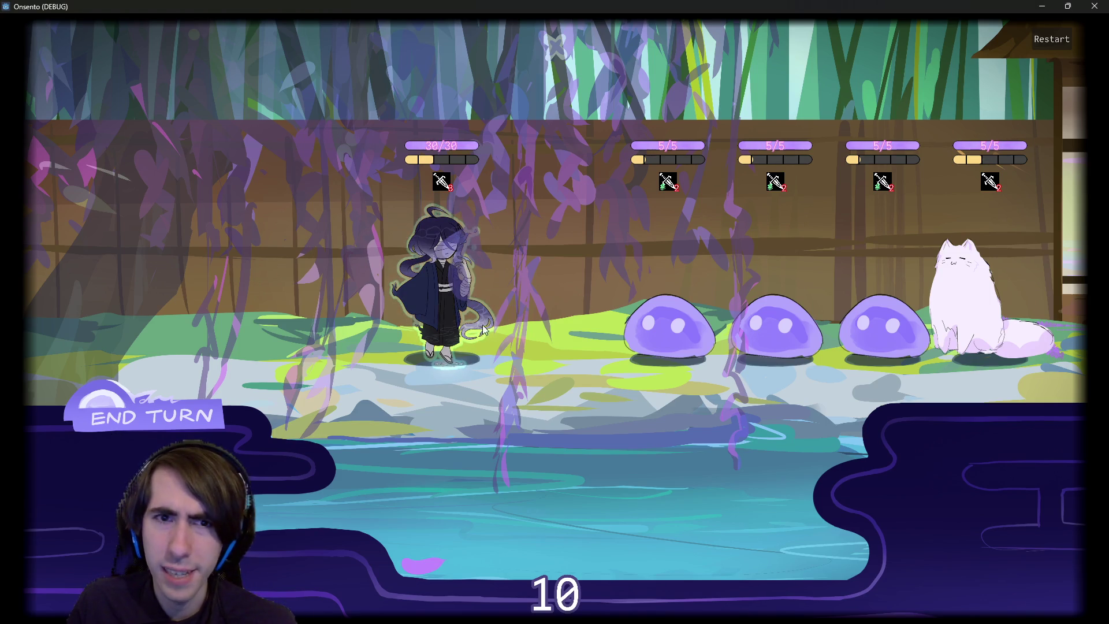
- Close the game, remove the line-20 breakpoint, and rerun the scene
click(1094, 5)
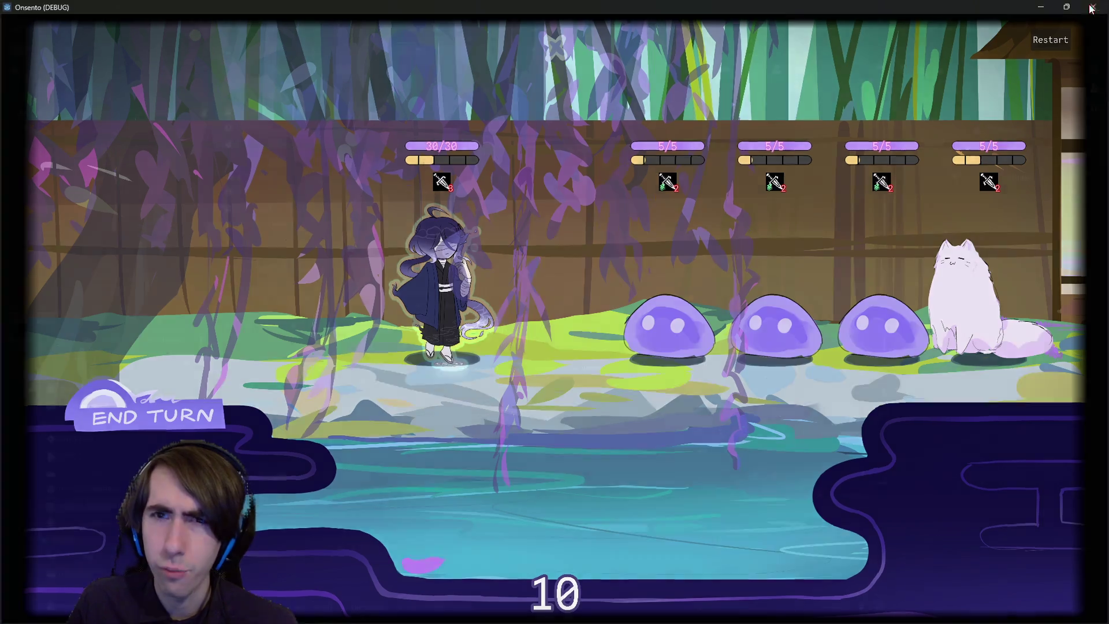
click(337, 305)
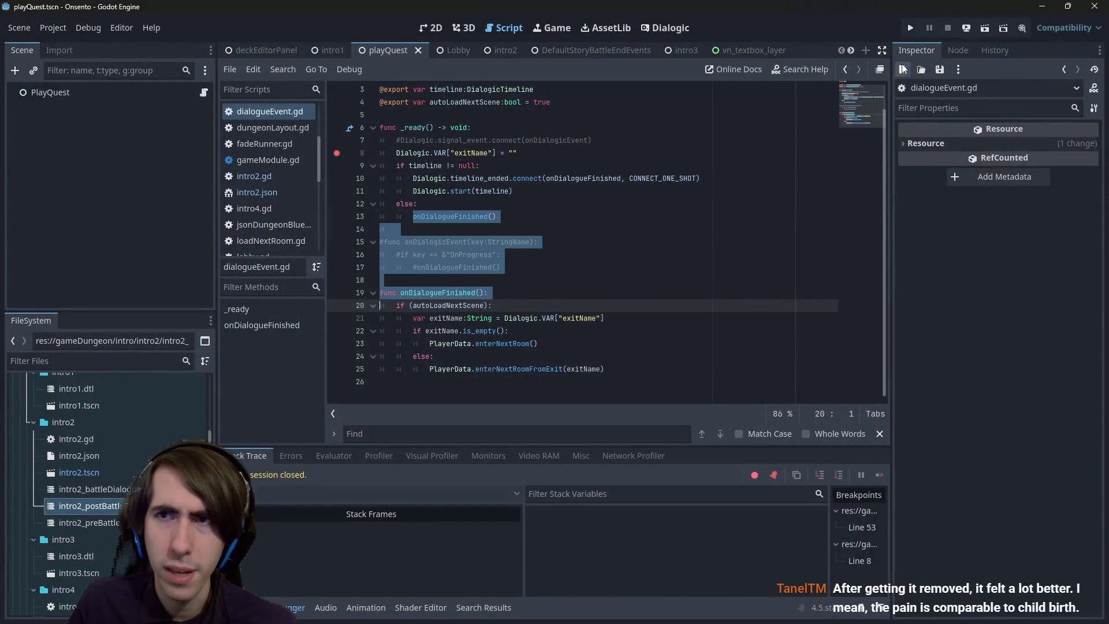
click(984, 27)
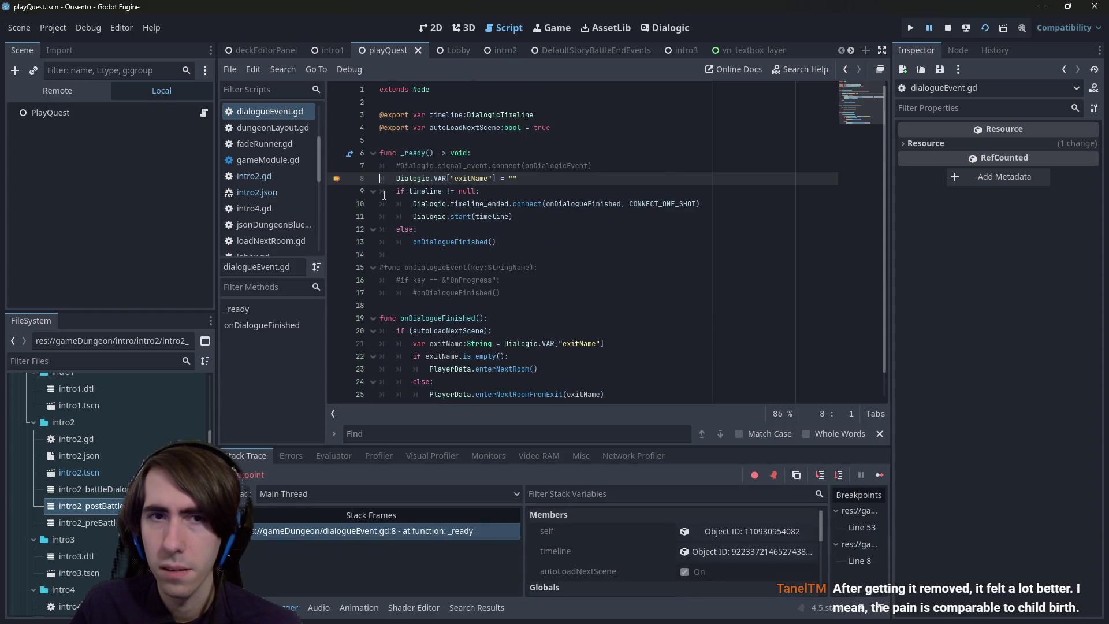
- Resume from the breakpoint, click through the opening dialogue to the battle, then close the game
click(876, 474)
click(505, 258)
click(504, 252)
click(501, 248)
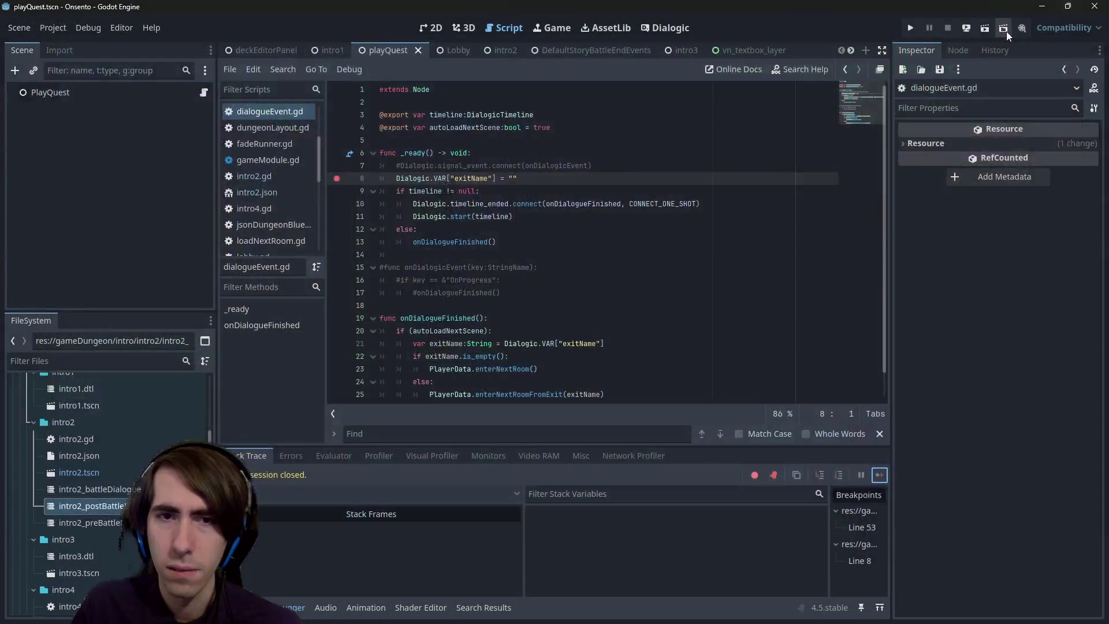
click(1094, 6)
- Retype the () after onDialogueFinished on line 13, then go to the intro2 scene
click(600, 248)
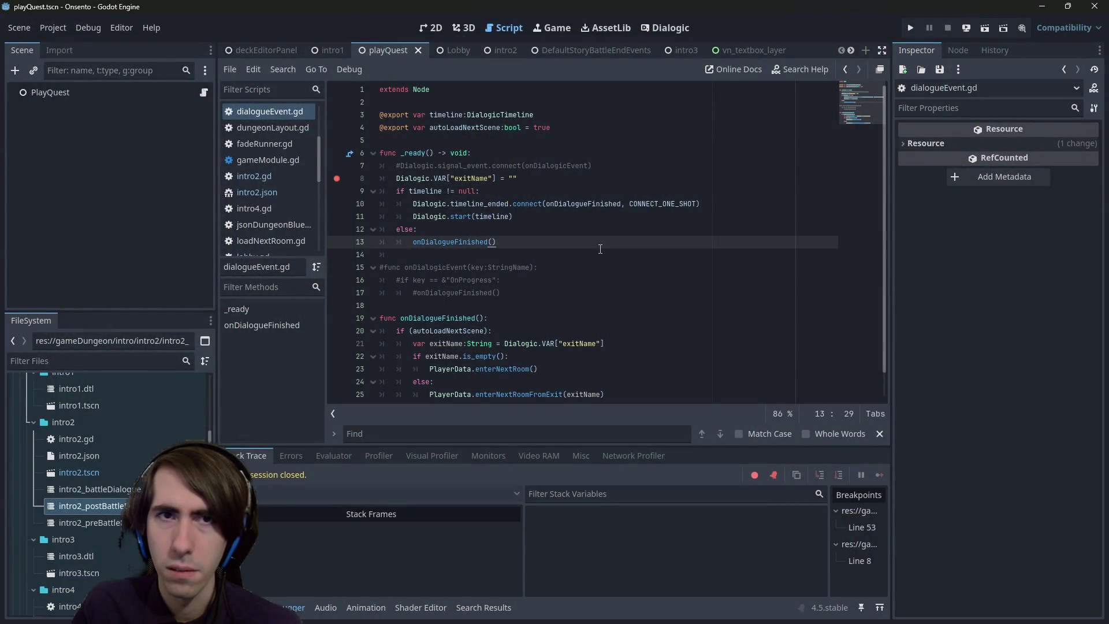
key(BackSpace)
key(BackSpace)
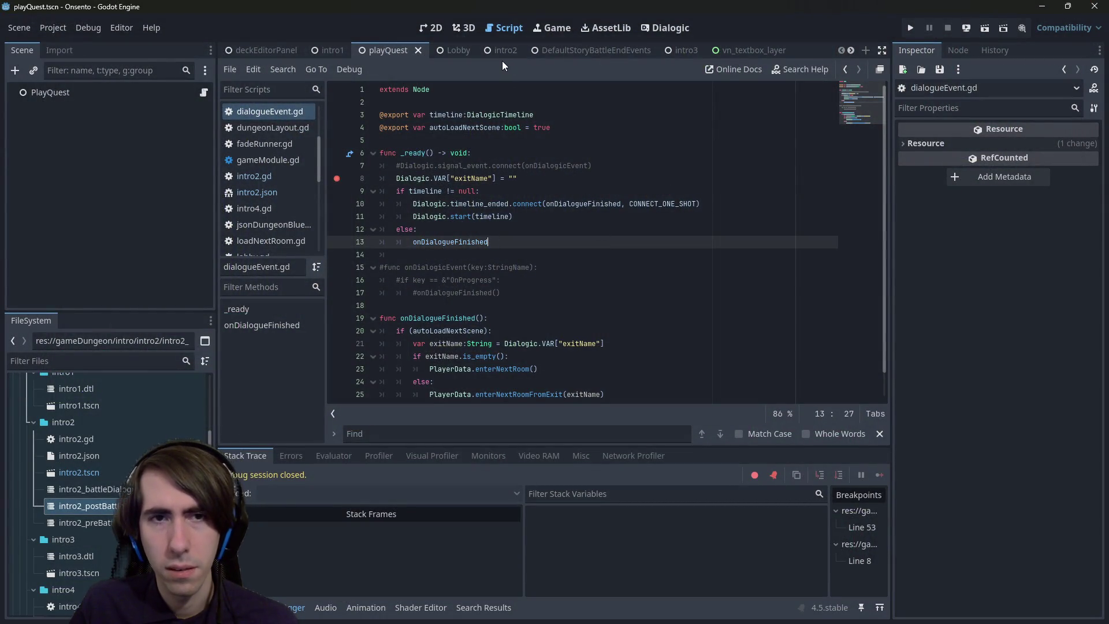
text(())
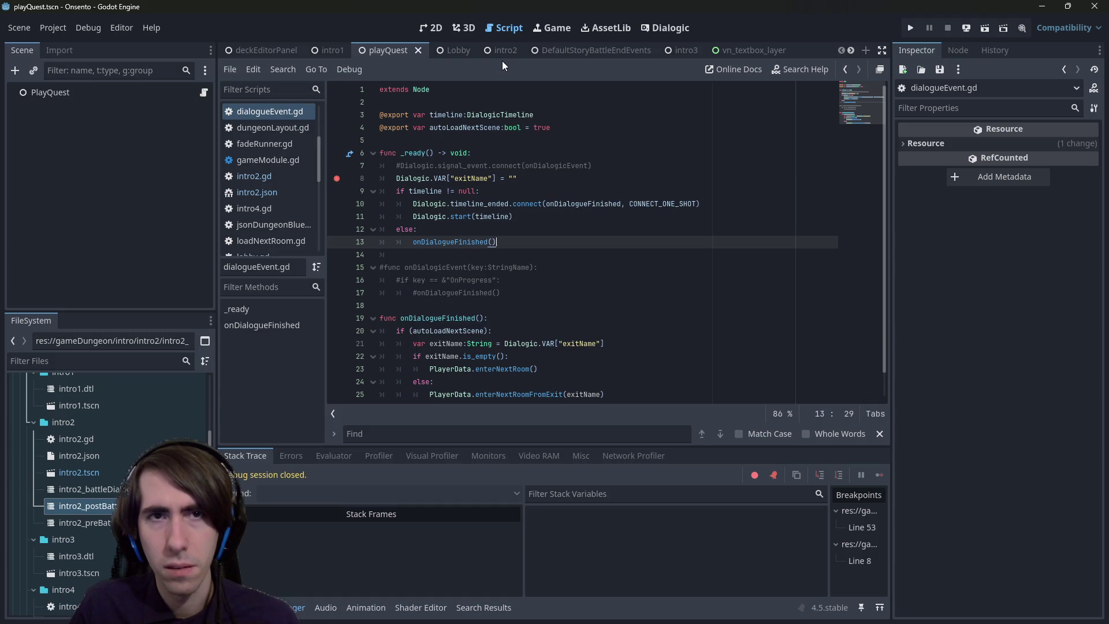
click(500, 49)
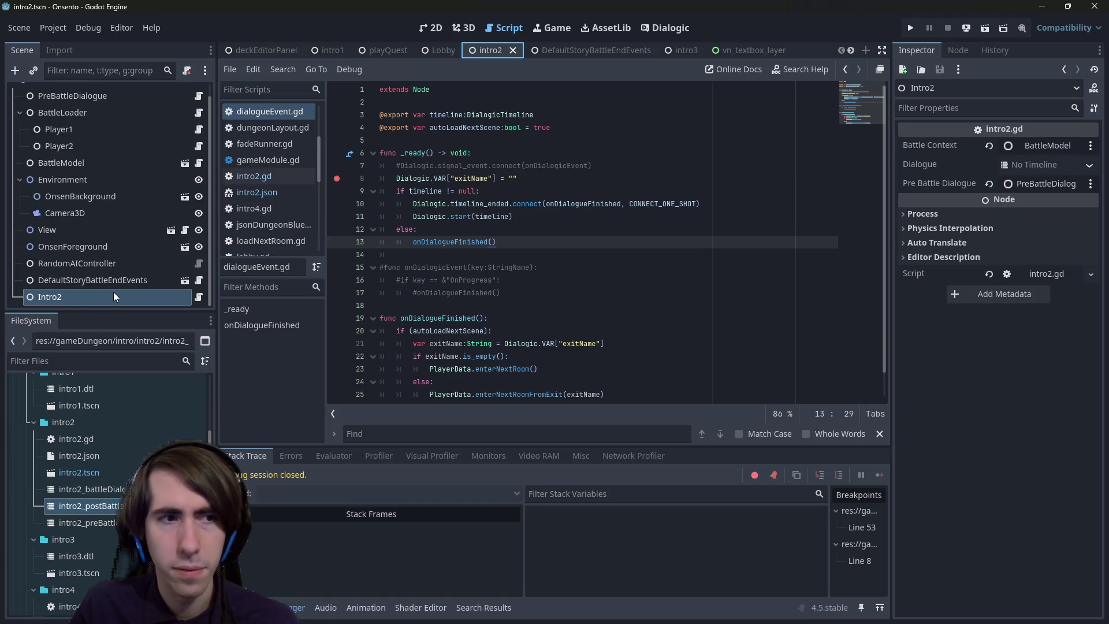
- Assign intro2_battleDialogue.dtl to Intro2's Dialogue property and select attackTuto in intro2.gd
scroll(113, 293, up, 1)
scroll(113, 292, down, 1)
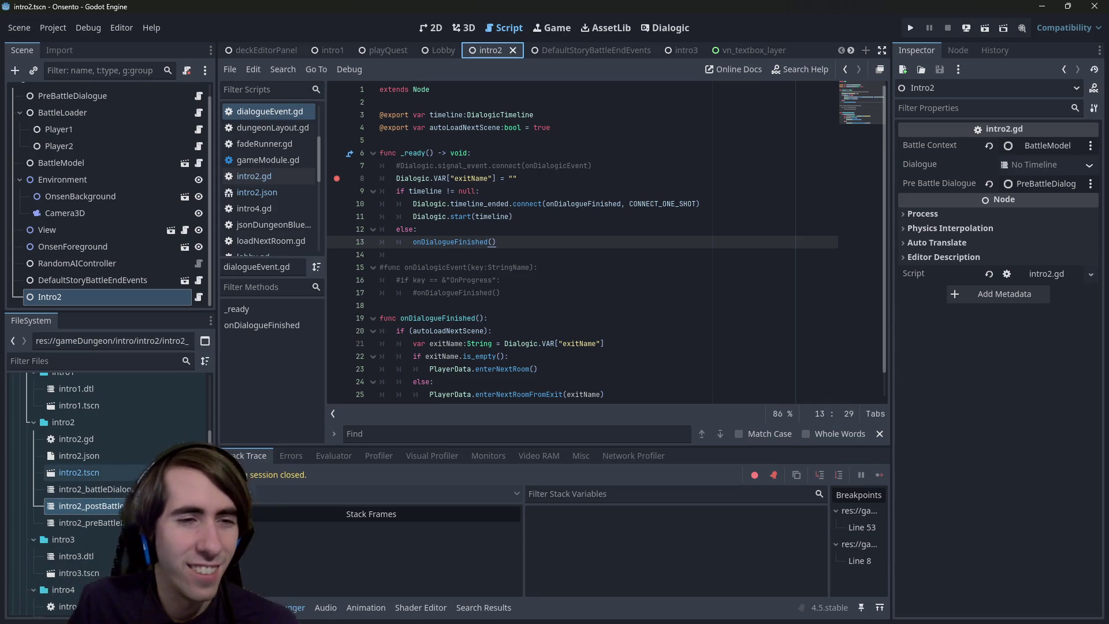
click(199, 296)
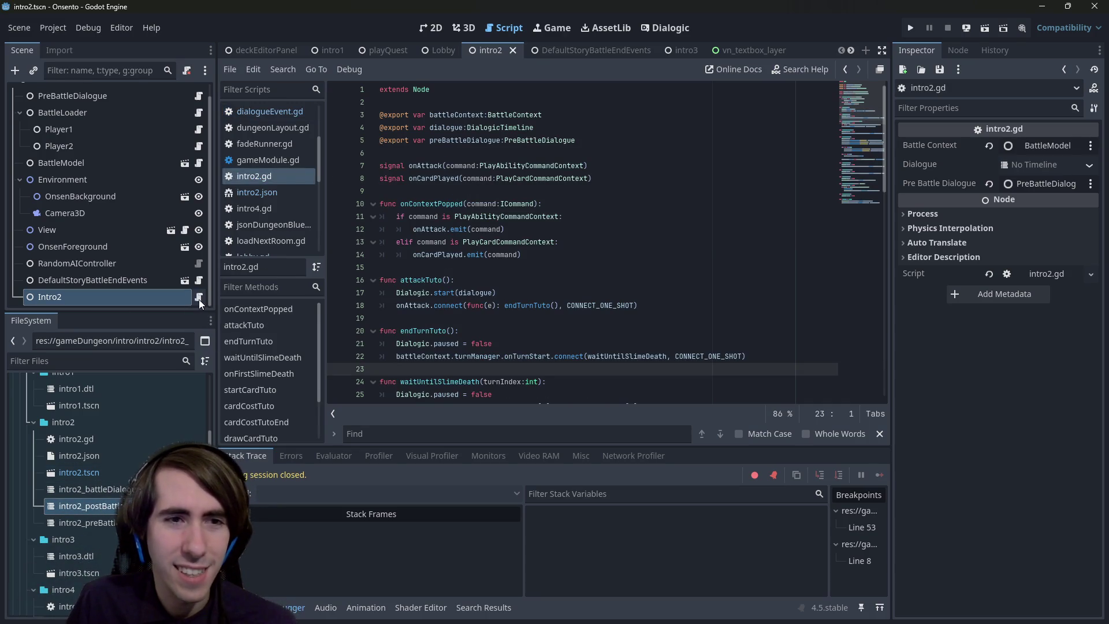
mouse_move(93, 489)
mouse_down()
mouse_move(1030, 261)
mouse_move(1034, 165)
mouse_up()
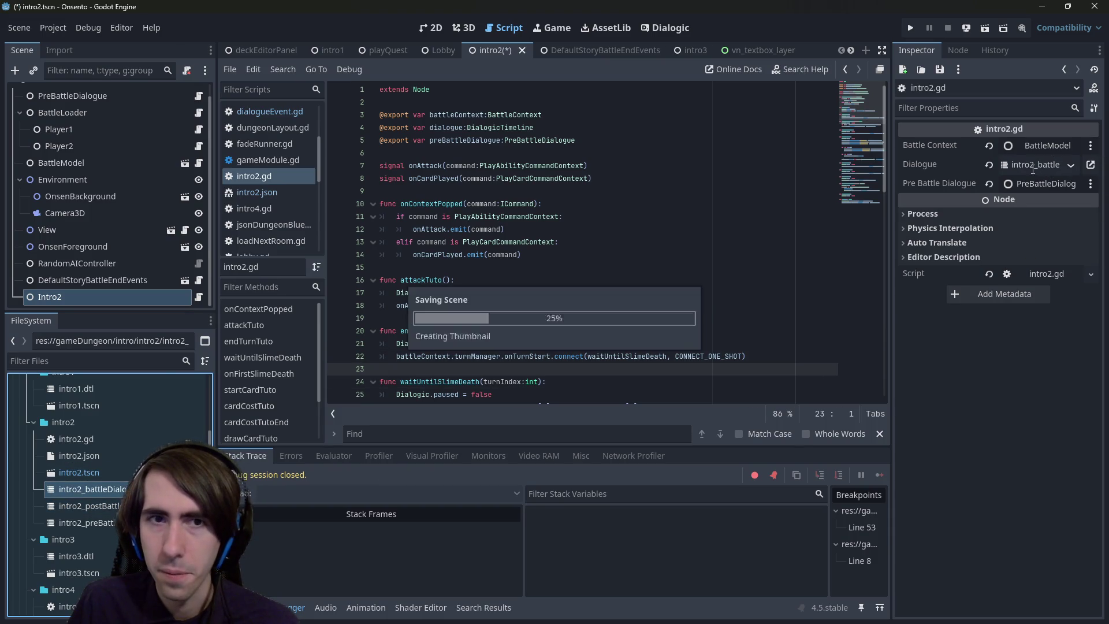
scroll(551, 246, down, 2)
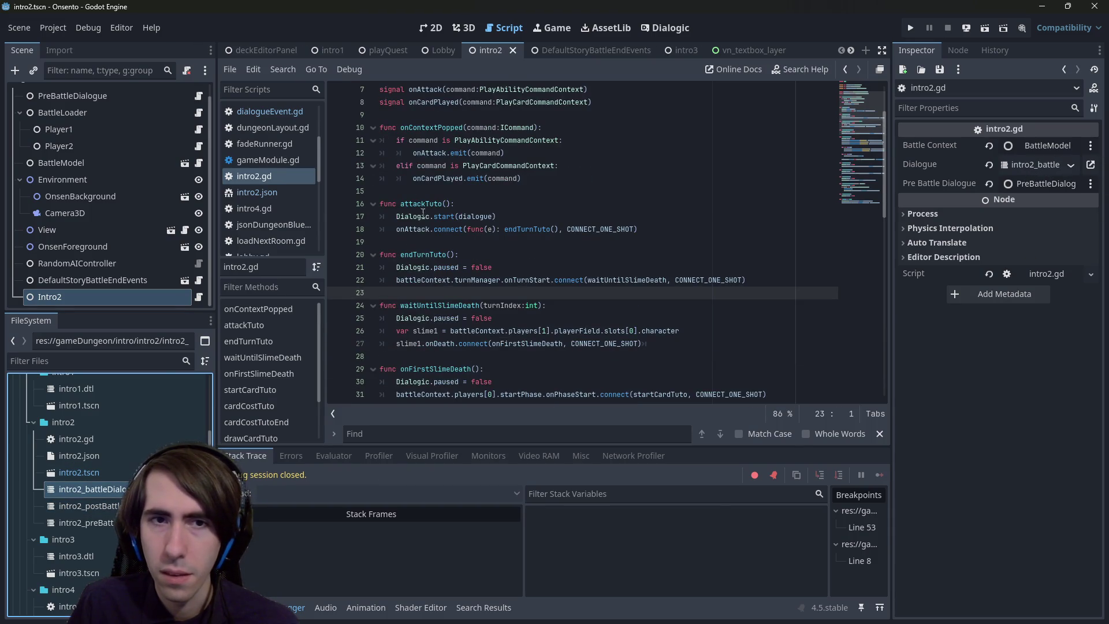
double_click(416, 204)
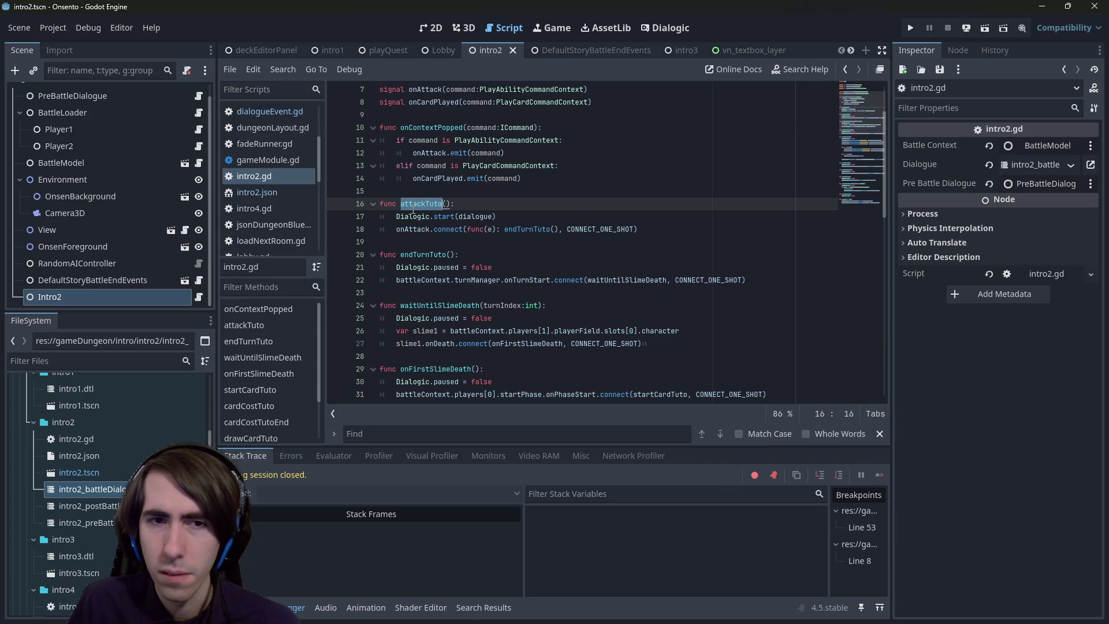
scroll(109, 227, up, 1)
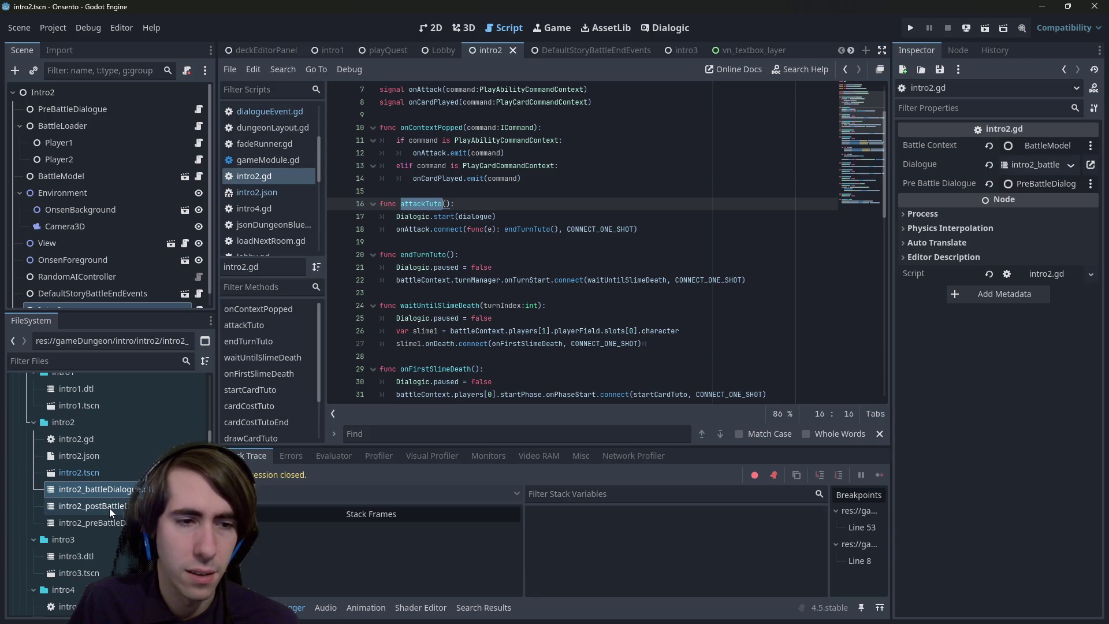
- Inspect the intro2_preBattleDialogue and intro2_battleDialogue timelines, then view BattleLoader's and PreBattleDialogue's scripts
double_click(108, 524)
double_click(111, 490)
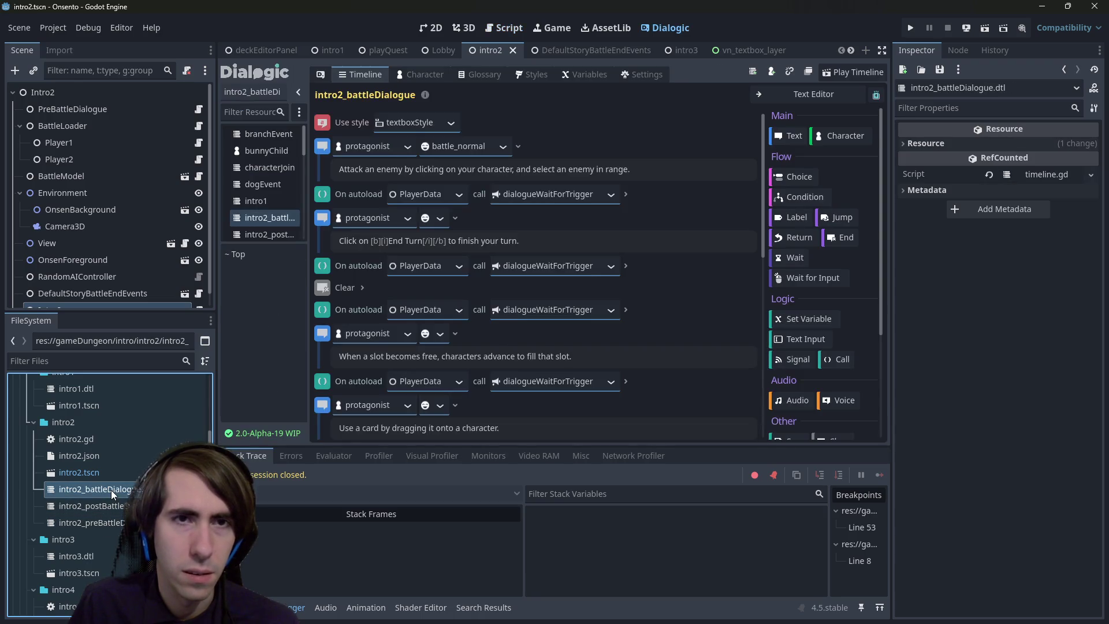
double_click(110, 517)
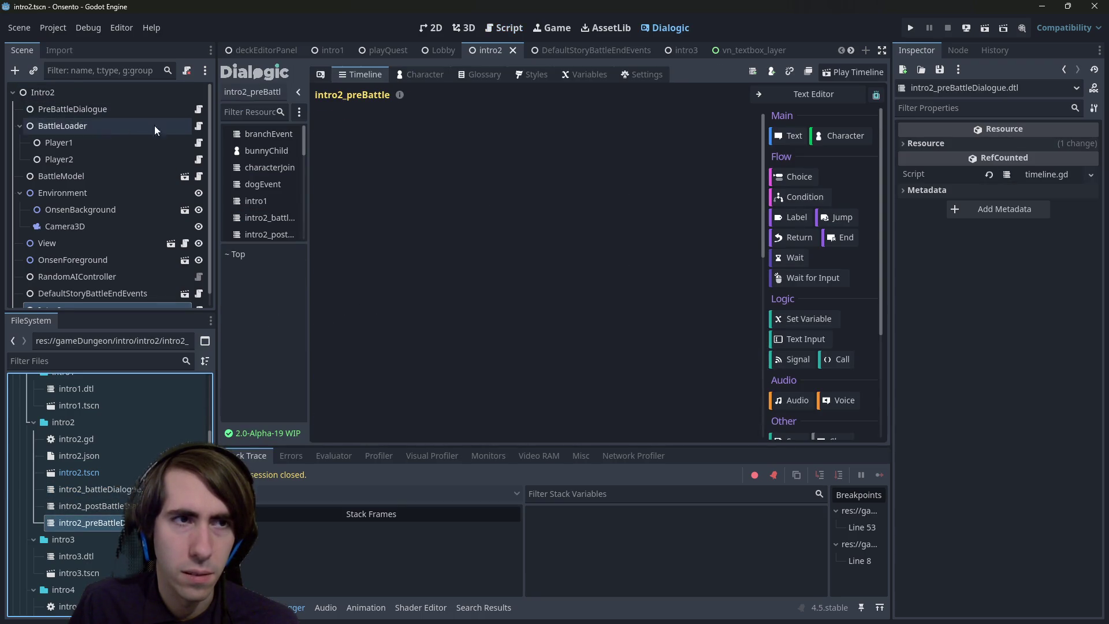
click(200, 126)
click(199, 109)
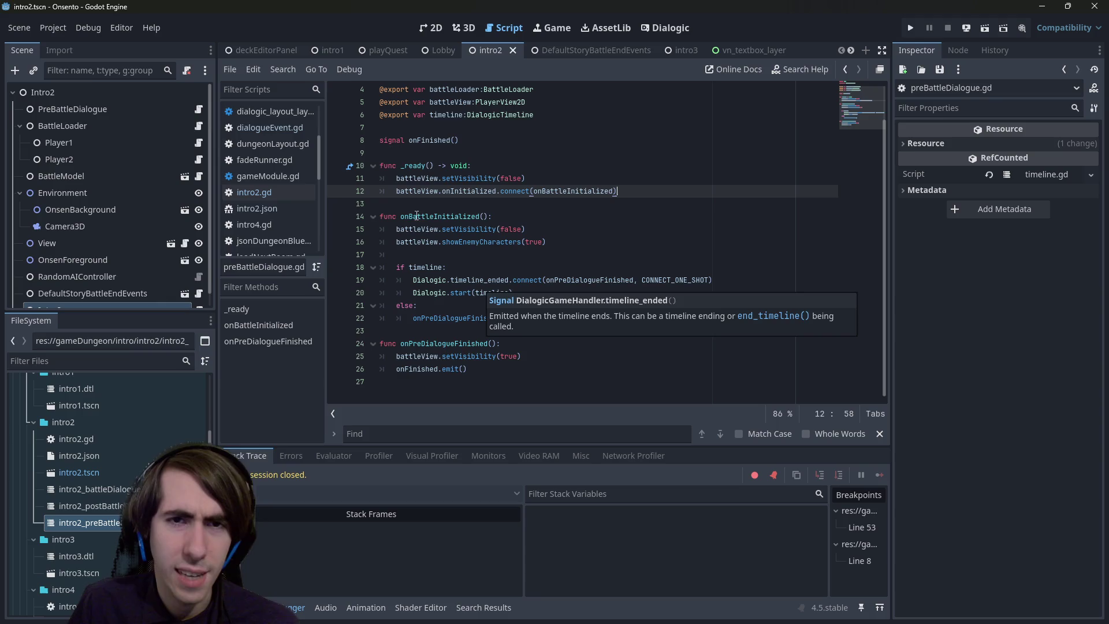
- Revert PreBattleDialogue's Timeline to No Timeline and run the playQuest scene
click(72, 109)
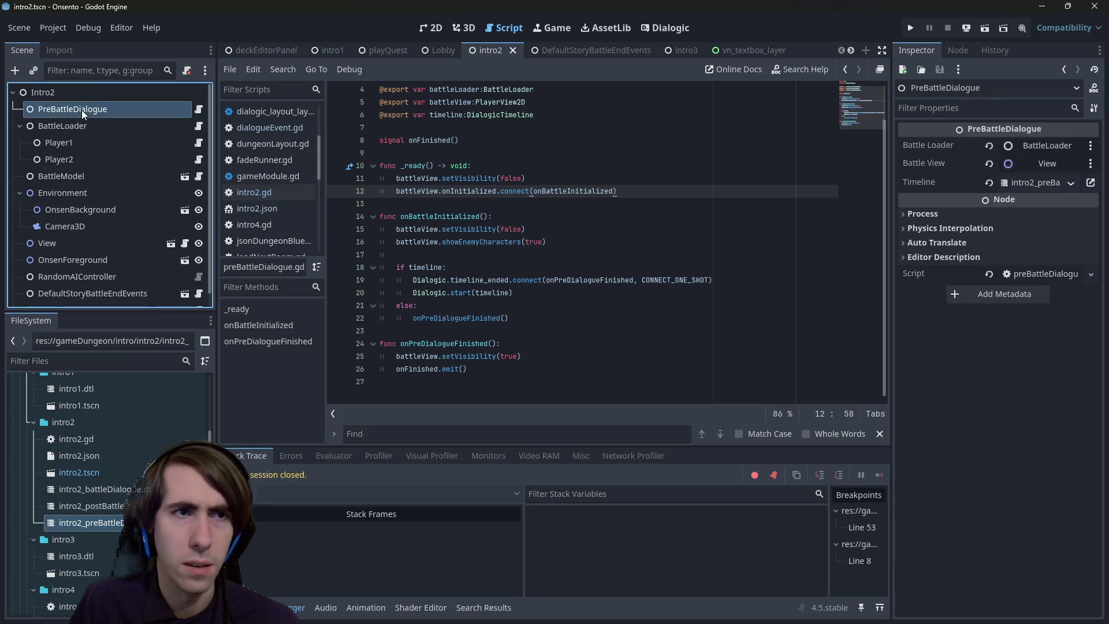
click(990, 186)
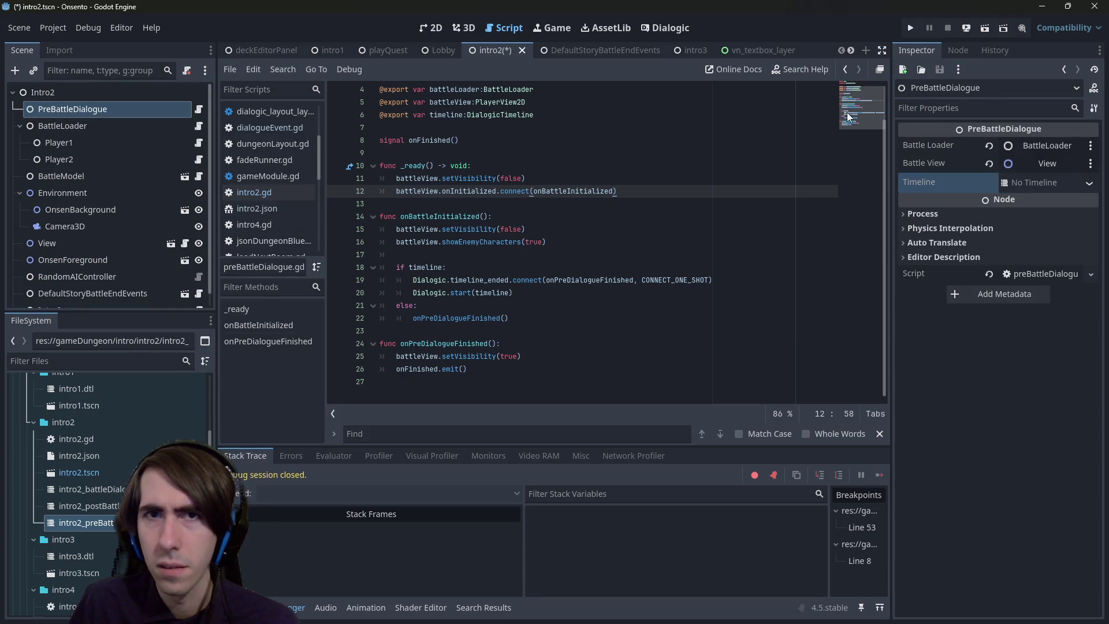
click(373, 52)
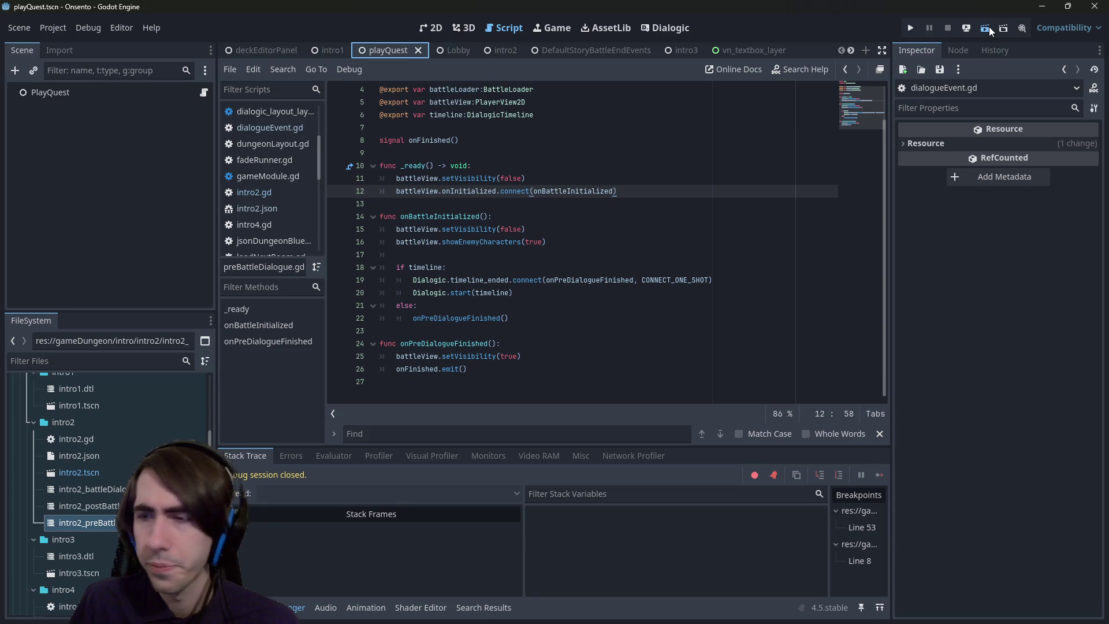
click(989, 26)
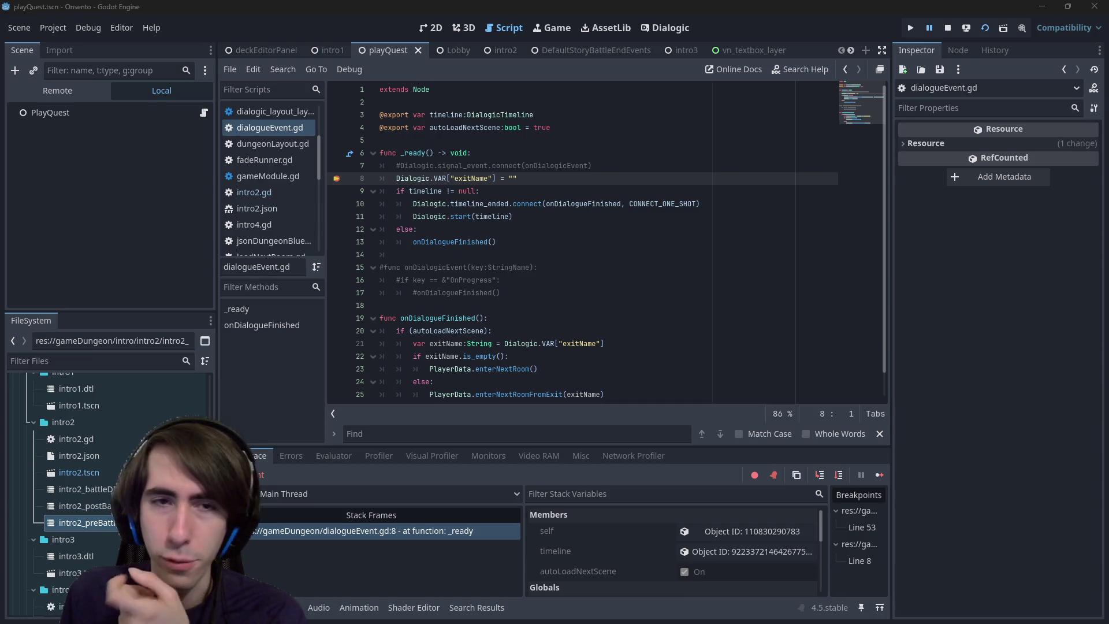
- Remove the line 8 breakpoint in dialogueEvent.gd, leave the caret on line 14, and switch to the browser
click(586, 248)
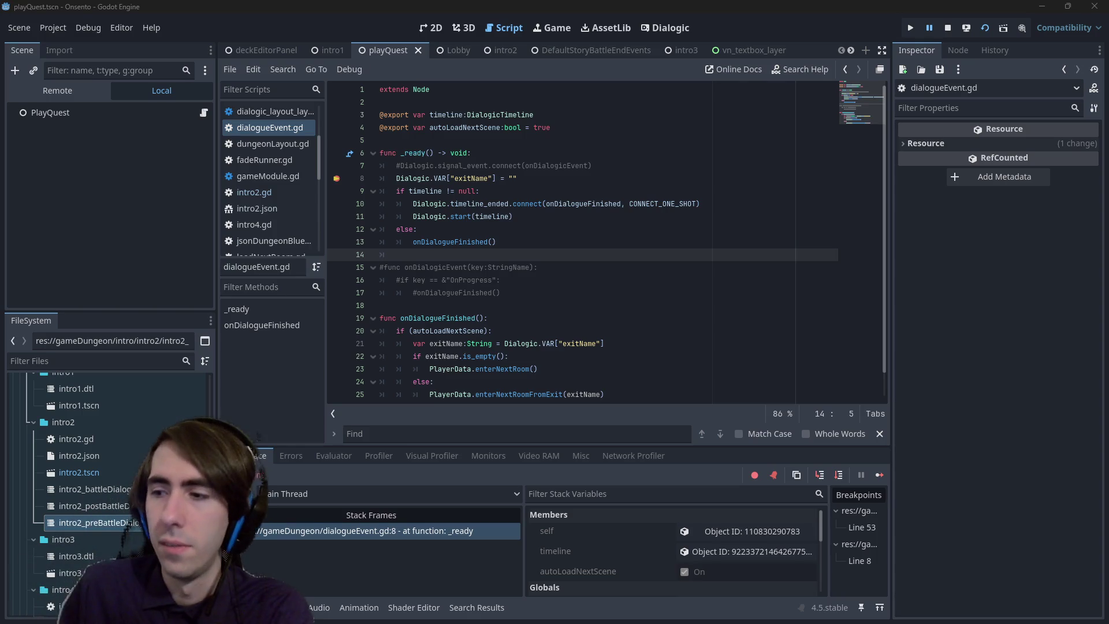
shift+click(339, 185)
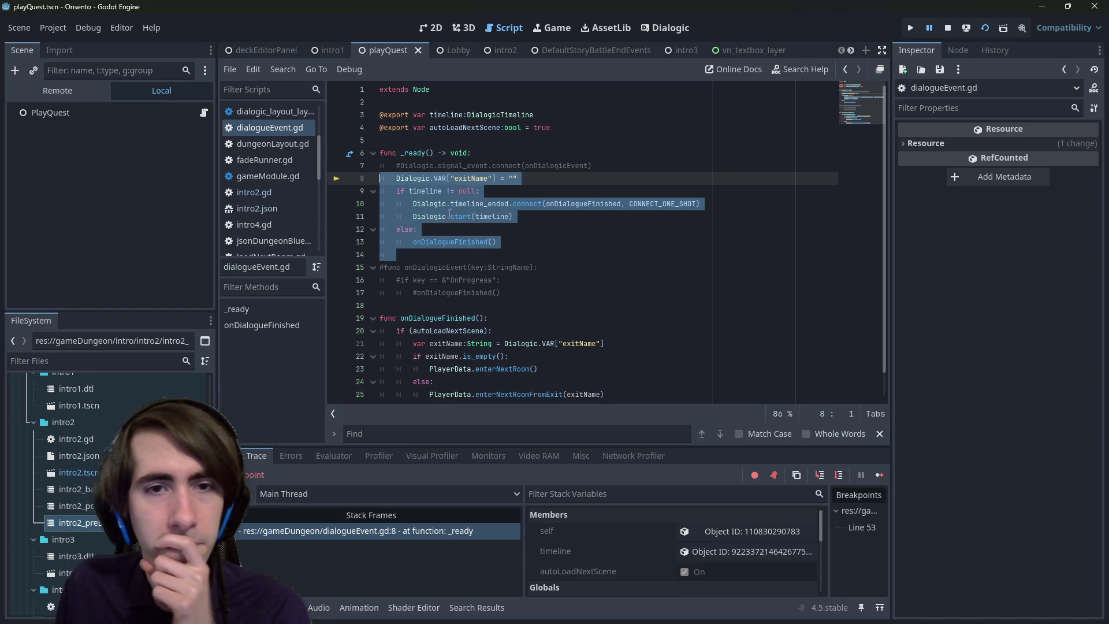
scroll(606, 240, down, 1)
click(607, 227)
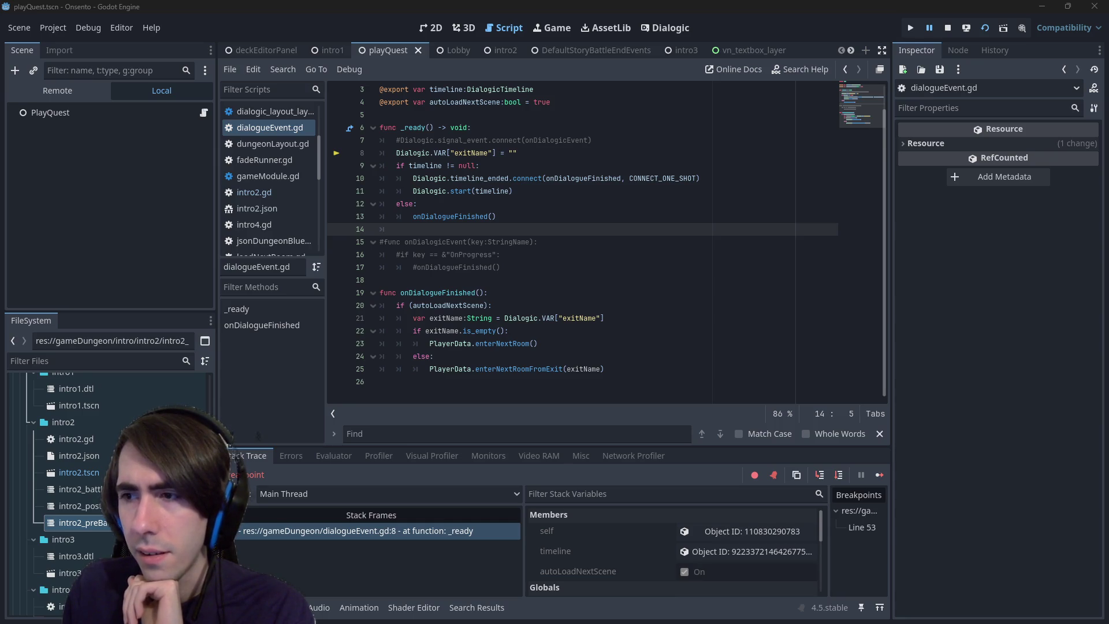
key(alt+Tab)
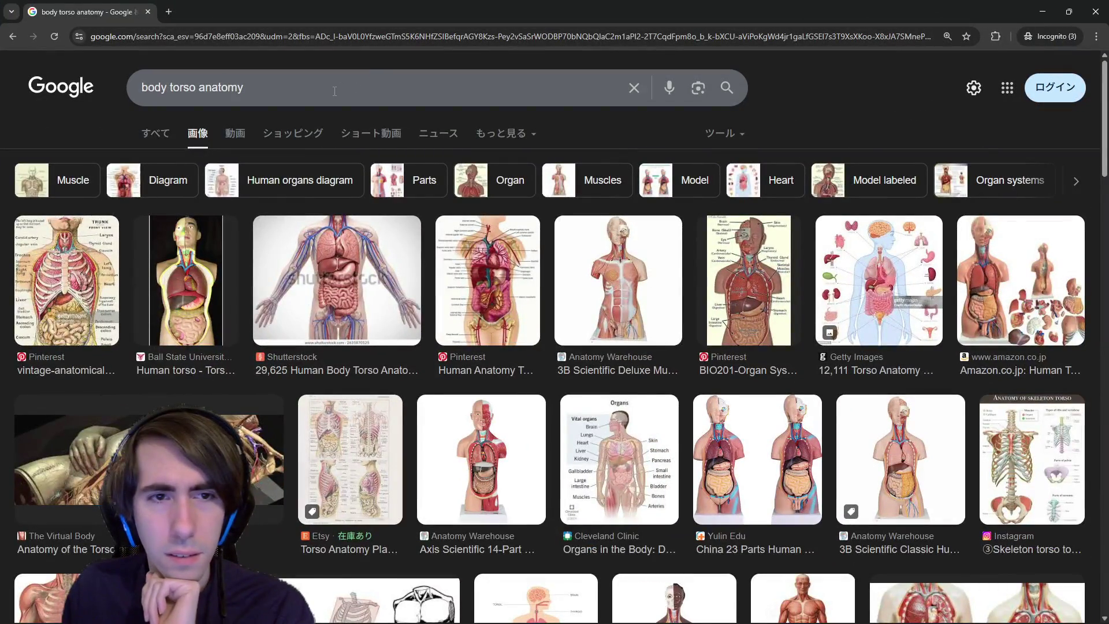
- Preview the vintage anatomical torso image and browse the surrounding results
click(88, 237)
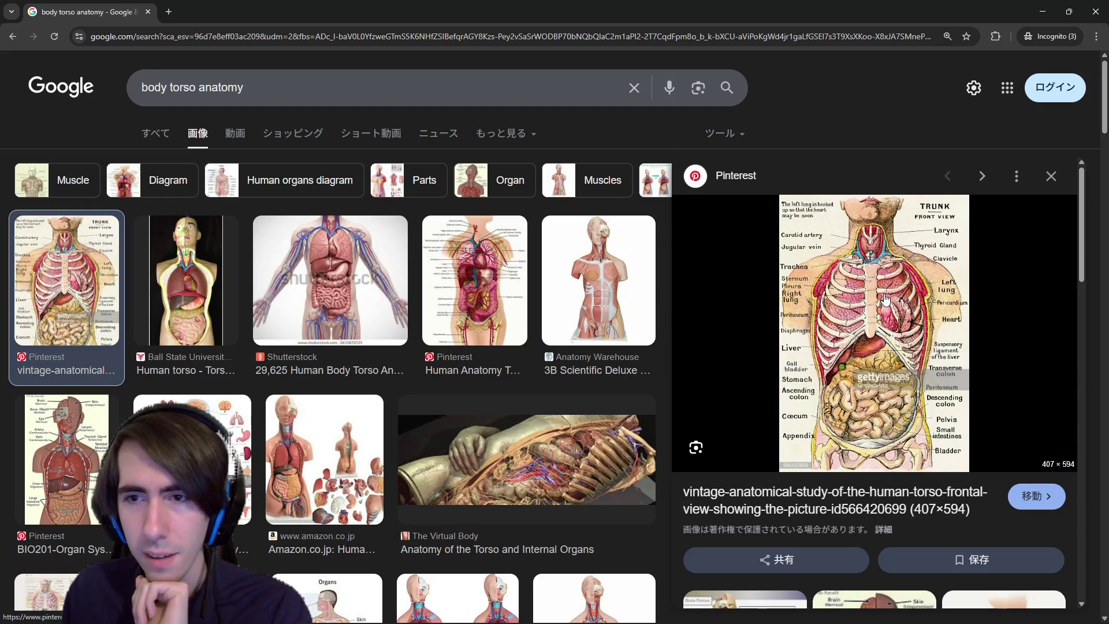
scroll(694, 287, down, 2)
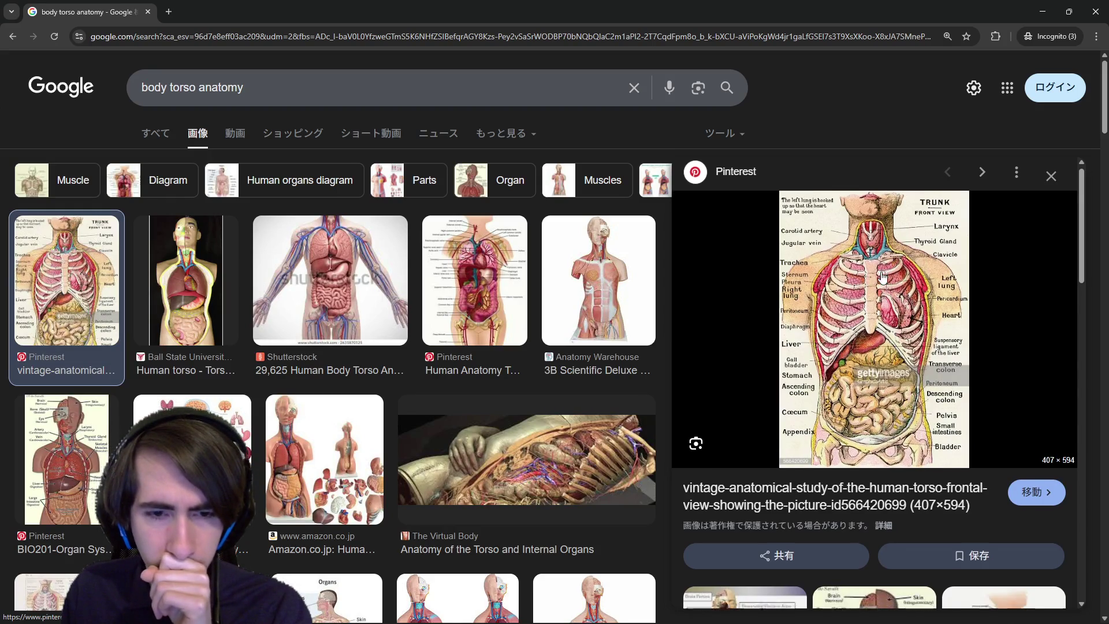
scroll(693, 287, down, 3)
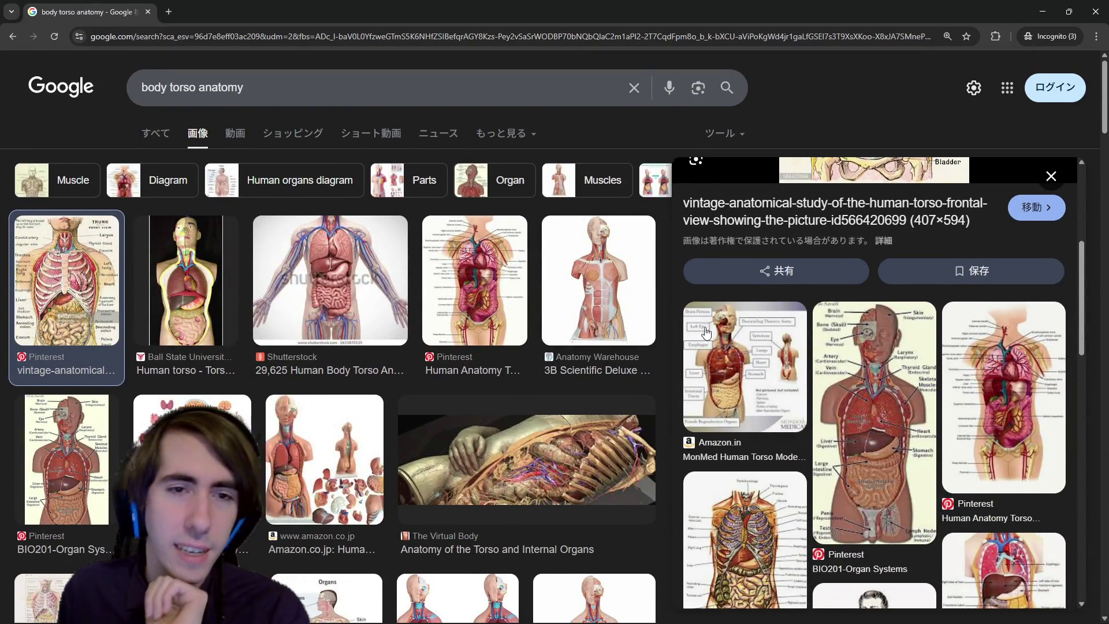
scroll(838, 338, up, 4)
scroll(838, 338, up, 2)
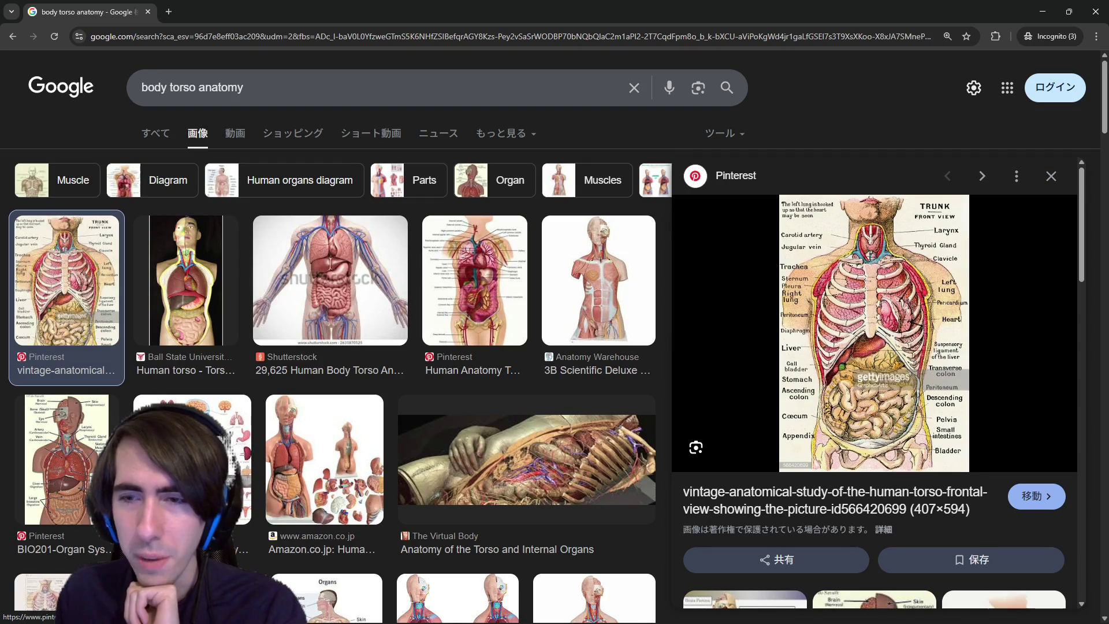
scroll(419, 209, down, 4)
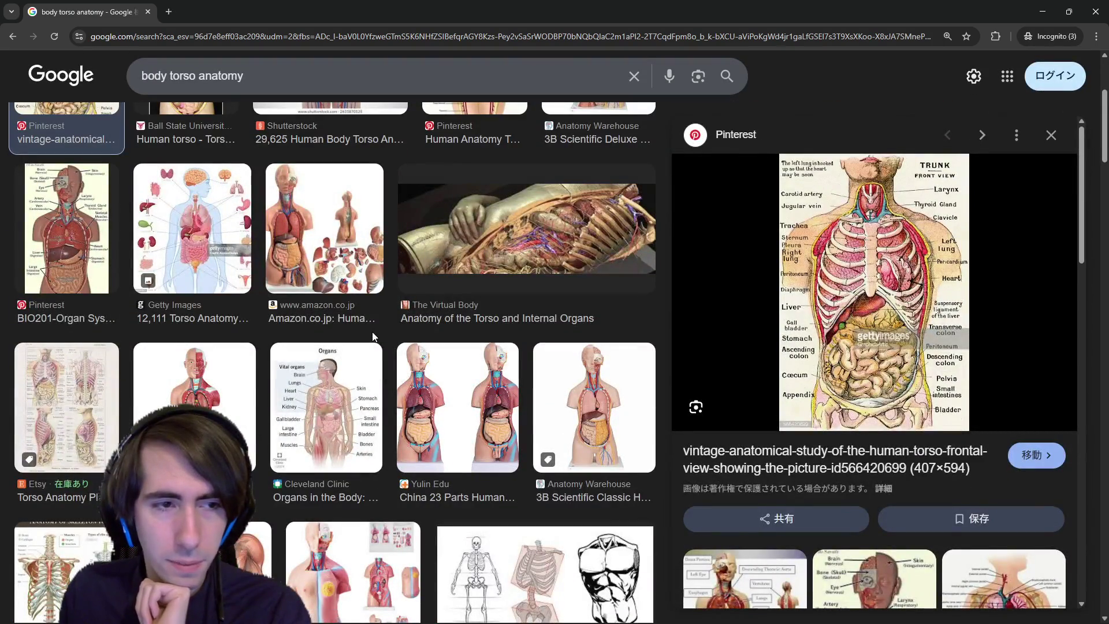
scroll(372, 331, up, 1)
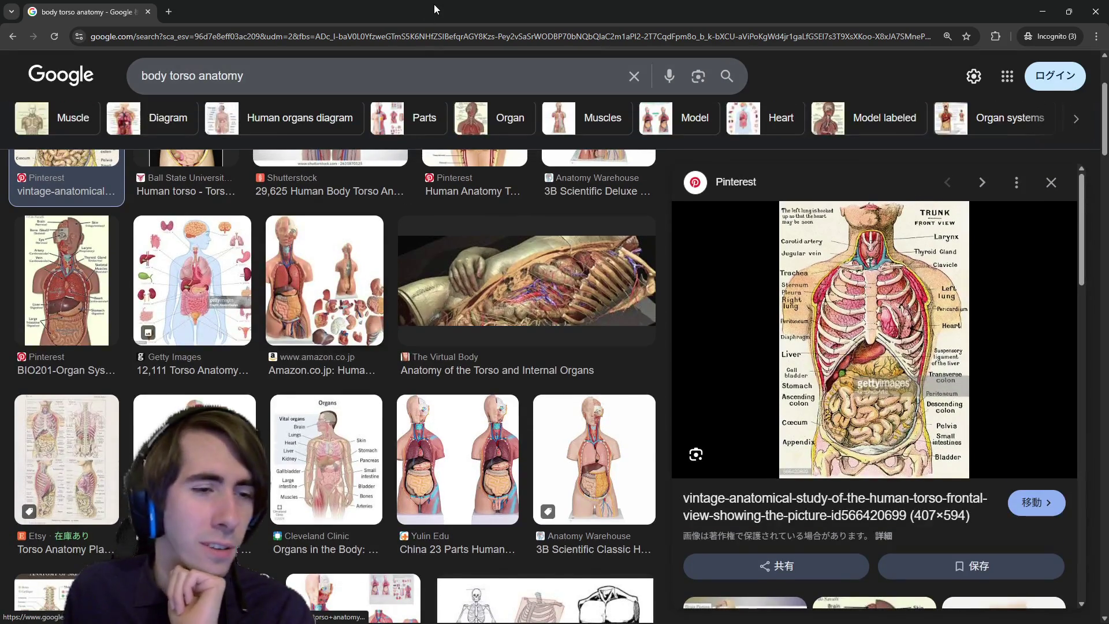
- Open the Etsy Torso Anatomy Plate preview's full image in a new tab
click(69, 440)
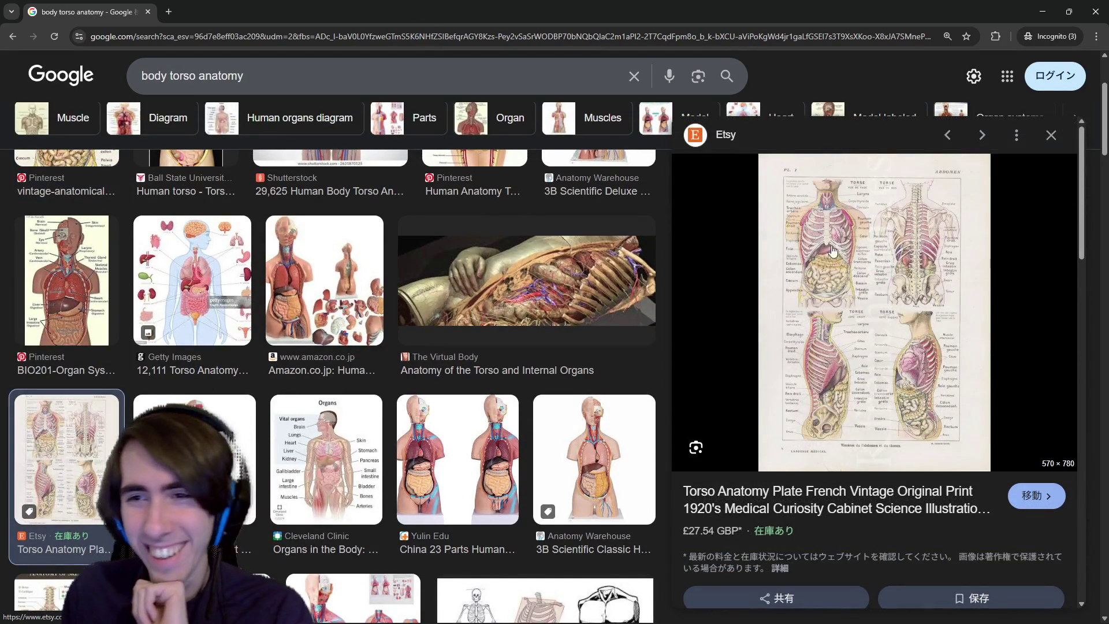
right_click(904, 316)
click(918, 404)
- View the torso anatomy plate enlarged in its own tab
key(ctrl+Tab)
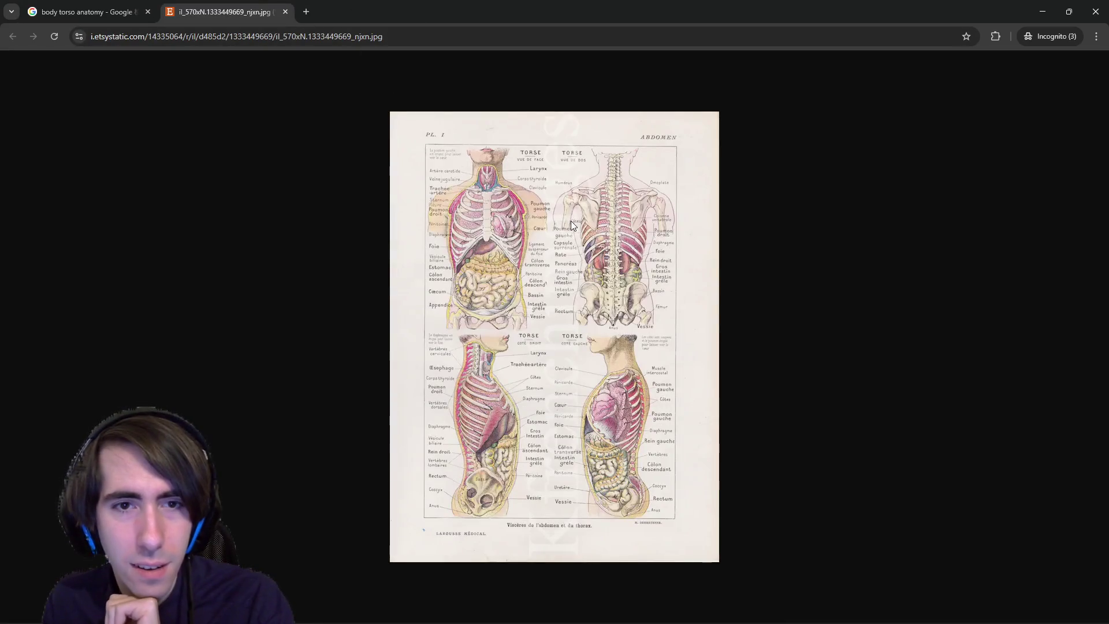
ctrl+scroll(466, 213, up, 4)
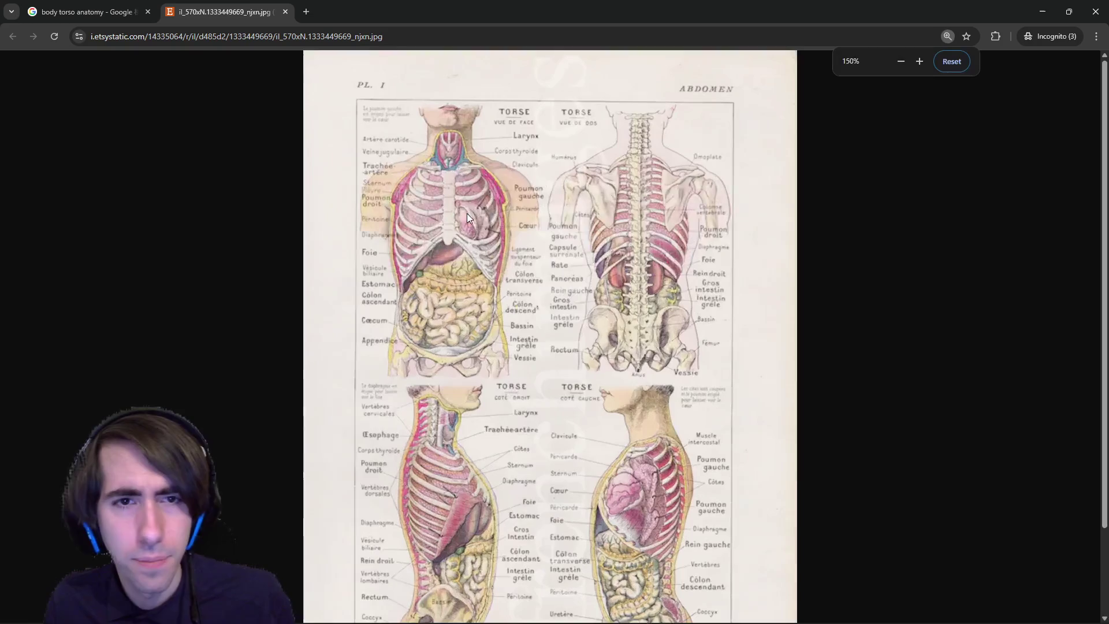
ctrl+scroll(465, 232, up, 1)
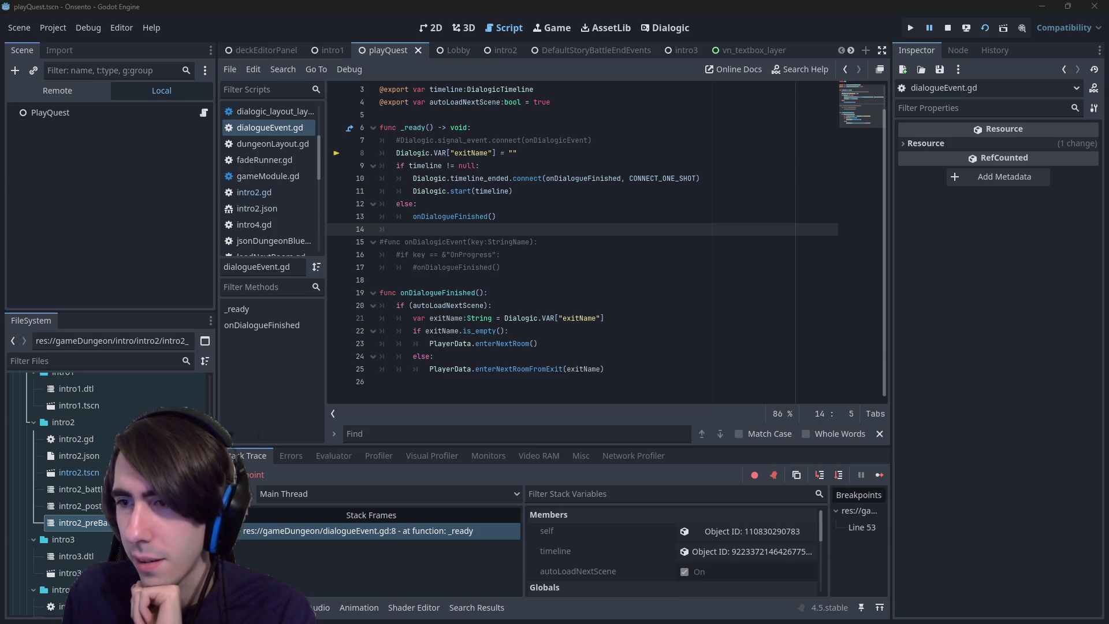
- In the browser, change the cartilage image search to 'sternum cartilage'
key(alt+Tab)
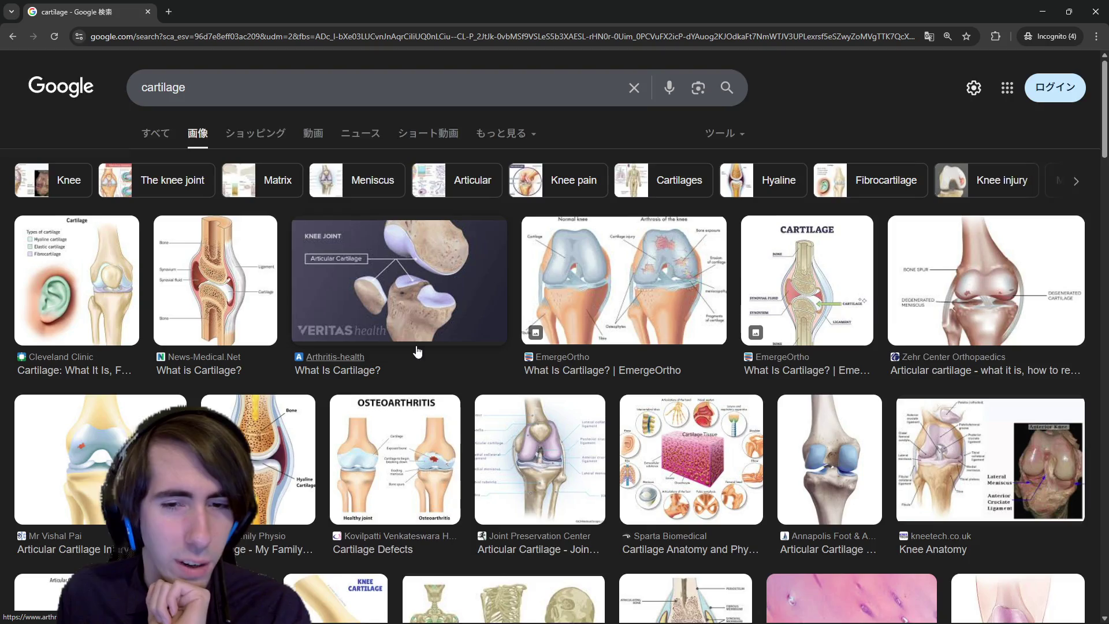
scroll(418, 351, down, 2)
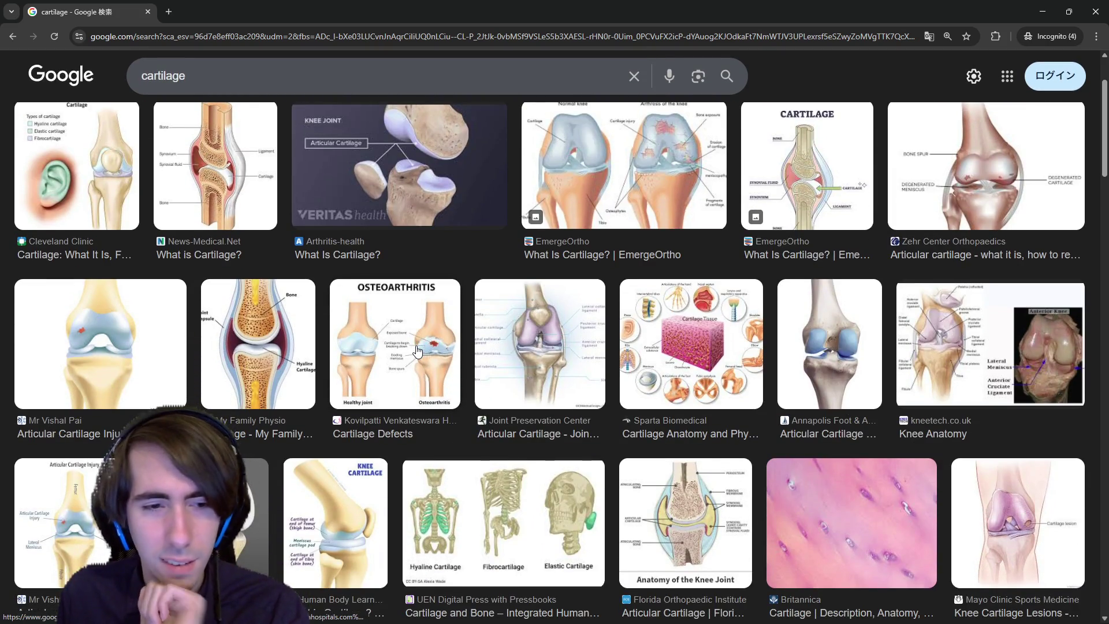
click(211, 84)
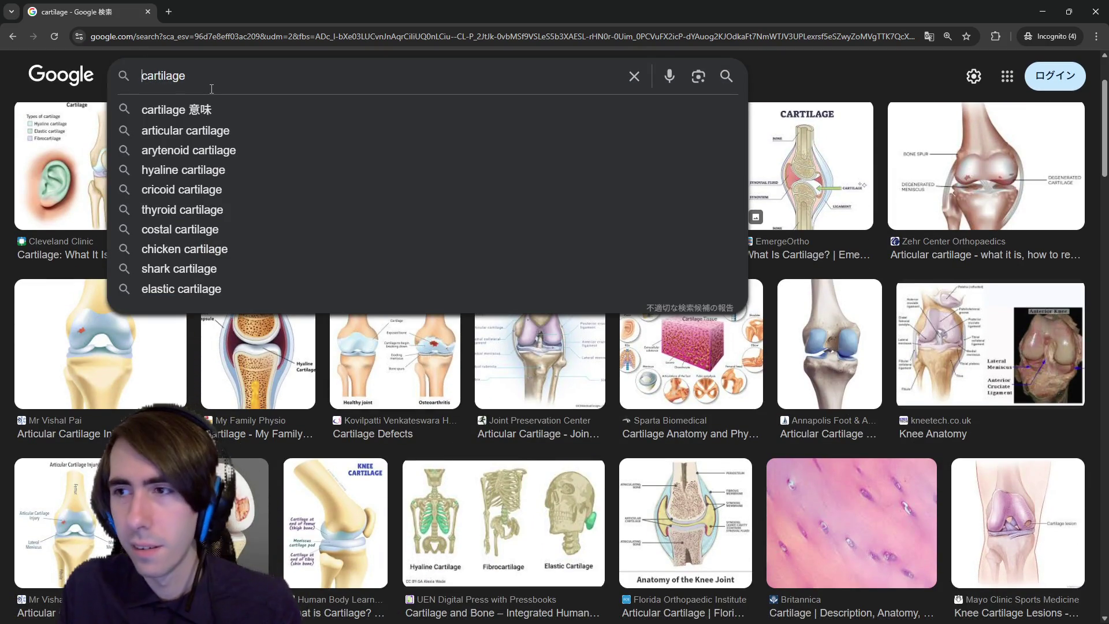
text(sternum)
key(Return)
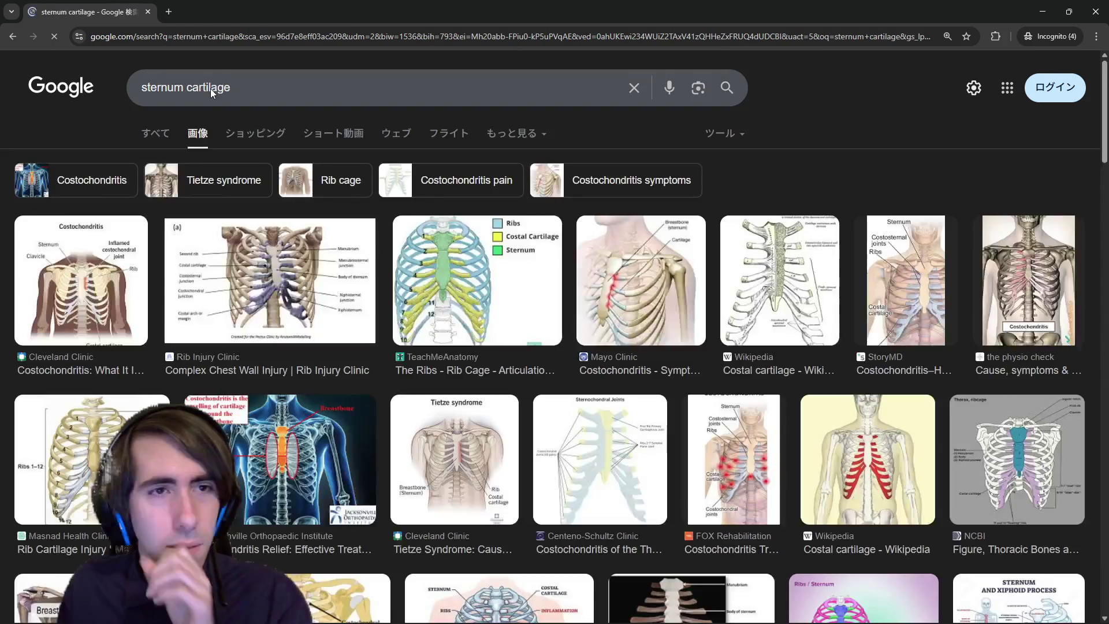
- Preview the Cleveland Clinic costochondritis and Masnad Health Clinic rib cage images, then scroll the results
click(116, 283)
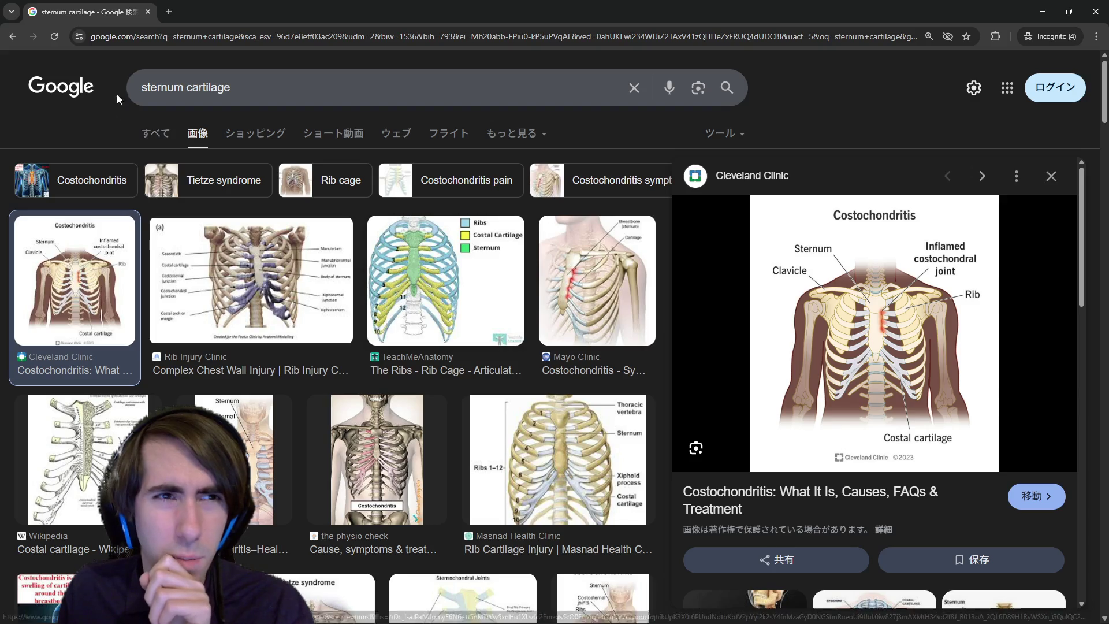
key(alt+Left)
key(alt+Left)
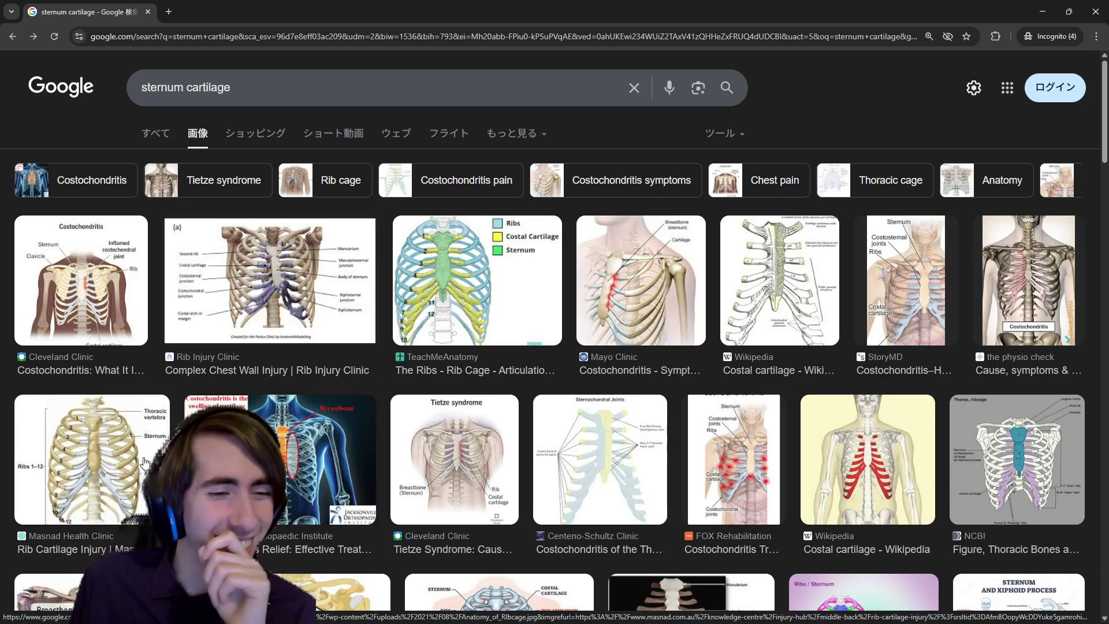
click(92, 459)
key(Escape)
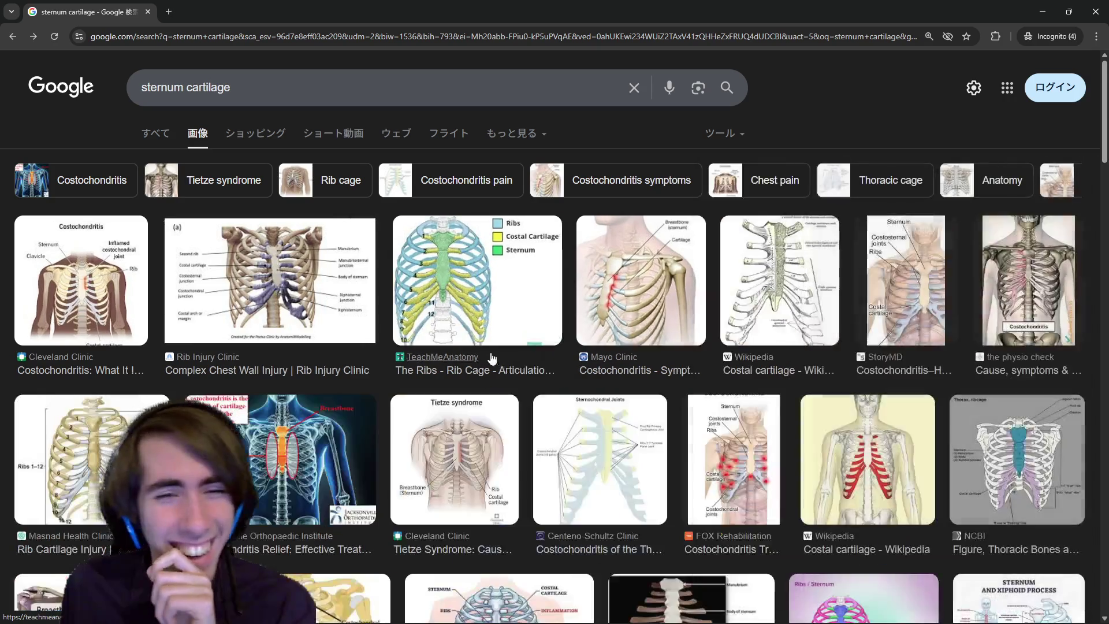
scroll(124, 291, down, 2)
scroll(124, 291, down, 4)
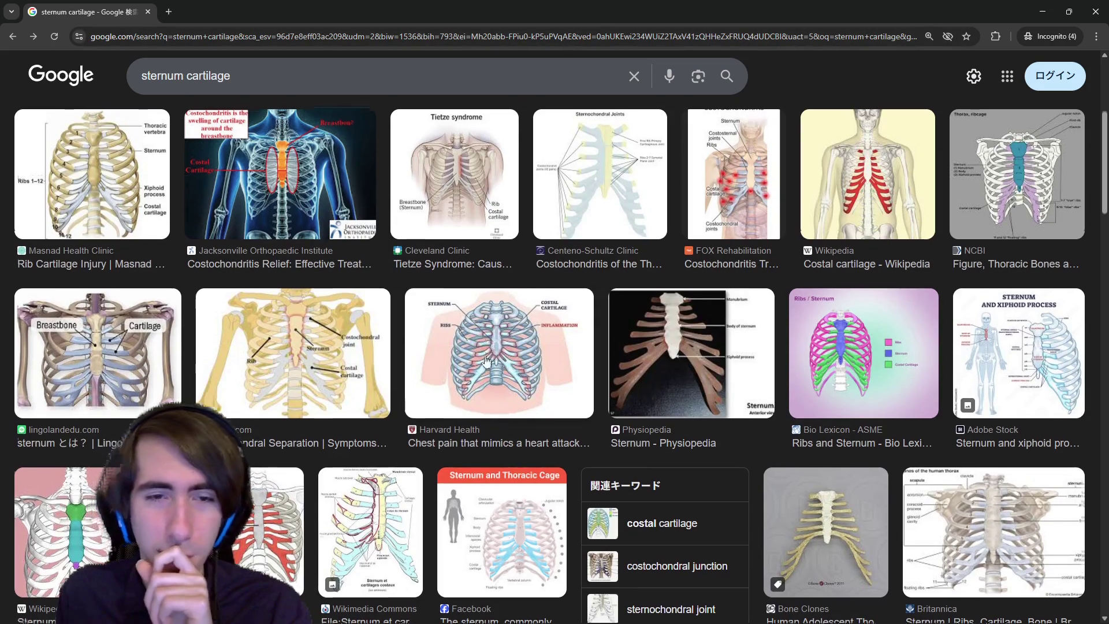
scroll(376, 279, up, 5)
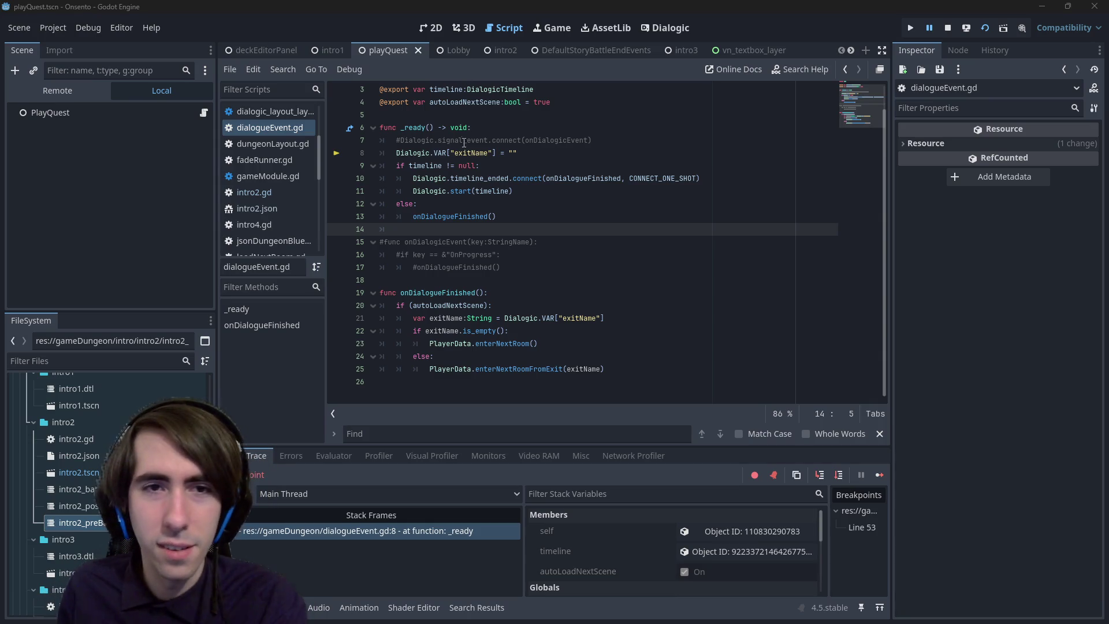
- Back in the script editor, delete the indentation on empty line 14 and save dialogueEvent.gd
click(429, 27)
click(485, 33)
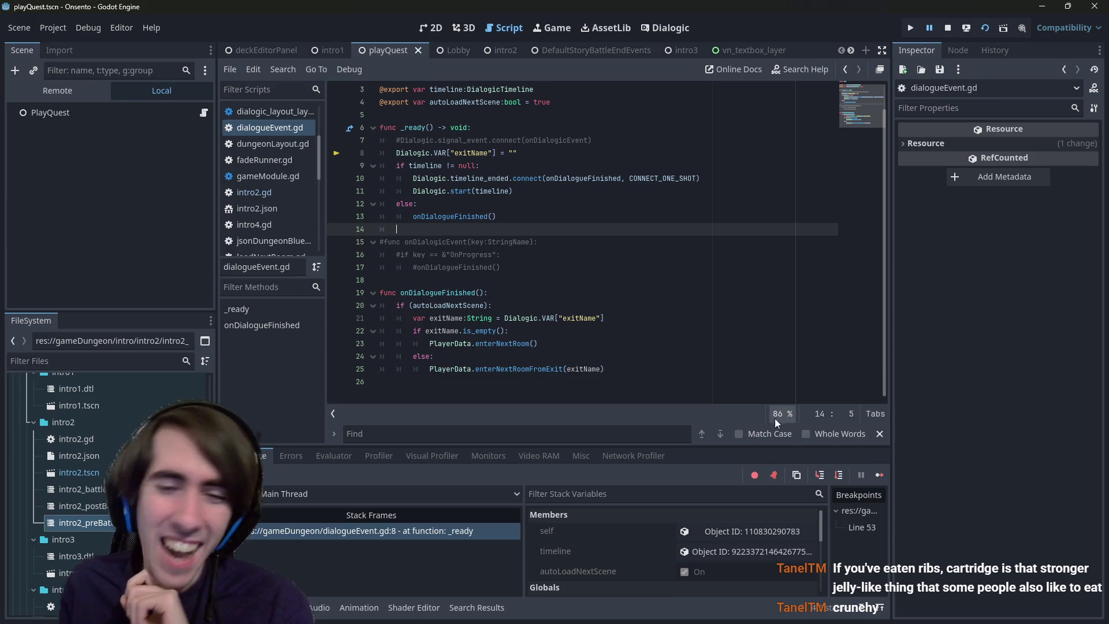
click(693, 386)
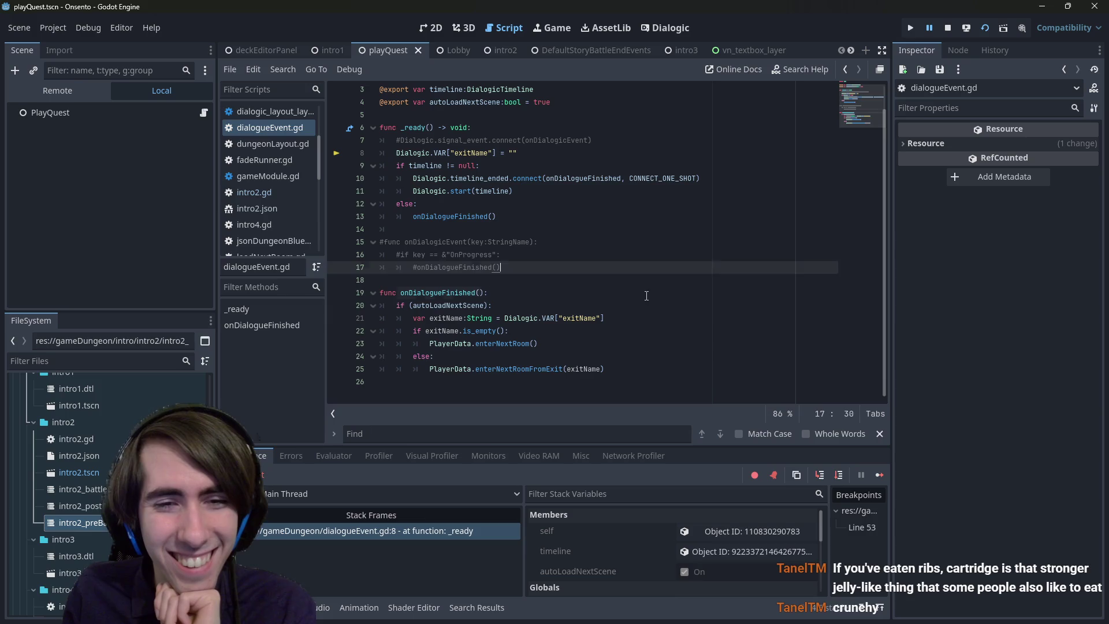
click(565, 226)
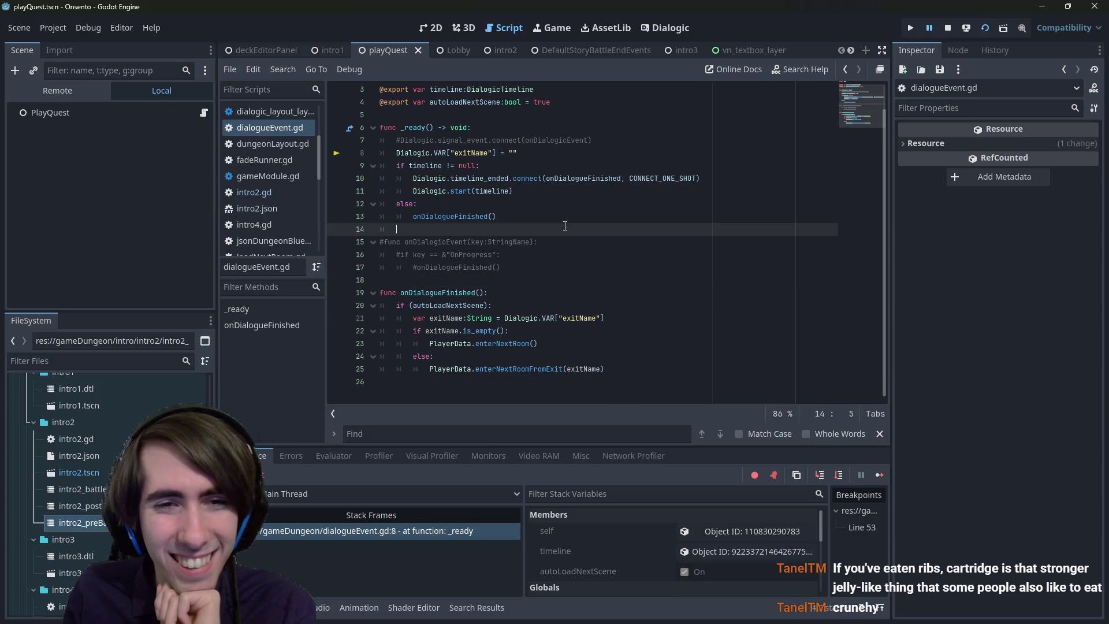
key(BackSpace)
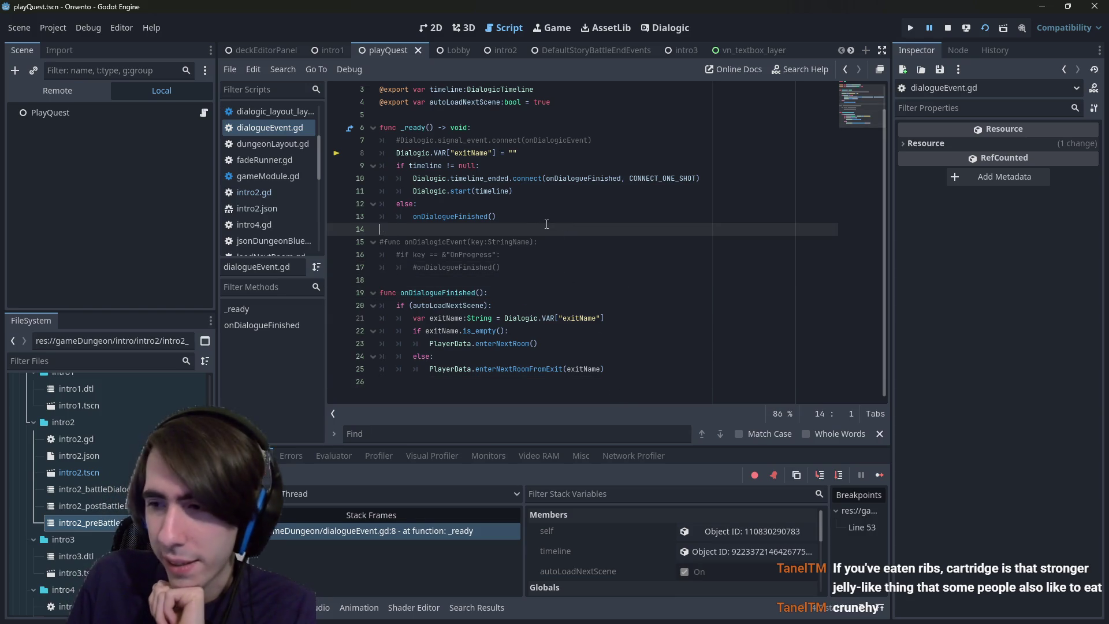
key(ctrl+s)
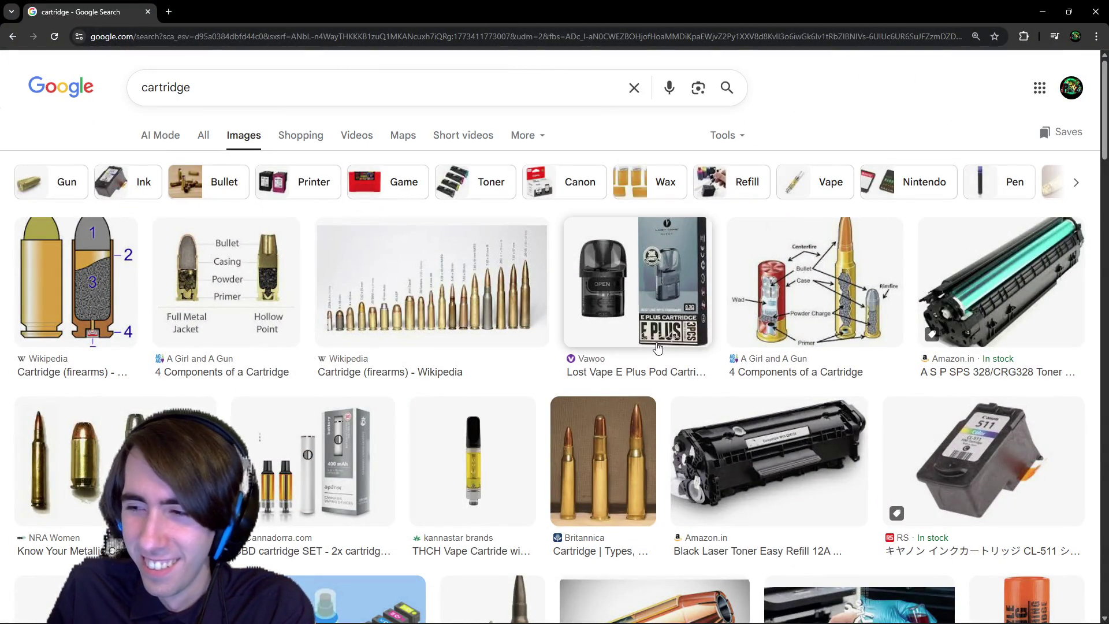
- Browse the cartridge image results, previewing the Black Laser Toner result and then closing it
scroll(638, 349, down, 1)
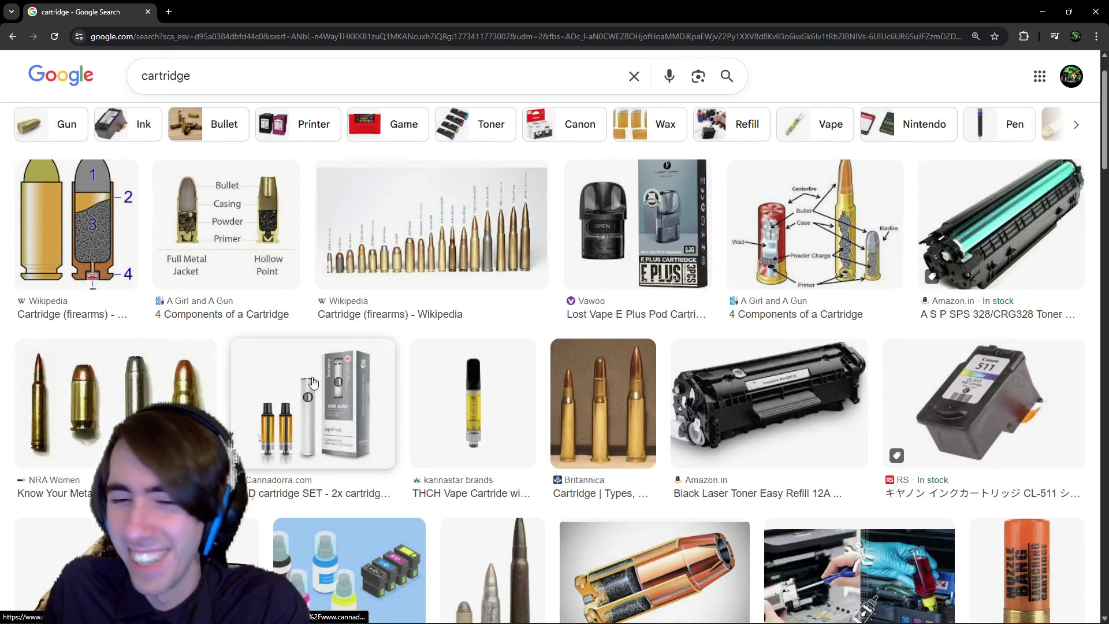
scroll(312, 384, down, 1)
scroll(295, 361, up, 1)
scroll(295, 361, up, 1)
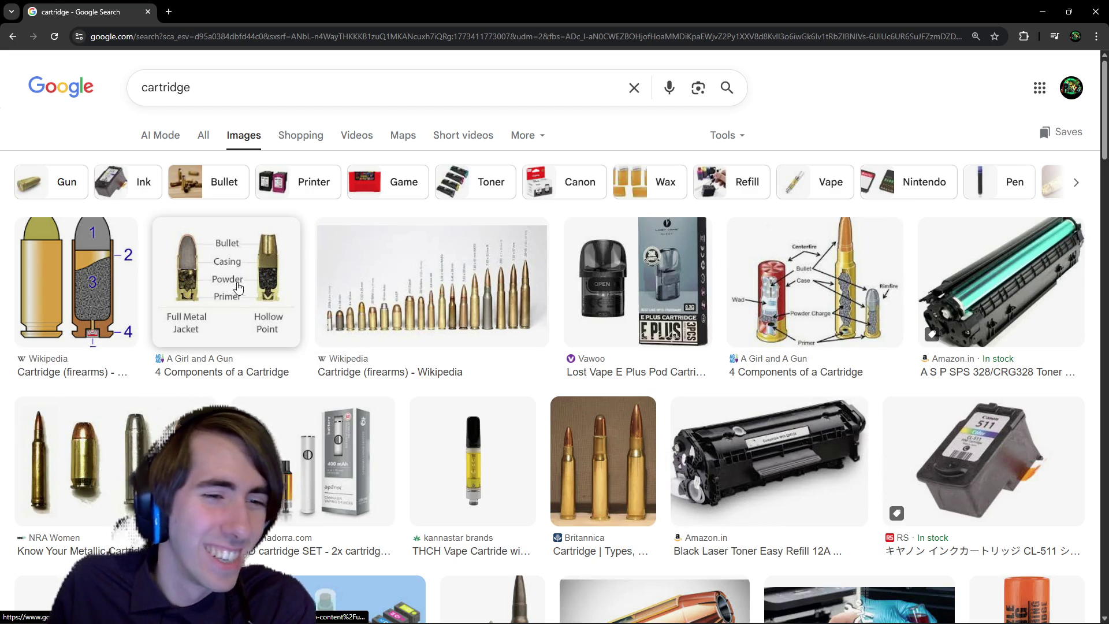
scroll(536, 429, down, 2)
scroll(536, 429, down, 1)
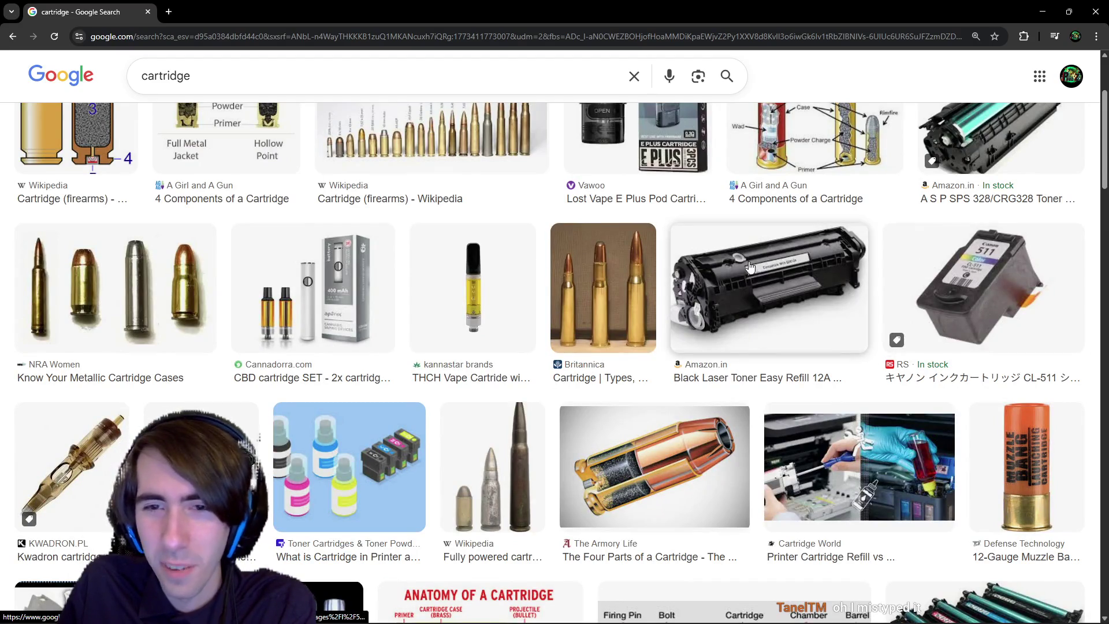
click(784, 264)
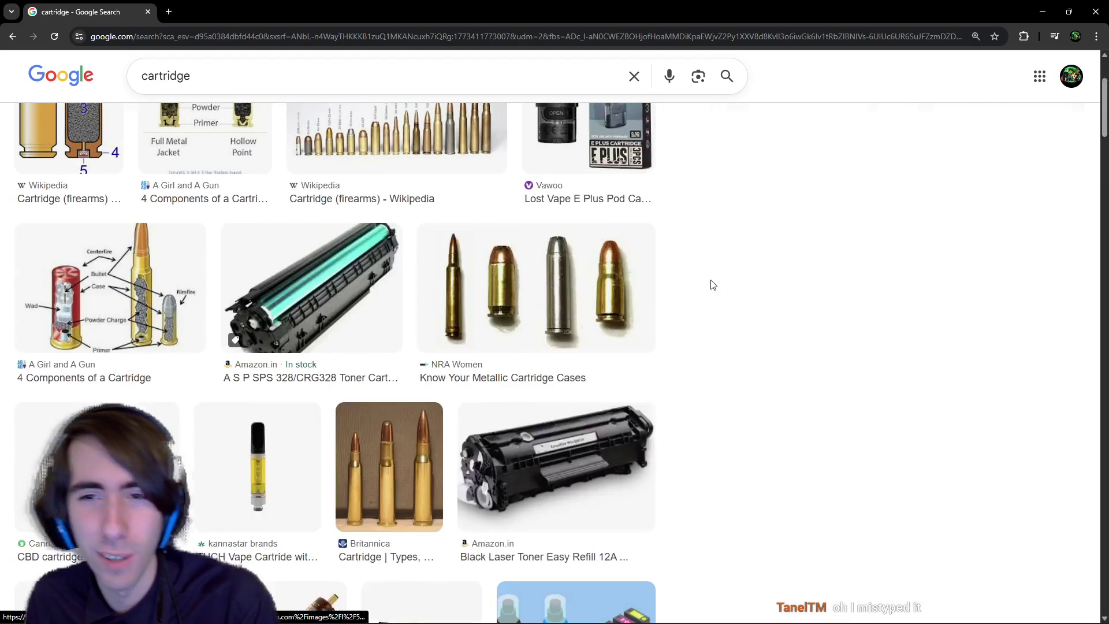
scroll(936, 500, down, 3)
scroll(937, 500, down, 2)
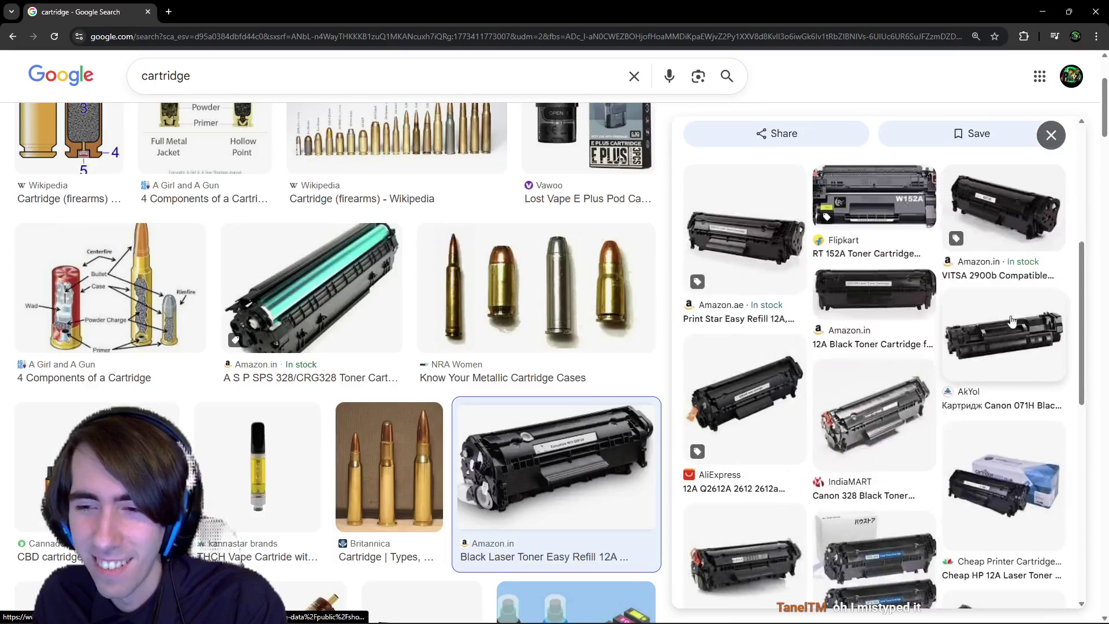
key(Escape)
- Preview the Hunter Ed 'How a cartridge is fired' result, then move to the query's start
scroll(907, 420, down, 5)
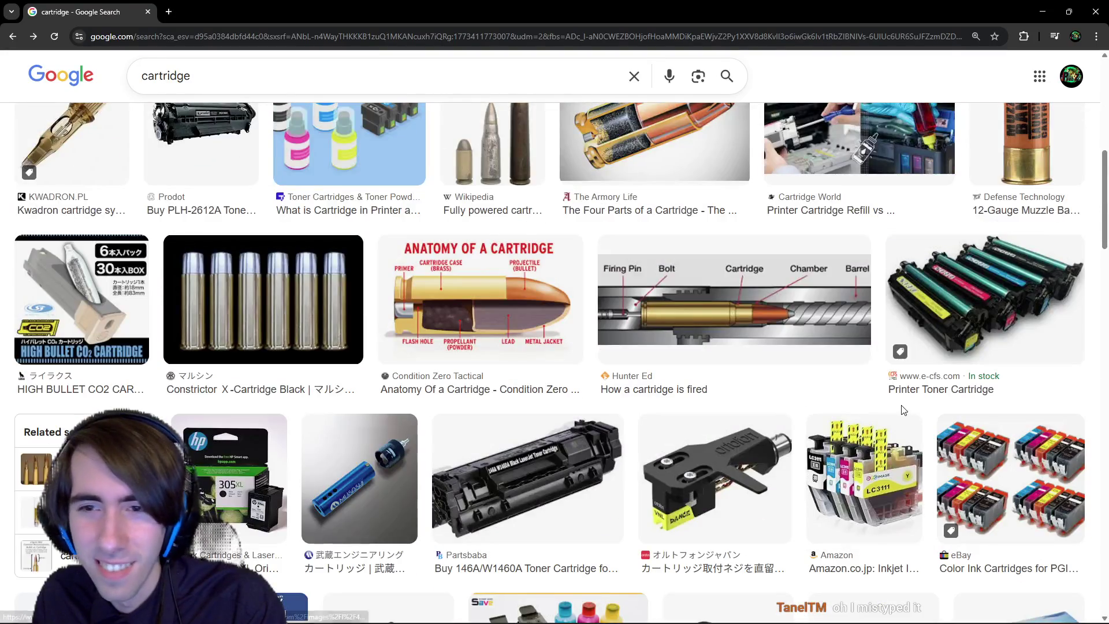
click(775, 320)
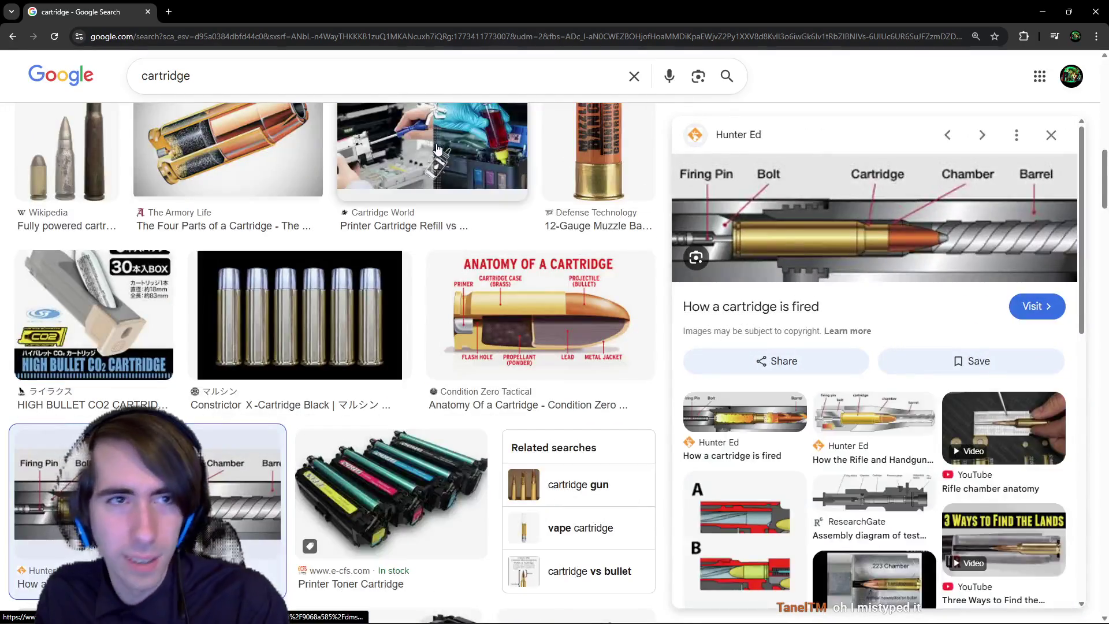
click(419, 84)
key(Home)
- Search for 'game cartridge', then refine the query to 'gameboy cartridge'
text(game)
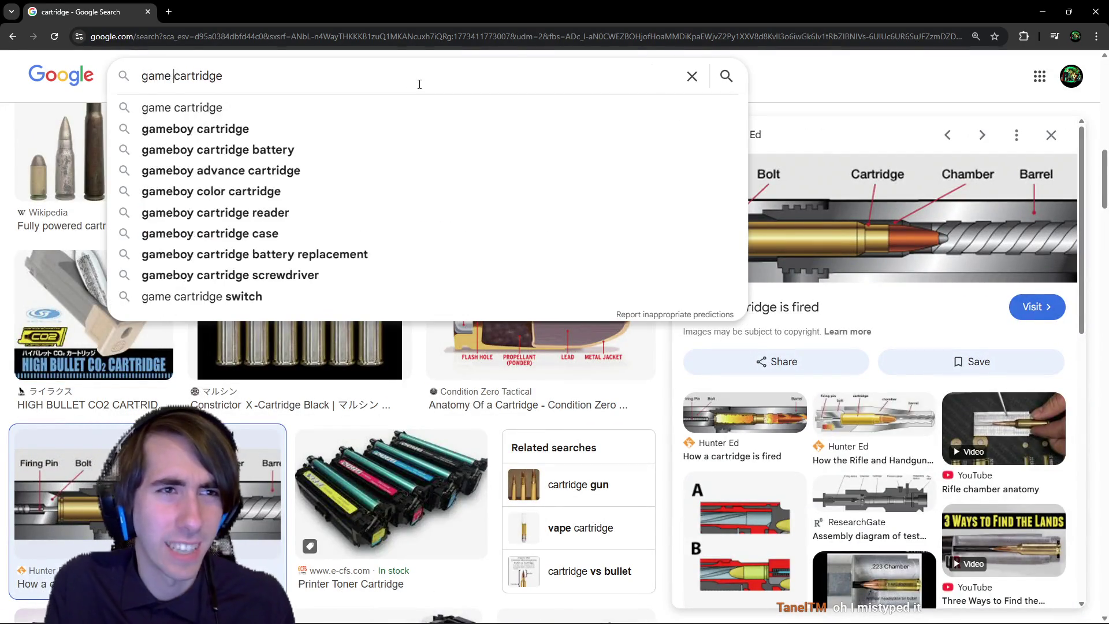
key(Return)
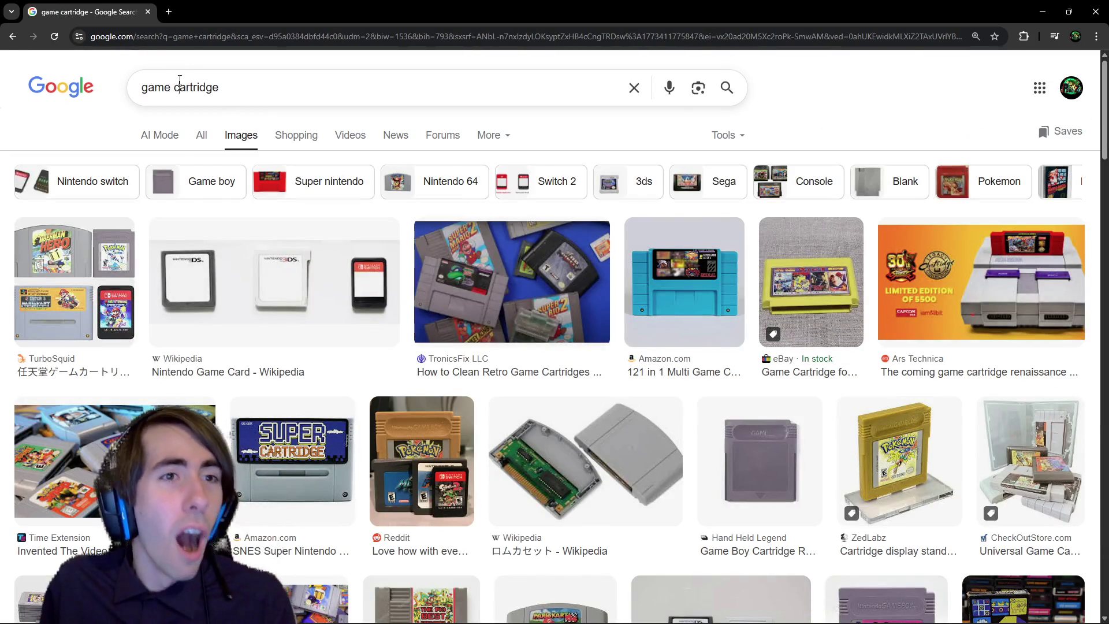
click(172, 81)
text(boy)
key(Return)
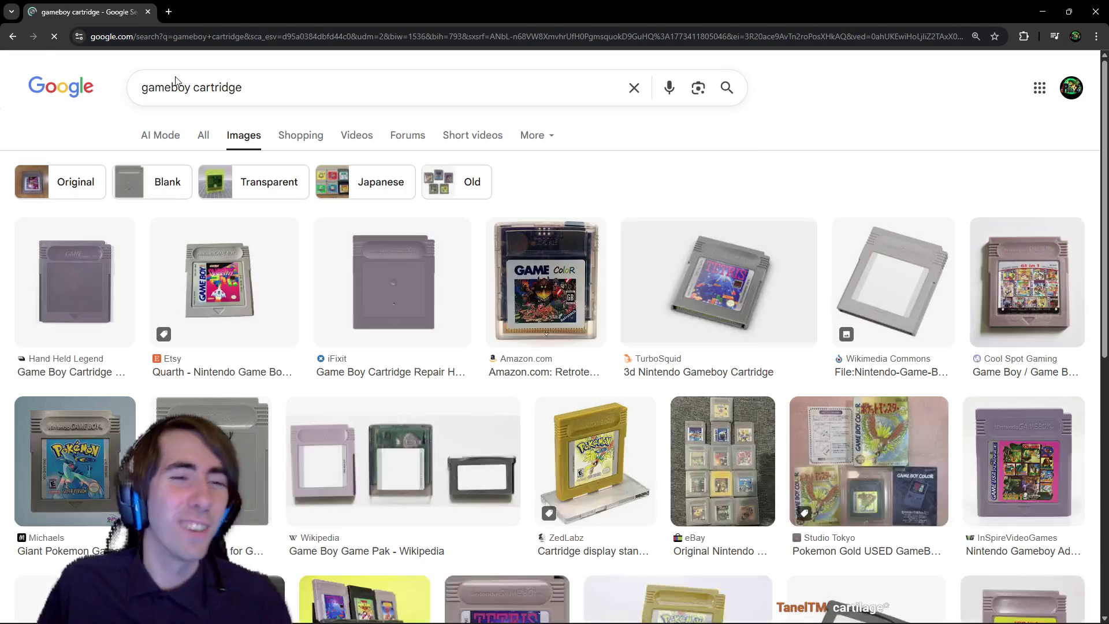
- Browse the gameboy cartridge images, previewing the Pokemon Gold listing, then return to Godot
click(84, 258)
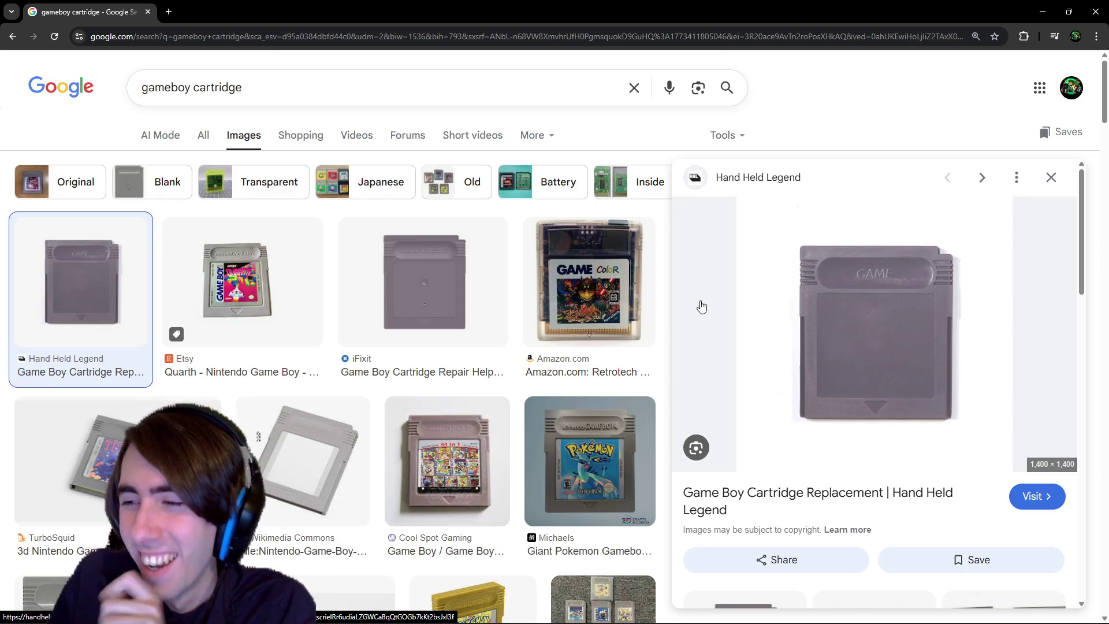
scroll(702, 309, down, 4)
scroll(660, 396, down, 8)
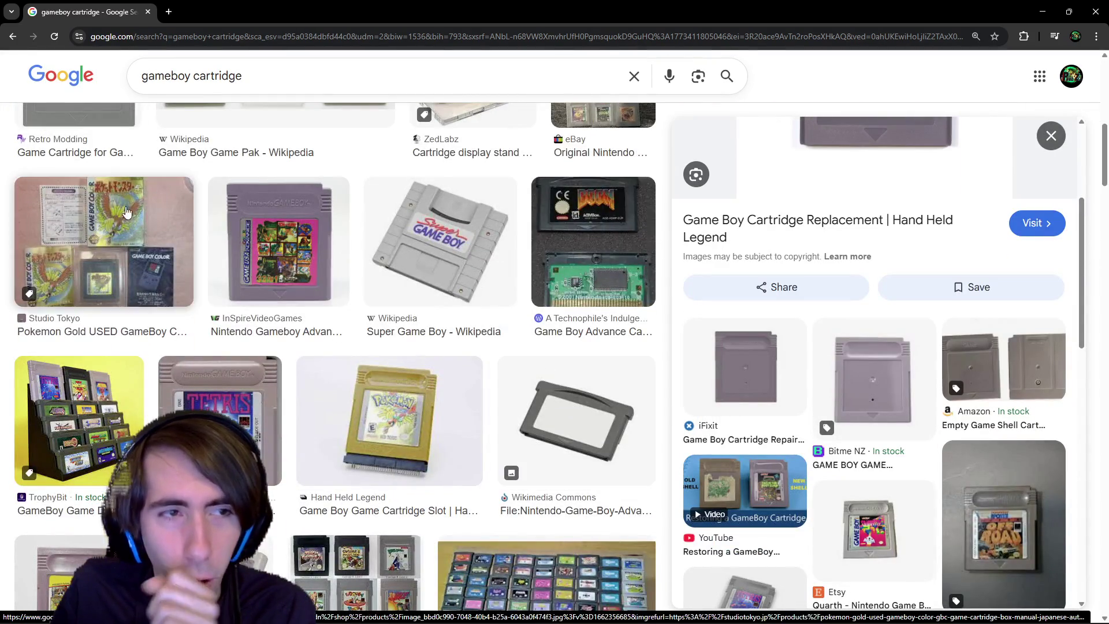
click(127, 214)
scroll(480, 387, down, 2)
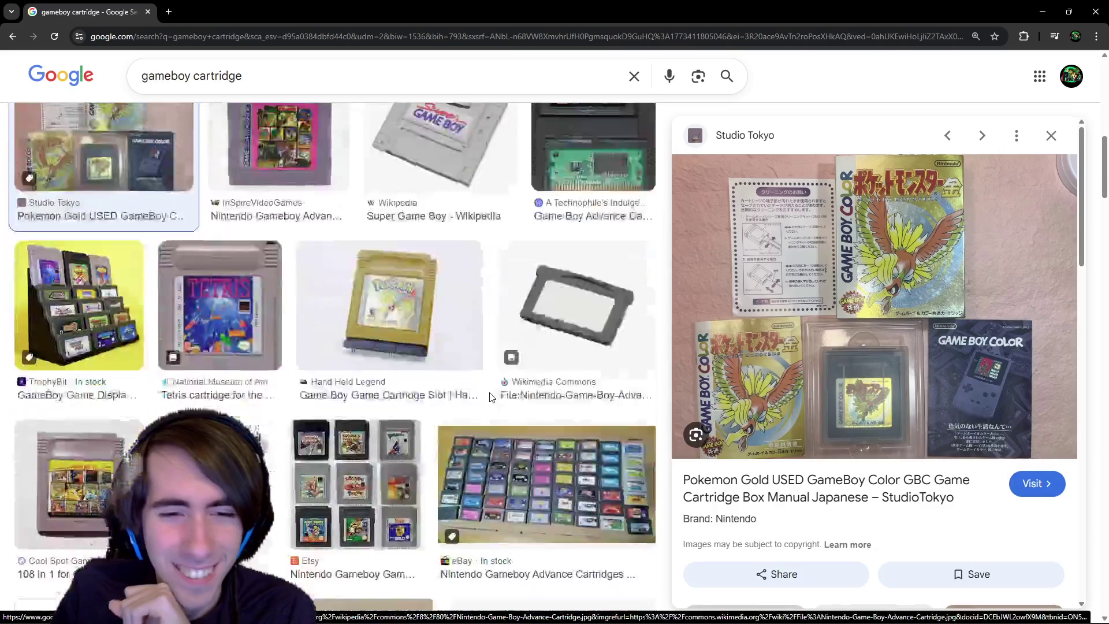
scroll(479, 387, up, 3)
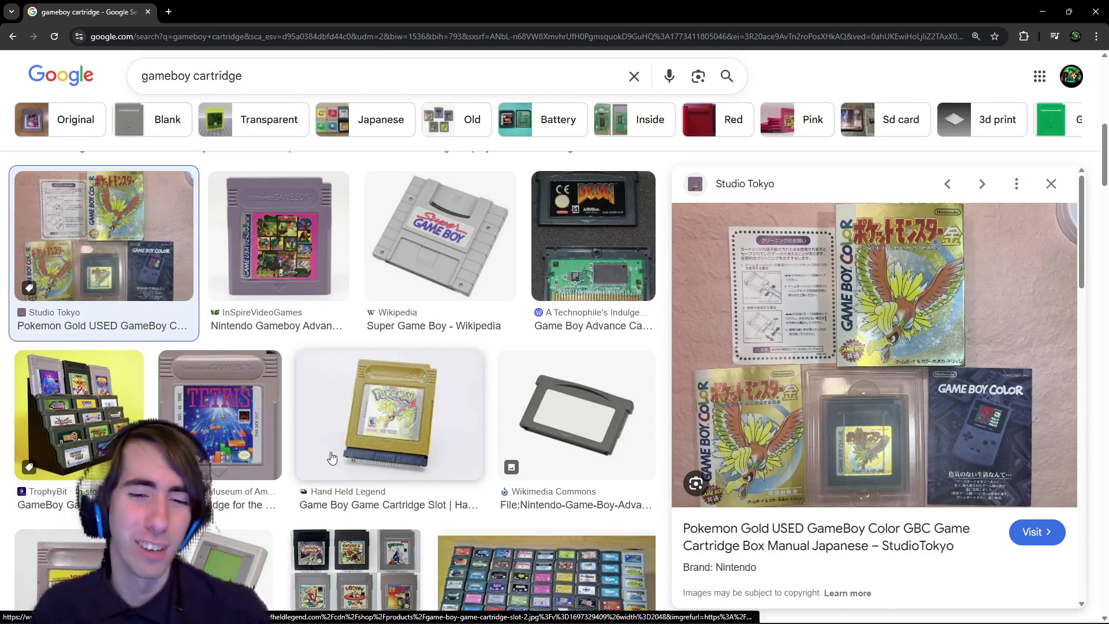
scroll(416, 387, down, 3)
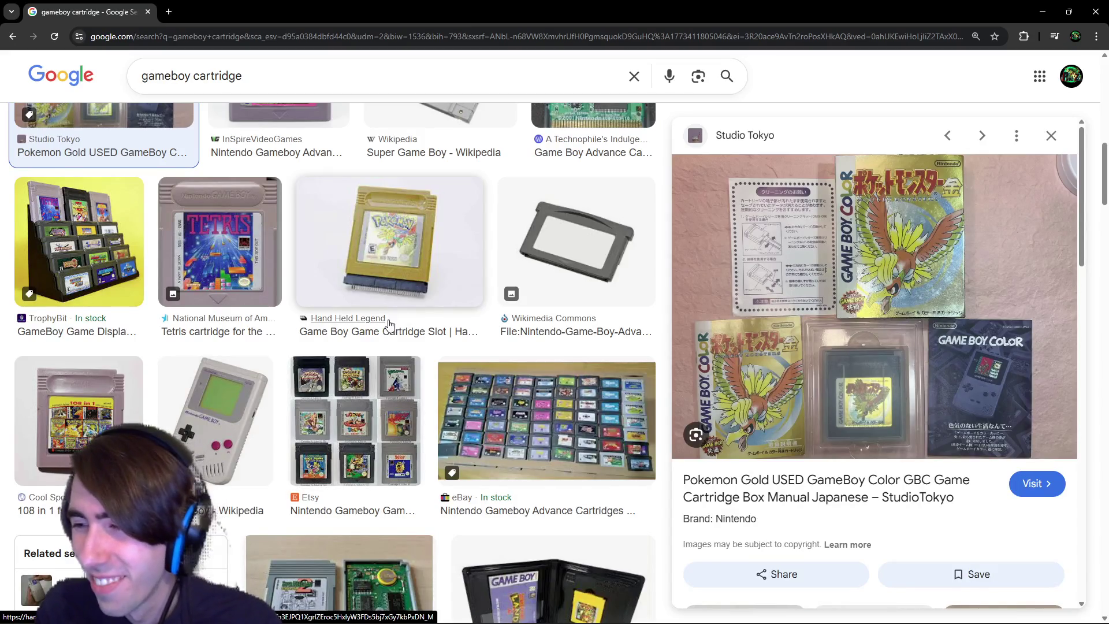
scroll(177, 179, up, 3)
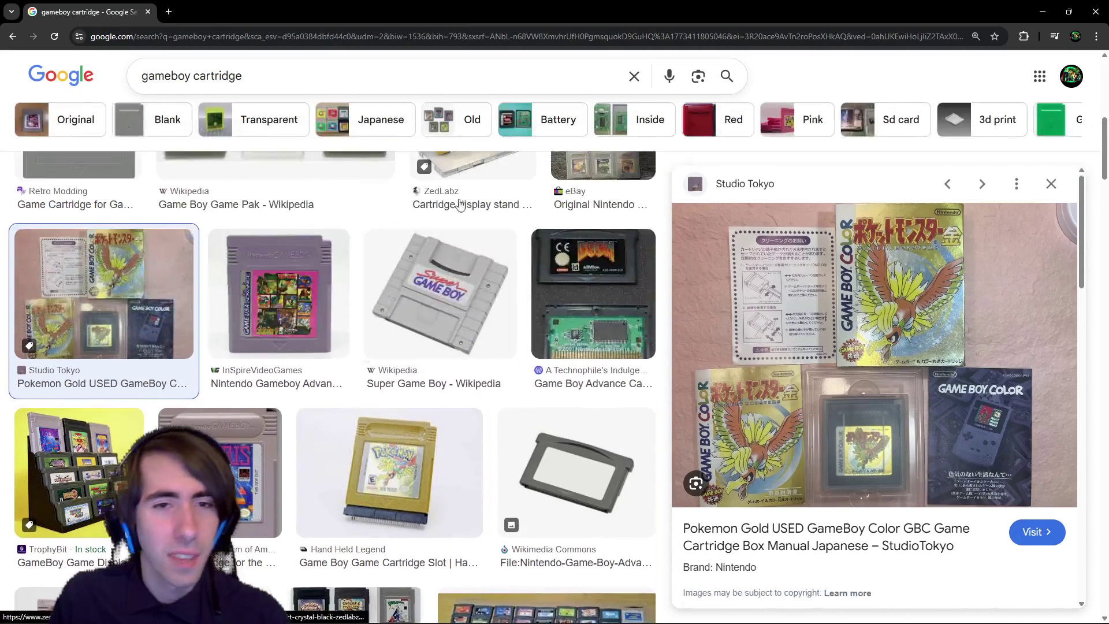
key(alt+Tab)
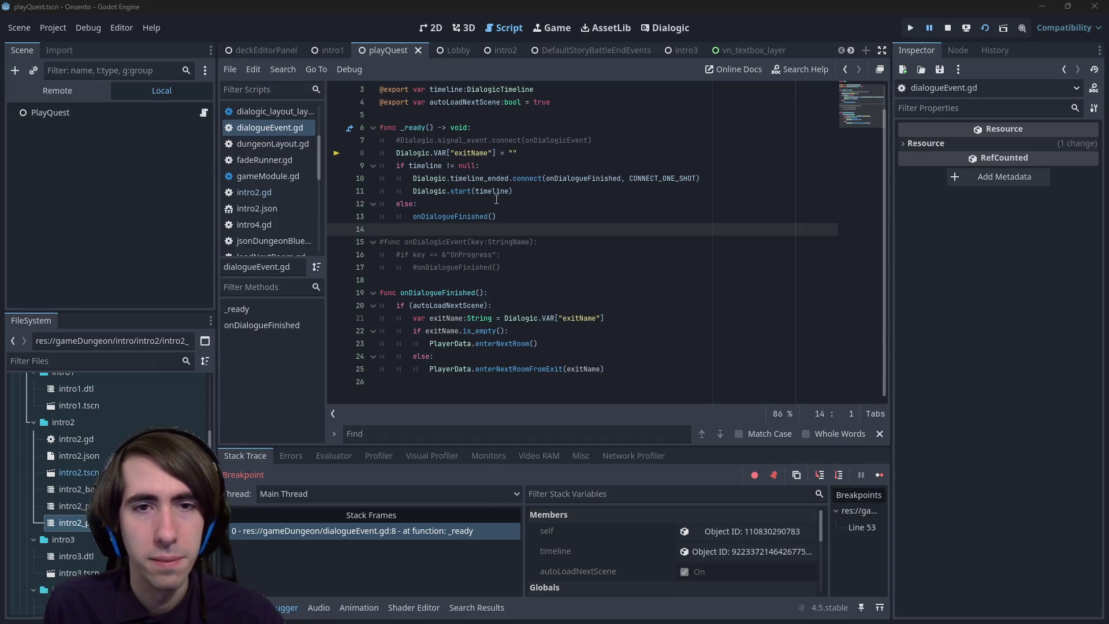
- Go to the paused line 8 in dialogueEvent.gd and move through lines 13–18
click(445, 536)
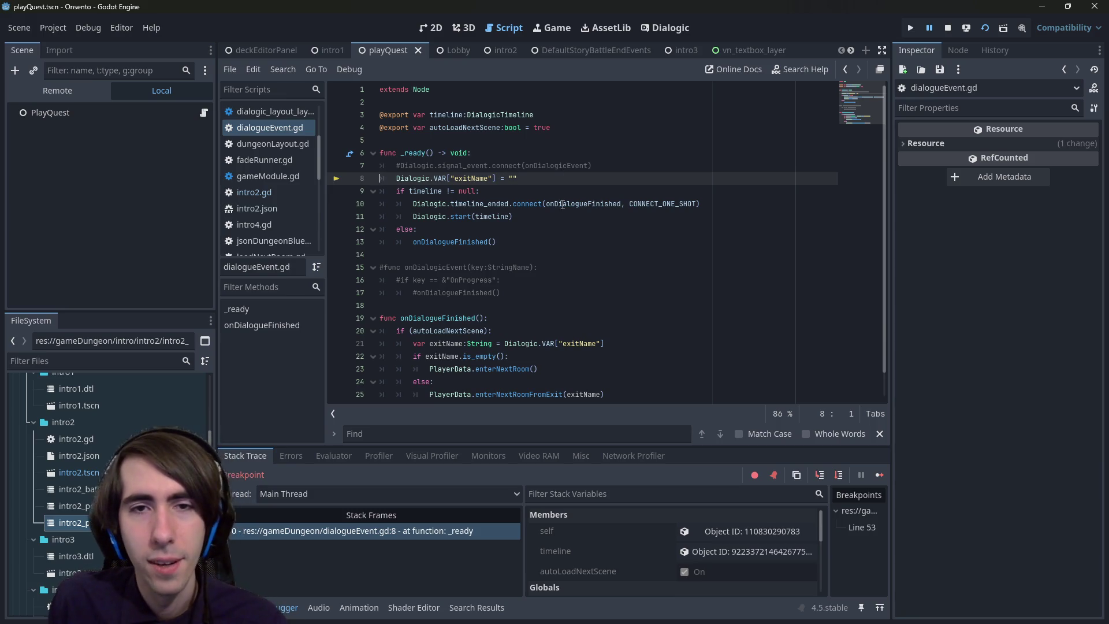
click(604, 261)
click(589, 245)
click(574, 317)
click(577, 245)
click(569, 255)
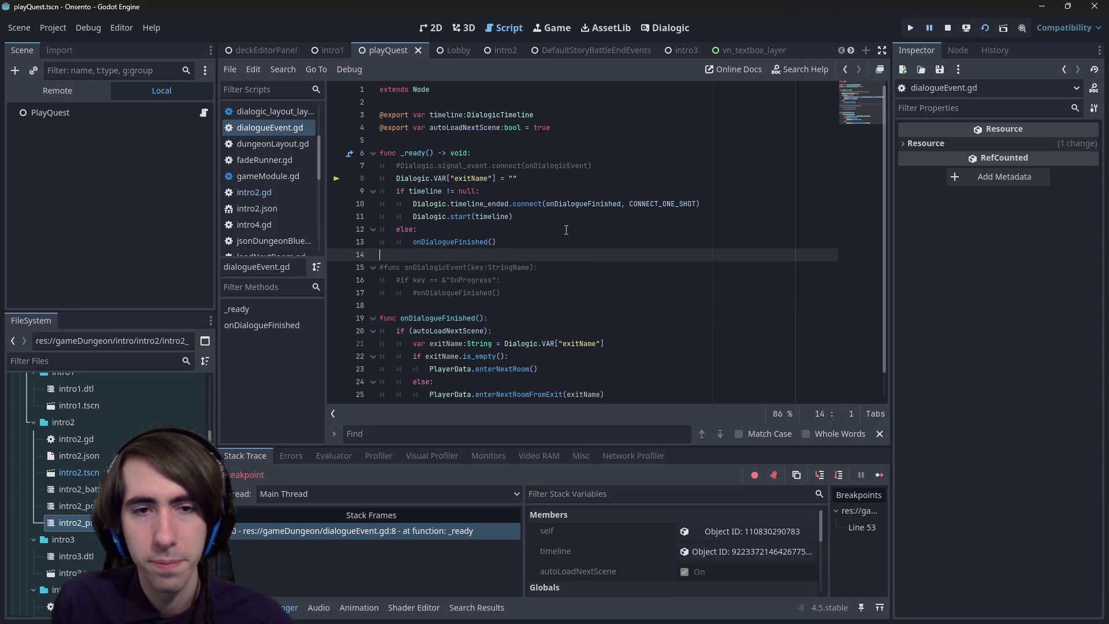
scroll(544, 330, down, 1)
click(488, 280)
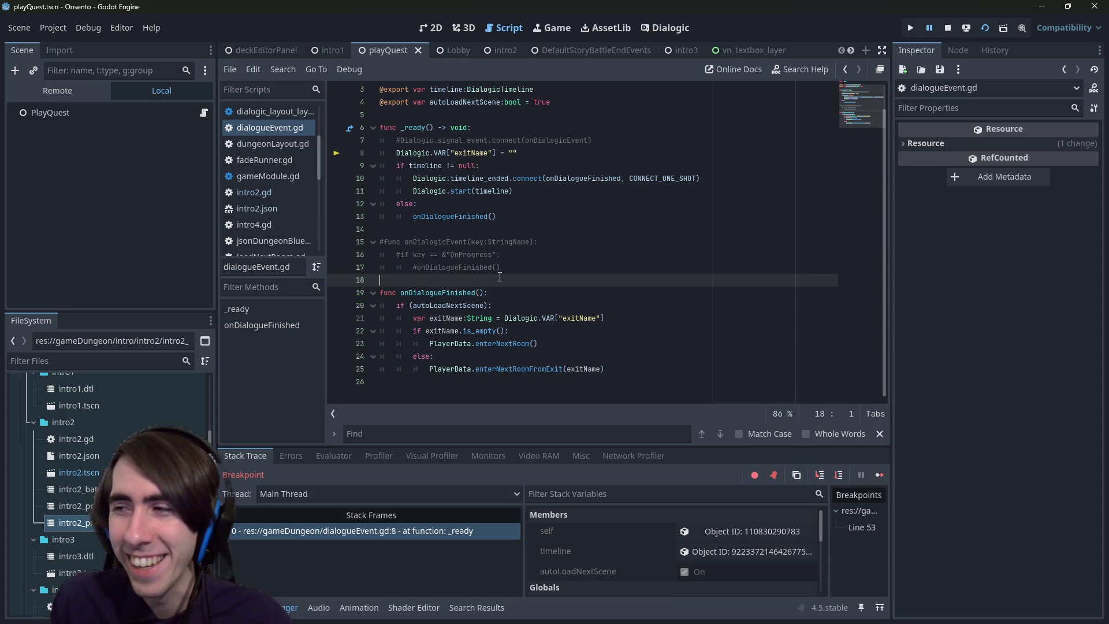
- Select and deselect commented lines 16–17, scroll to the top, and resume the game
mouse_move(512, 279)
mouse_down()
mouse_move(352, 231)
mouse_move(338, 250)
mouse_up()
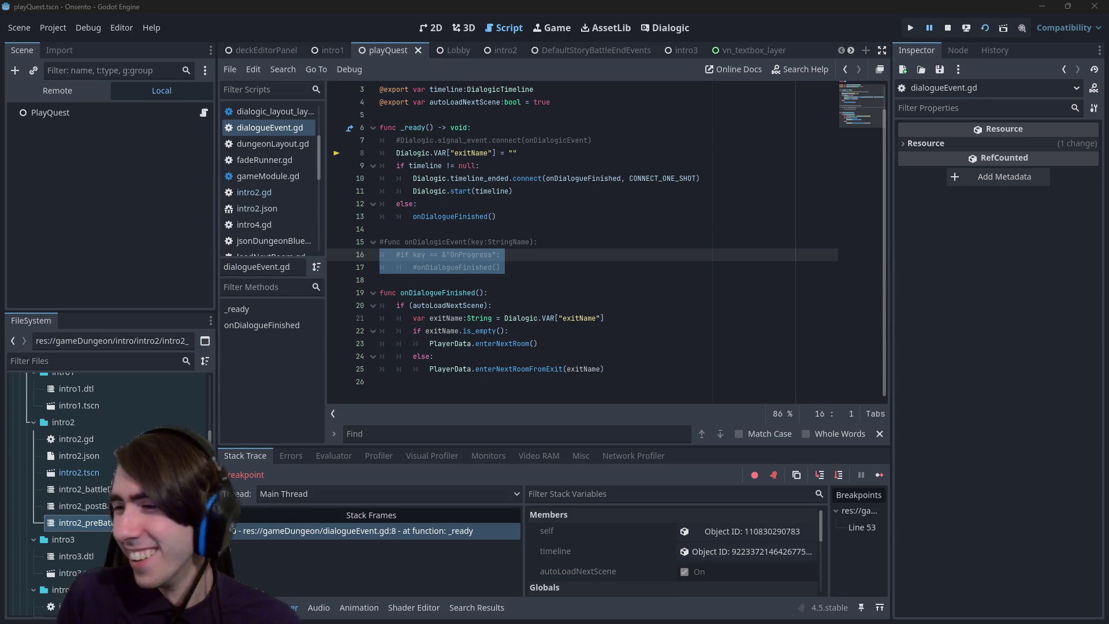
click(540, 234)
click(479, 114)
scroll(567, 349, up, 1)
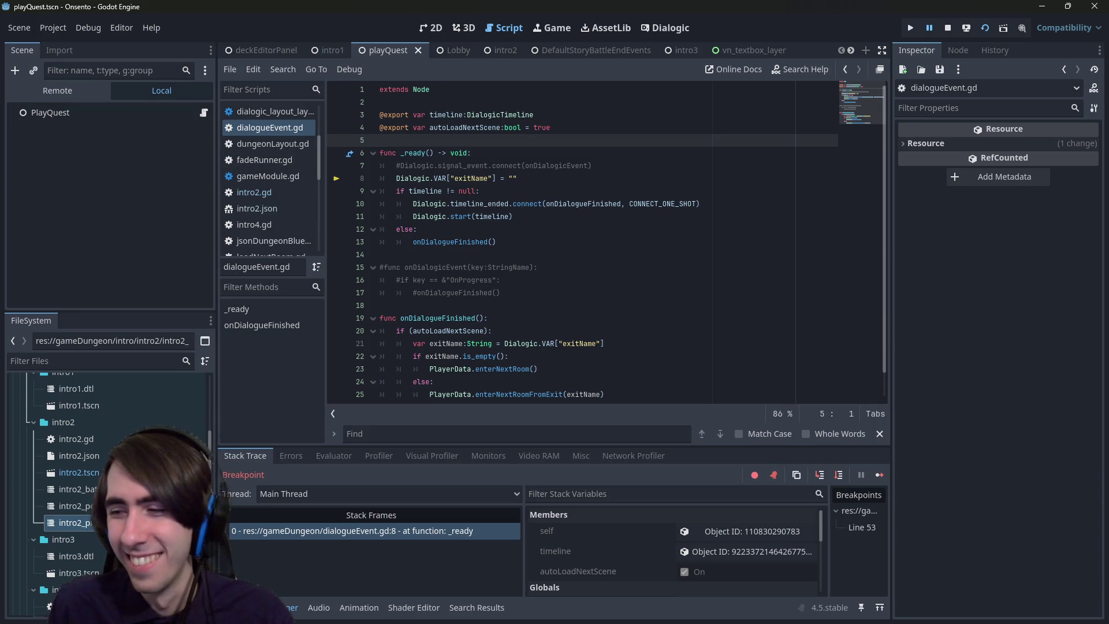
key(F12)
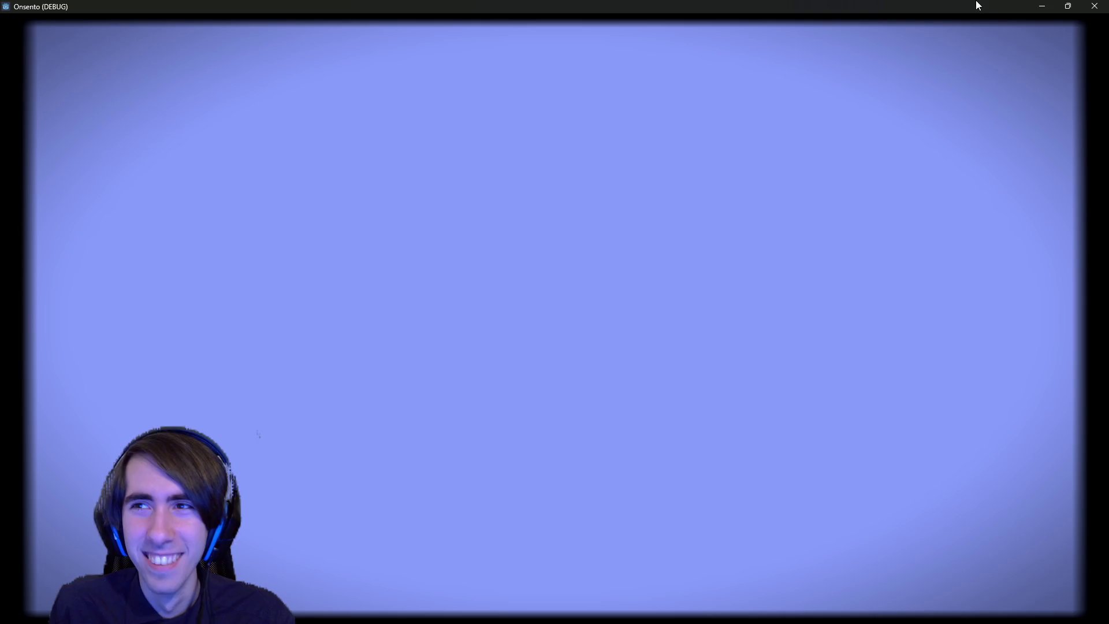
- Bring the editor forward at paused line 8 of _ready and restart the Onsento game
click(1039, 6)
click(345, 530)
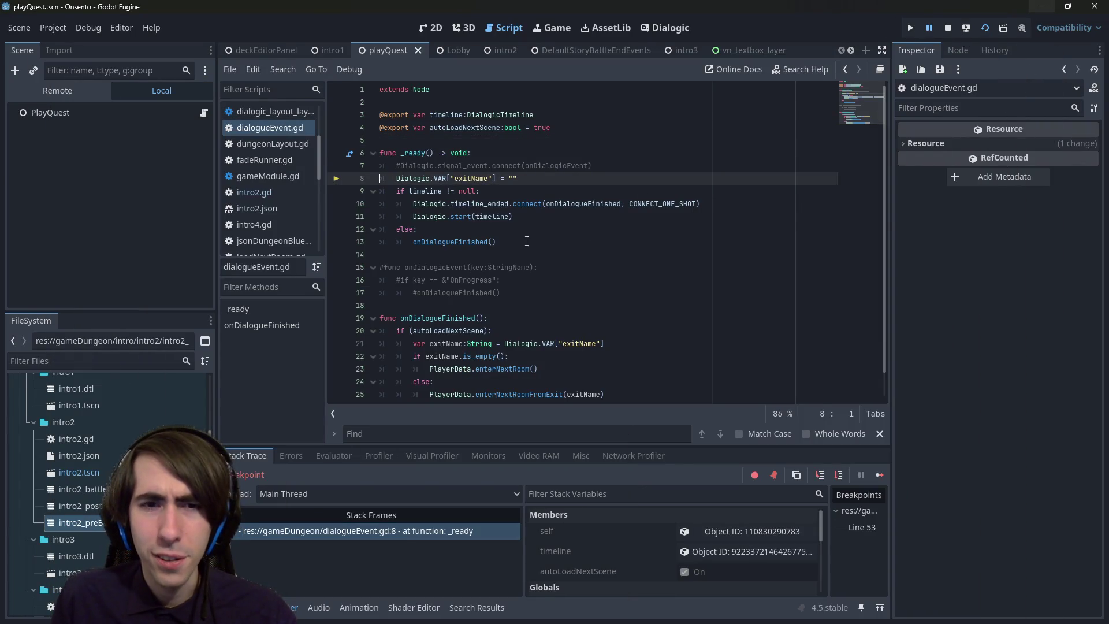
click(986, 24)
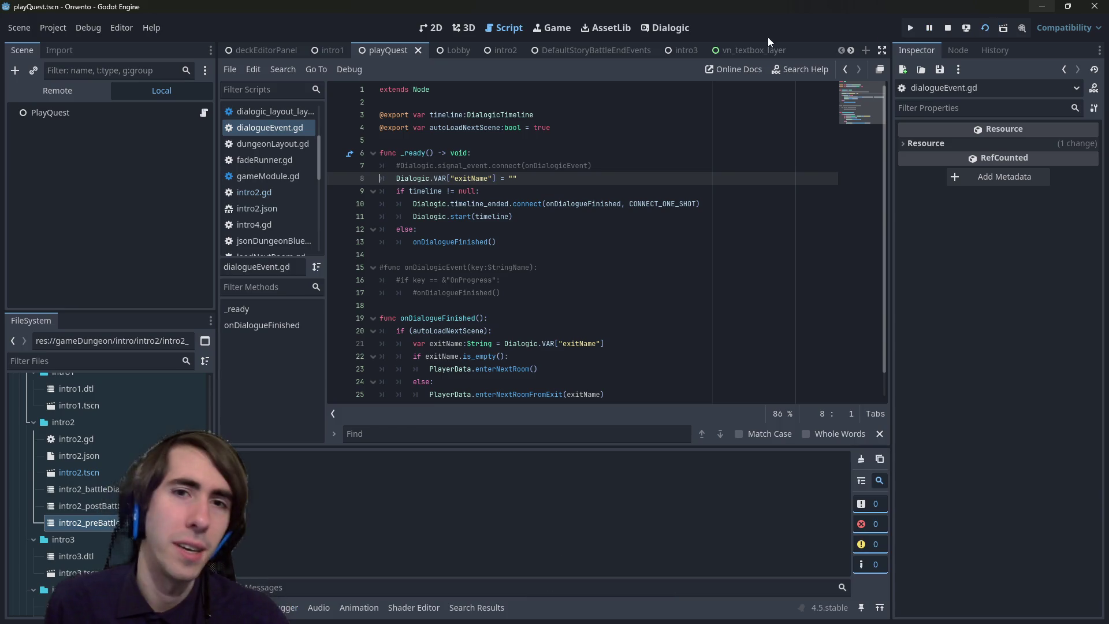
- Play through the intro dialogue into the battle, then close the game window
mouse_move(485, 52)
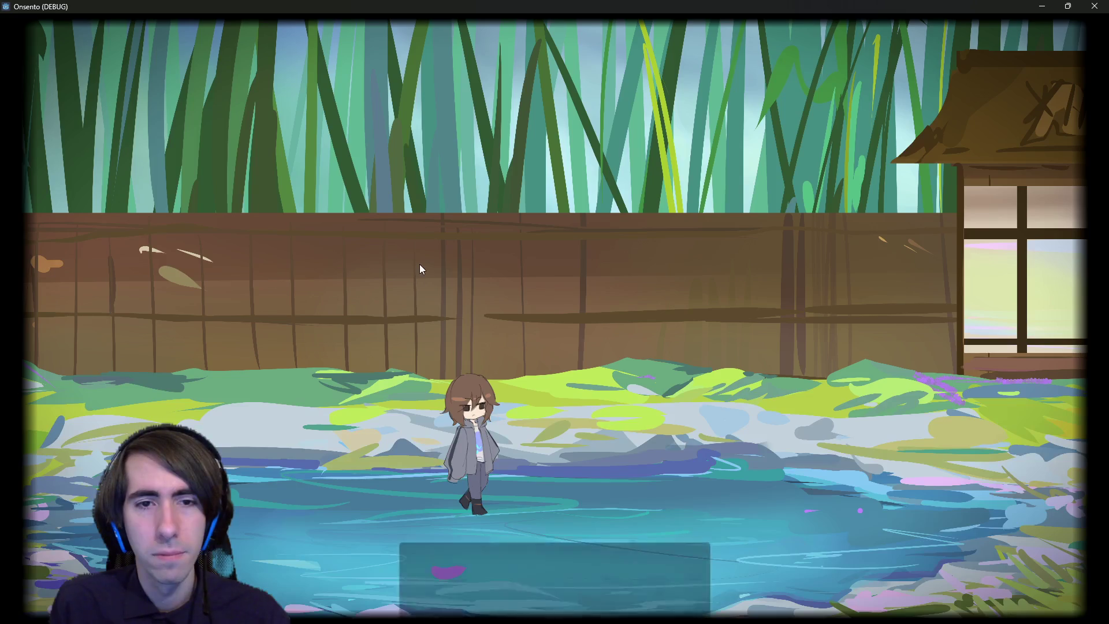
key(Return)
key(Return)
key(Return)
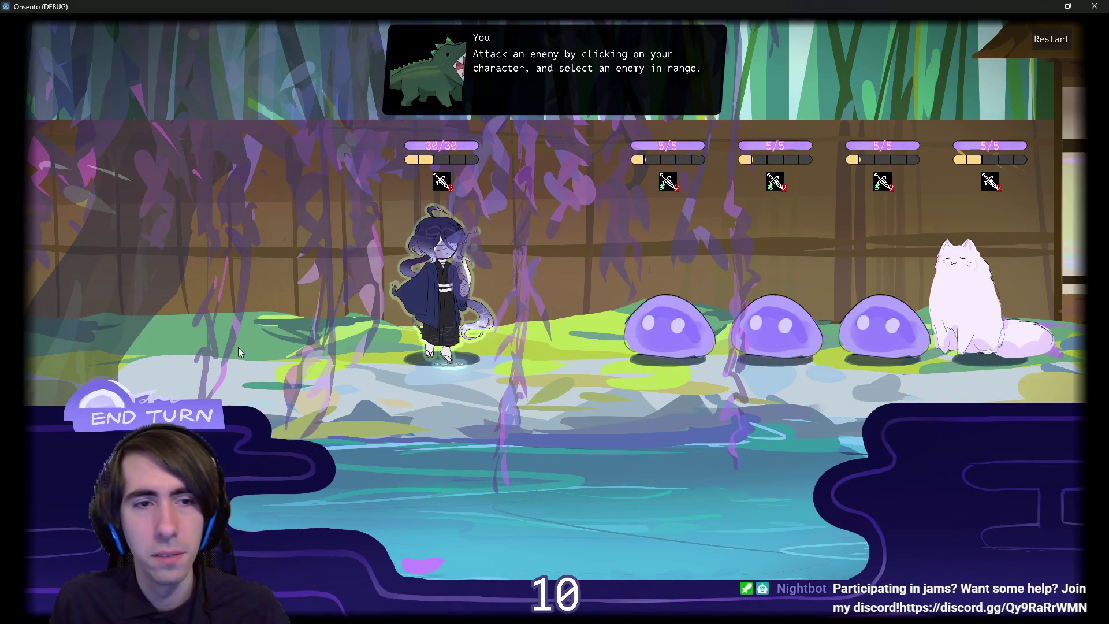
click(185, 393)
click(185, 393)
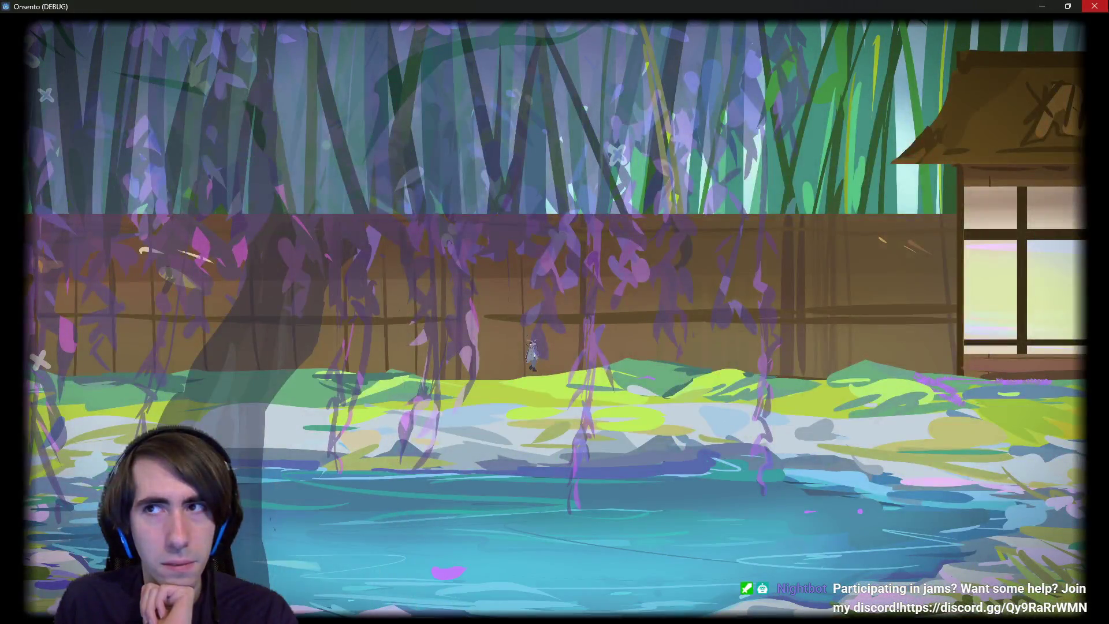
click(1095, 5)
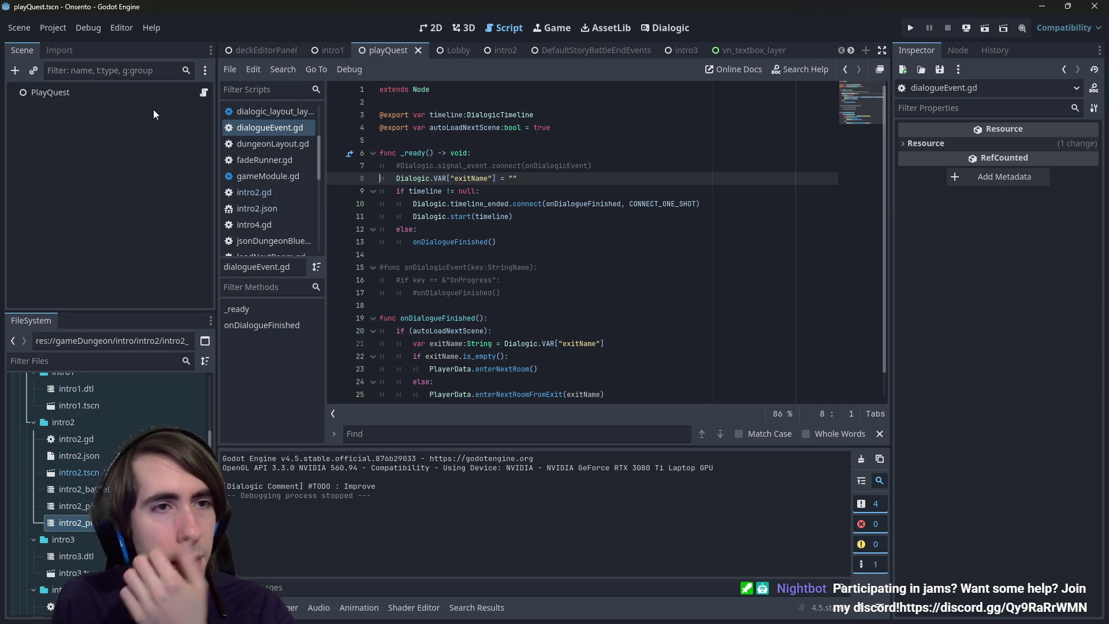
- In the intro2 scene, reset the Intro2 node's Dialogue timeline to No Timeline
click(121, 100)
click(500, 51)
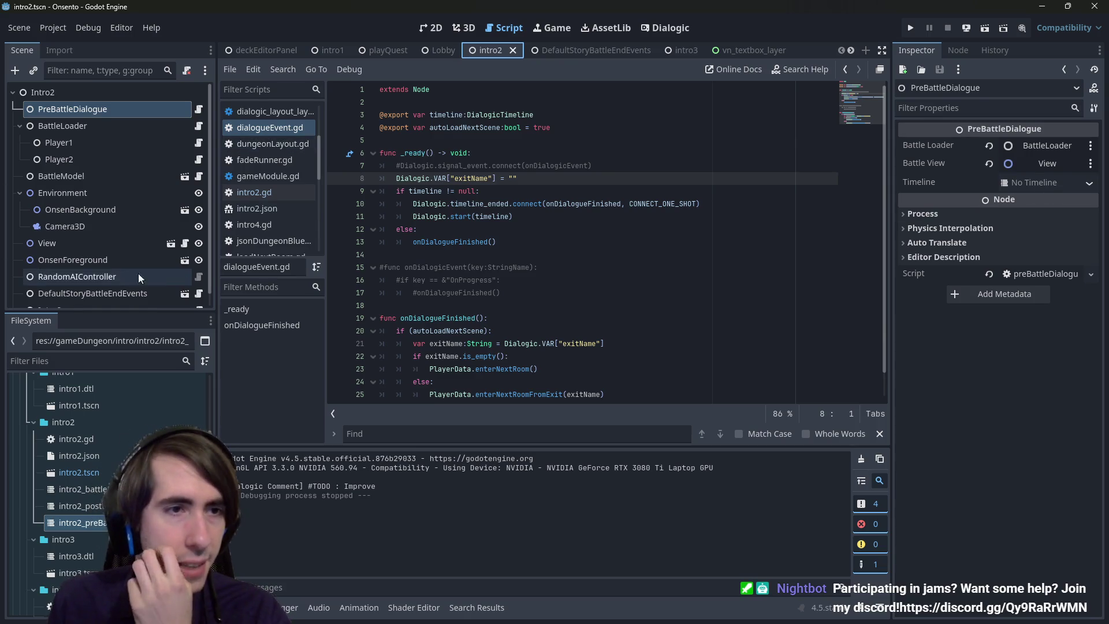
click(52, 306)
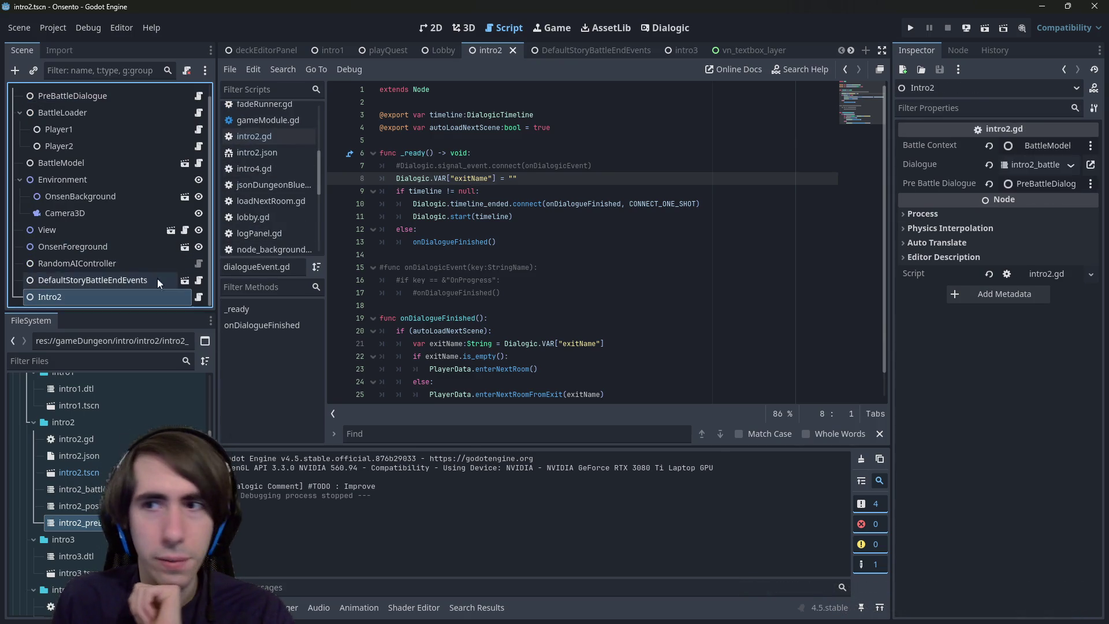
click(988, 165)
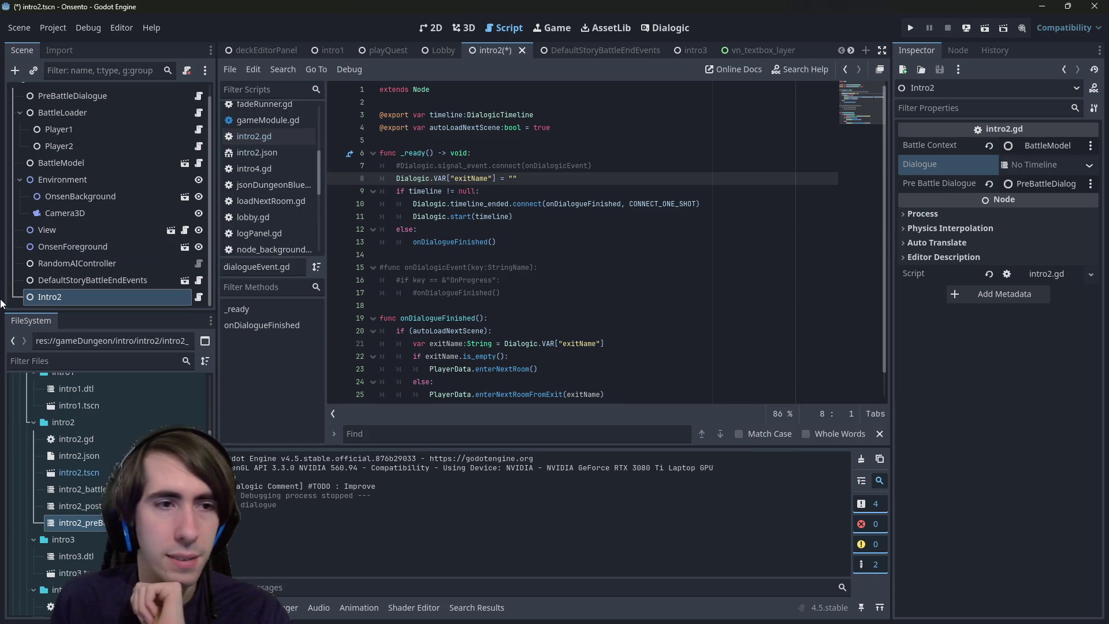
- Open intro2.gd and read the dialogue start call and the Dialogic.paused line in endTurnTuto
click(198, 297)
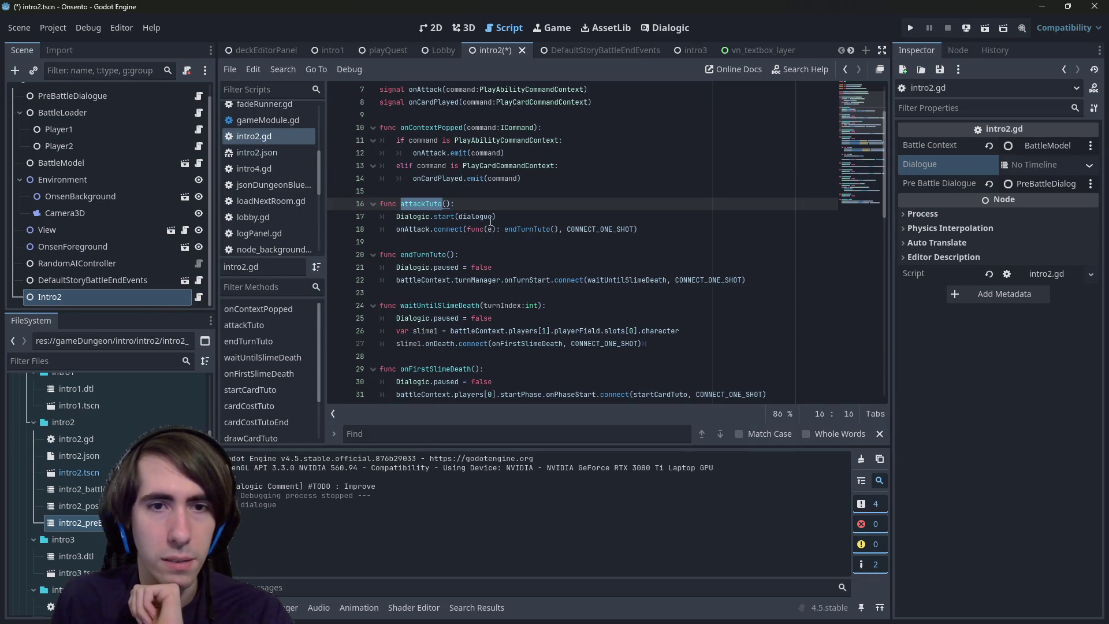
click(468, 217)
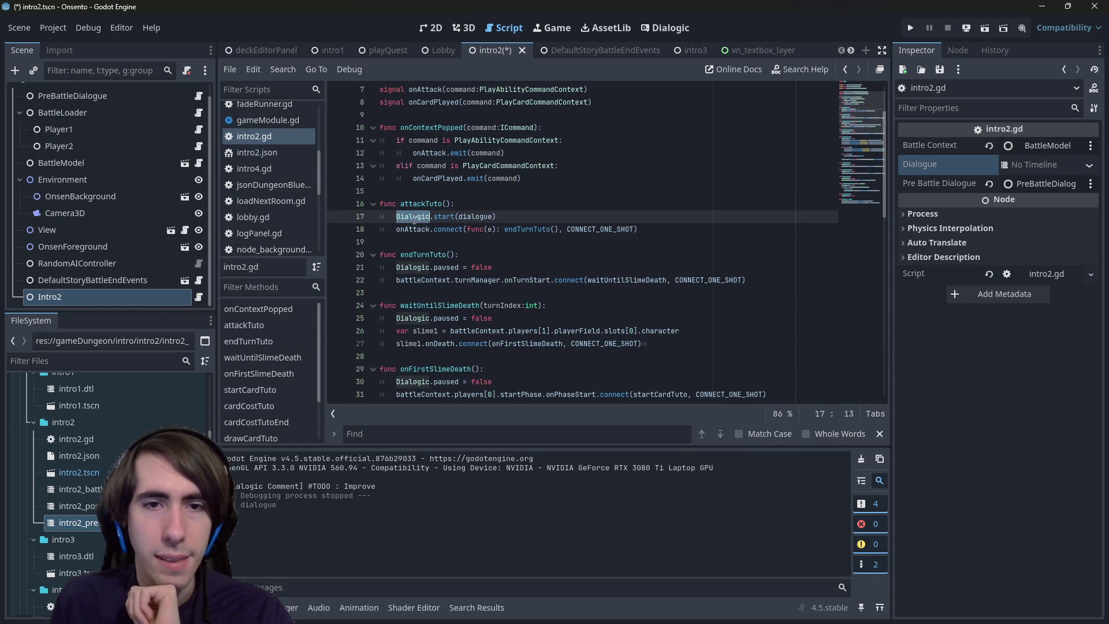
double_click(468, 216)
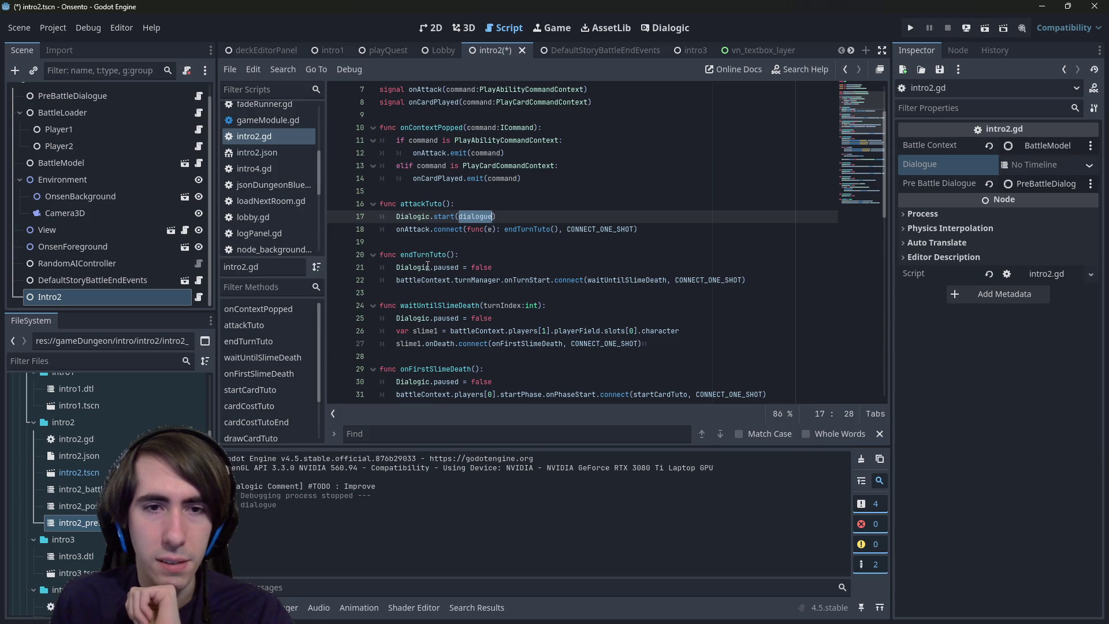
click(428, 267)
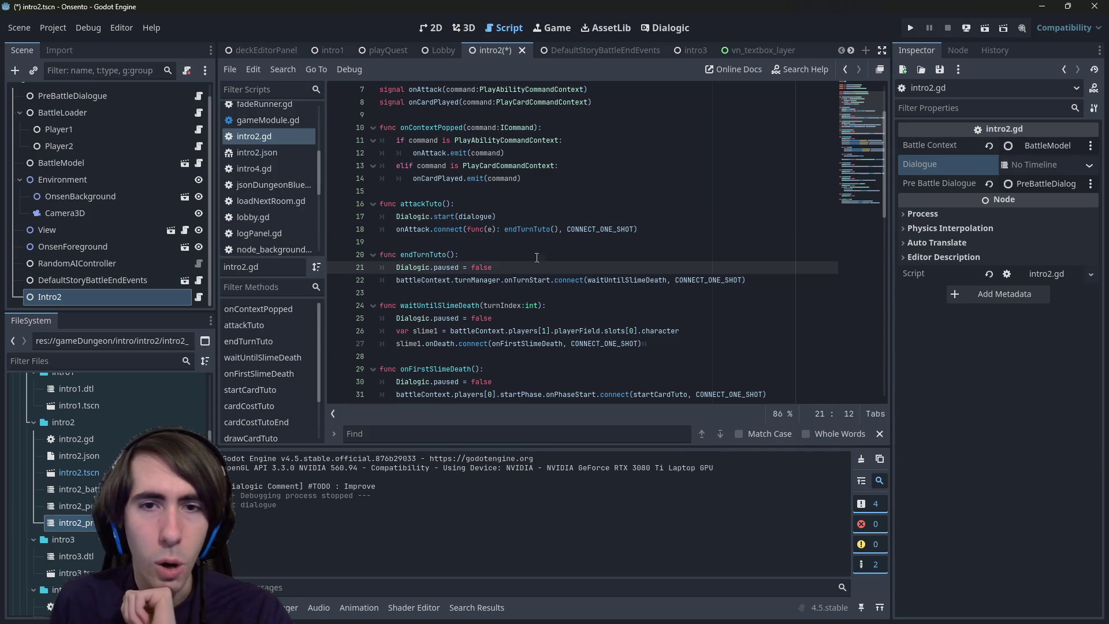
scroll(524, 239, down, 1)
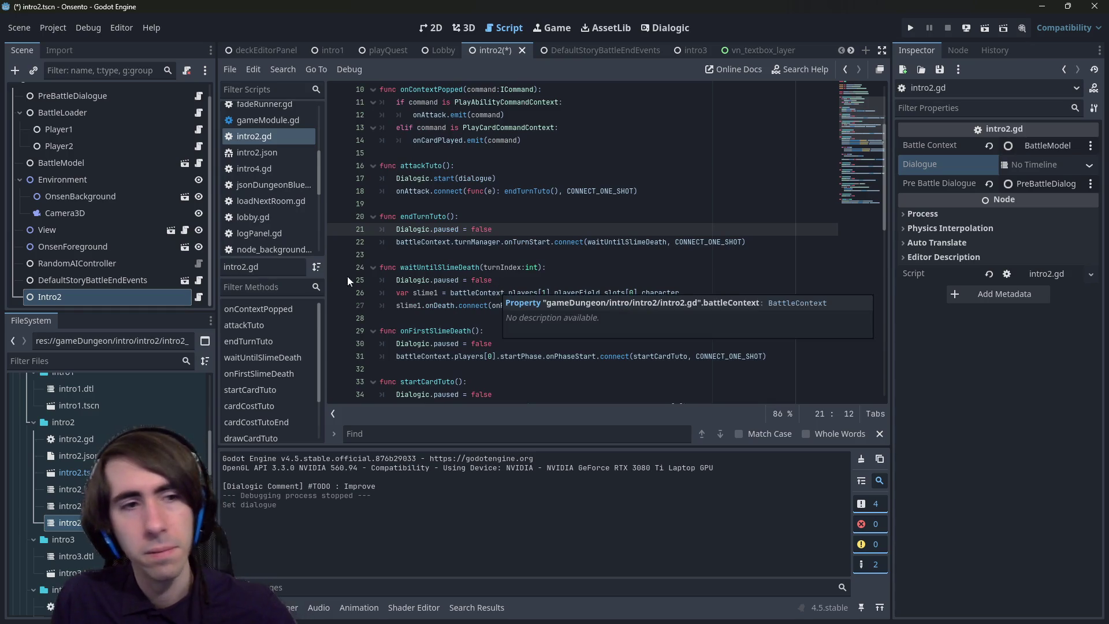
- Check DefaultStoryBattleEndEvents, reselect Intro2, select Dialogic.paused on line 21, then open intro3
click(131, 280)
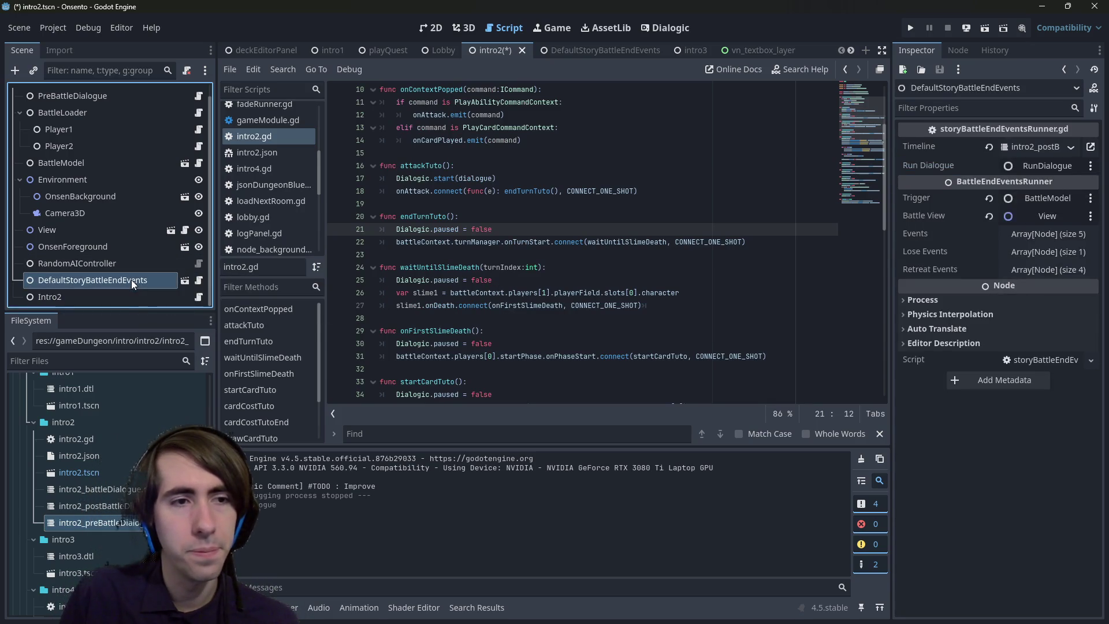
click(134, 292)
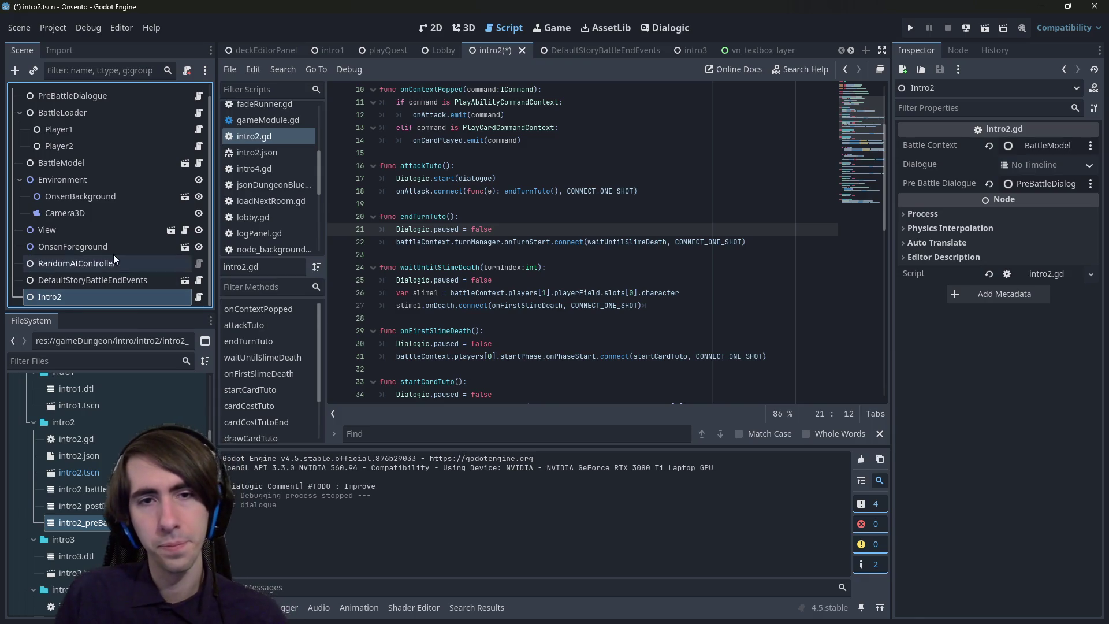
drag(396, 230, 459, 230)
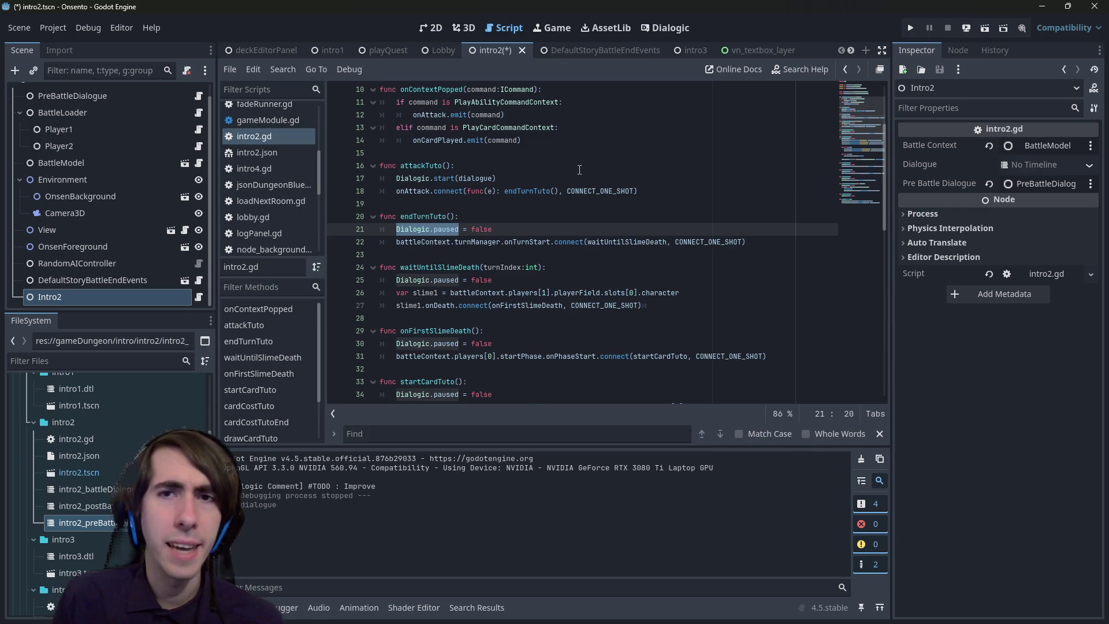
click(687, 51)
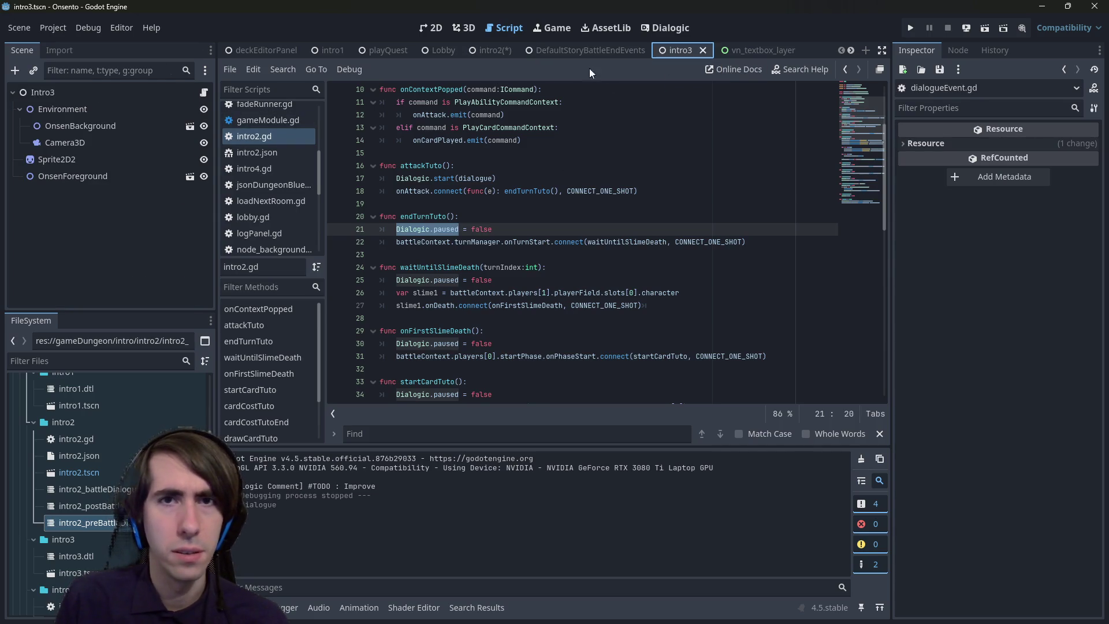
- Add a Dialogic.paused line under the timeline null check in dialogueEvent.gd's _ready
click(491, 51)
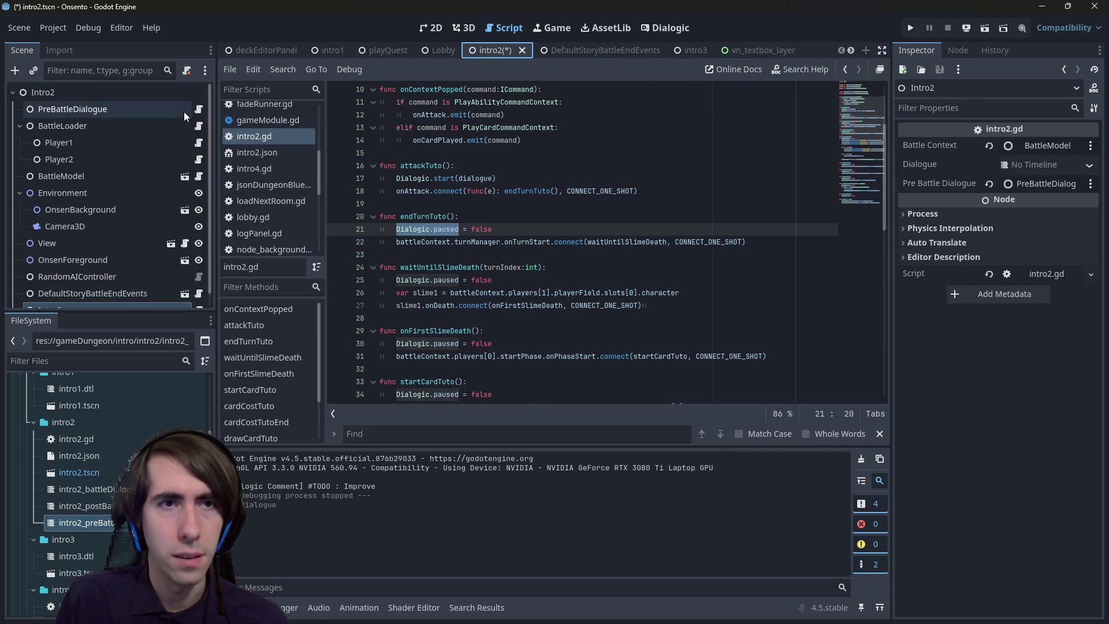
click(677, 50)
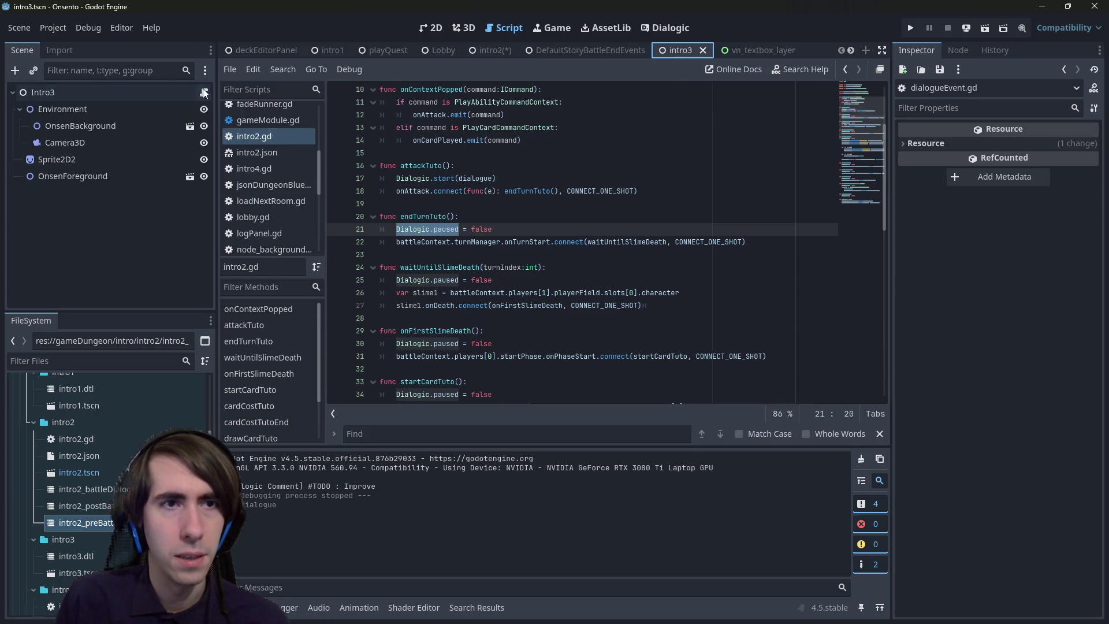
click(557, 203)
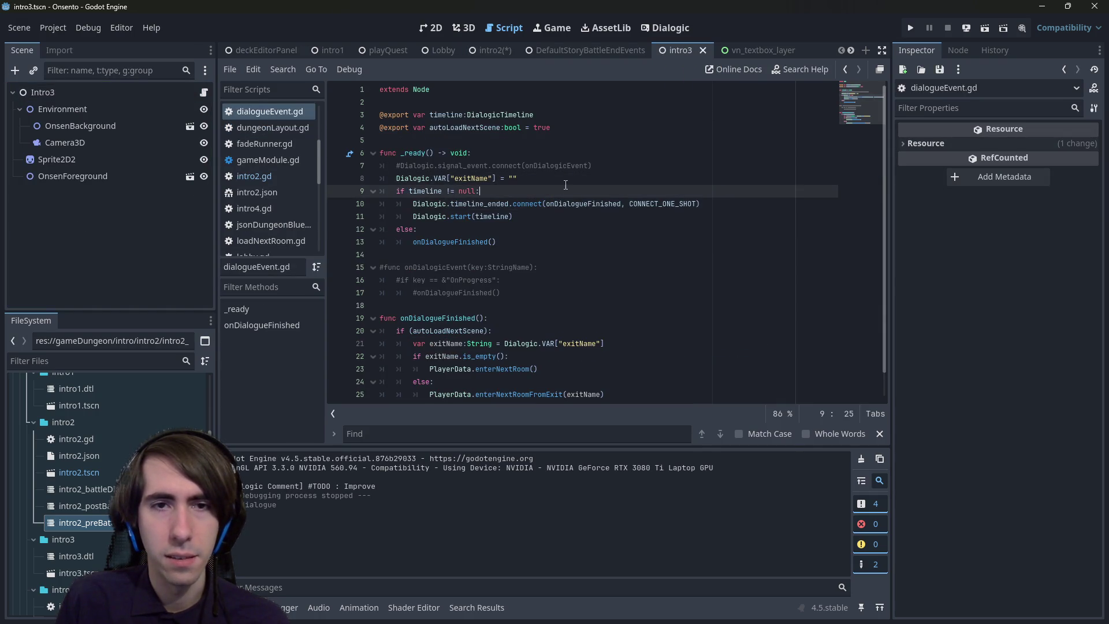
click(573, 180)
key(Down)
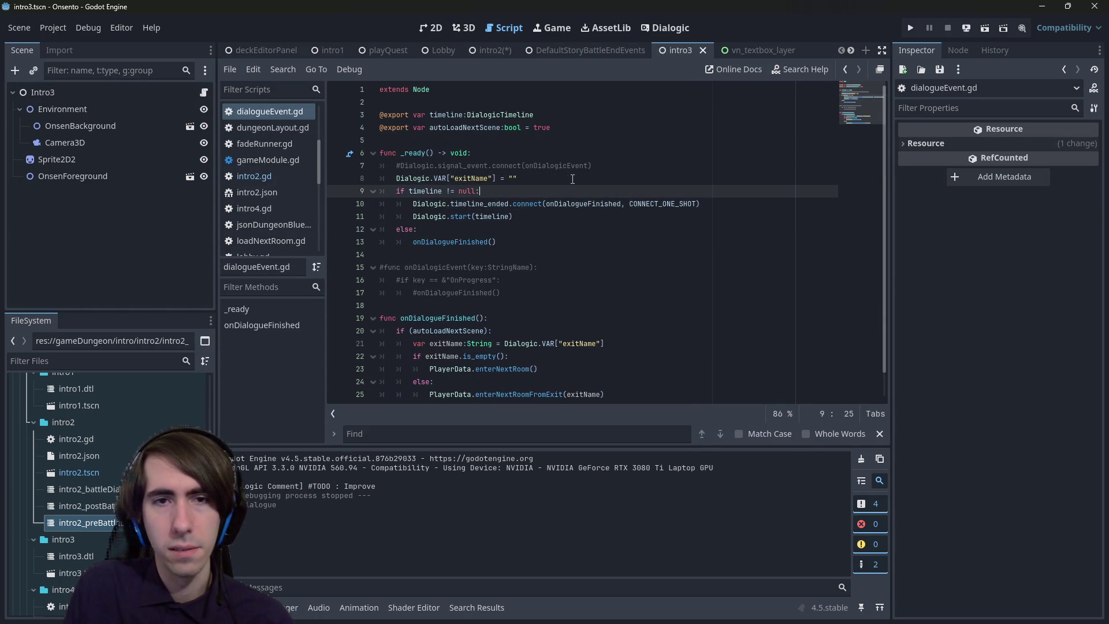
key(Return)
text(Dialogic.paused)
key(ctrl+z)
key(ctrl+z)
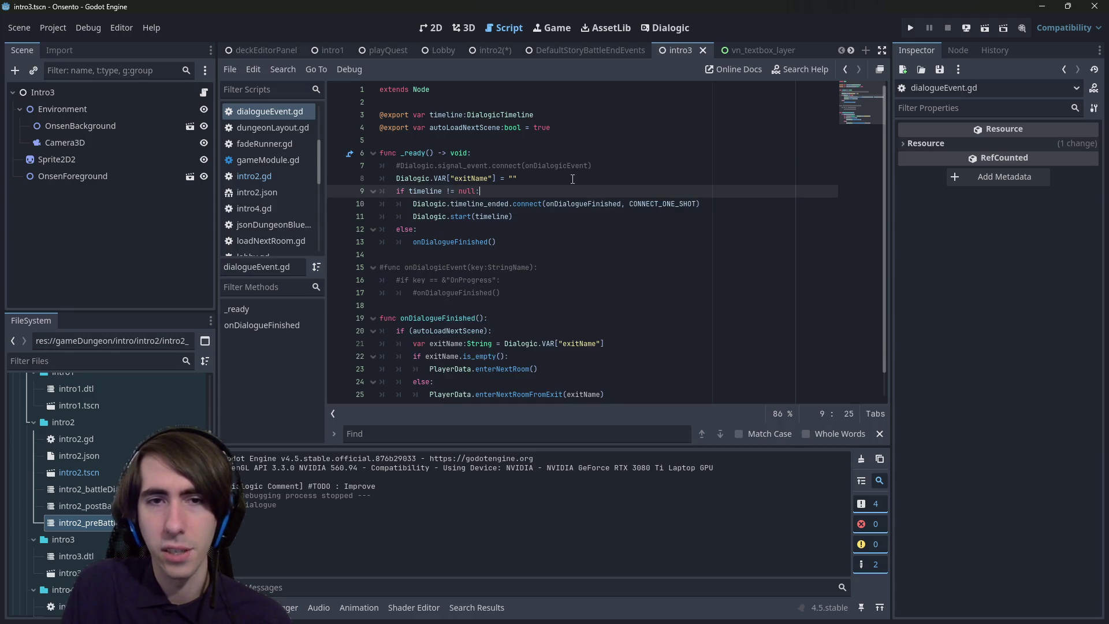
key(ctrl+y)
key(ctrl+y)
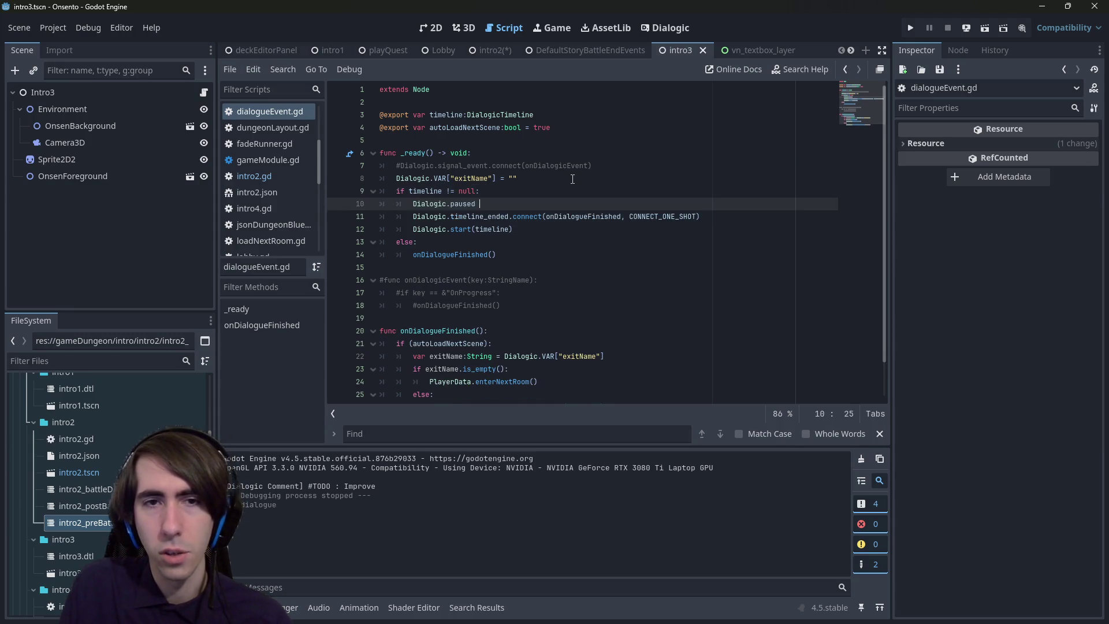
- Look at intro2.gd for reference, then go back to dialogueEvent.gd
key(ctrl+shift+f)
key(Return)
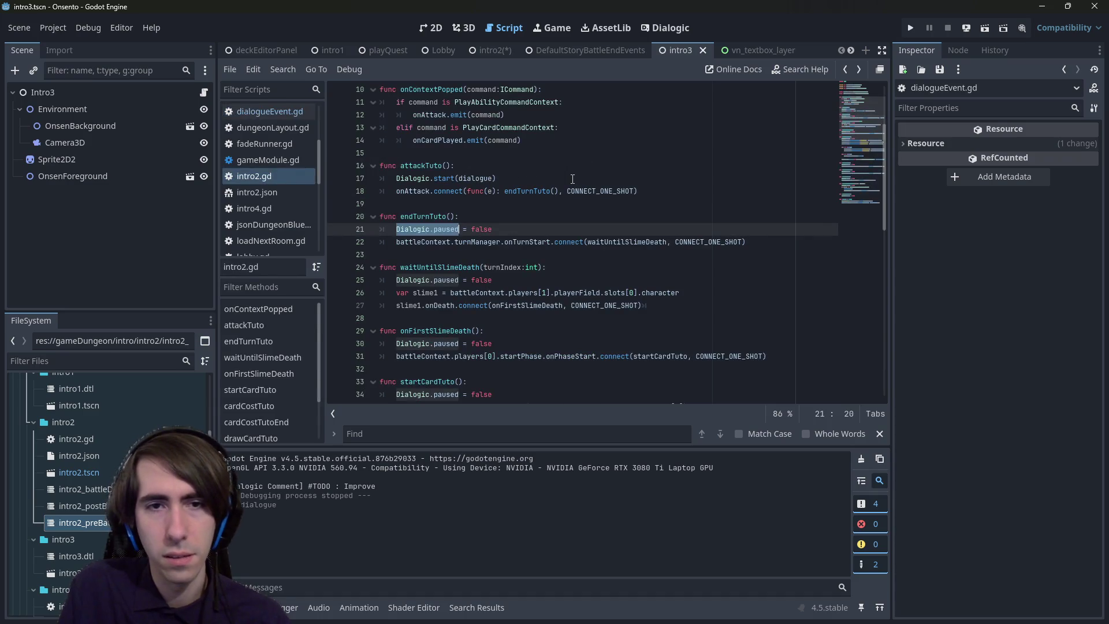
scroll(573, 179, down, 13)
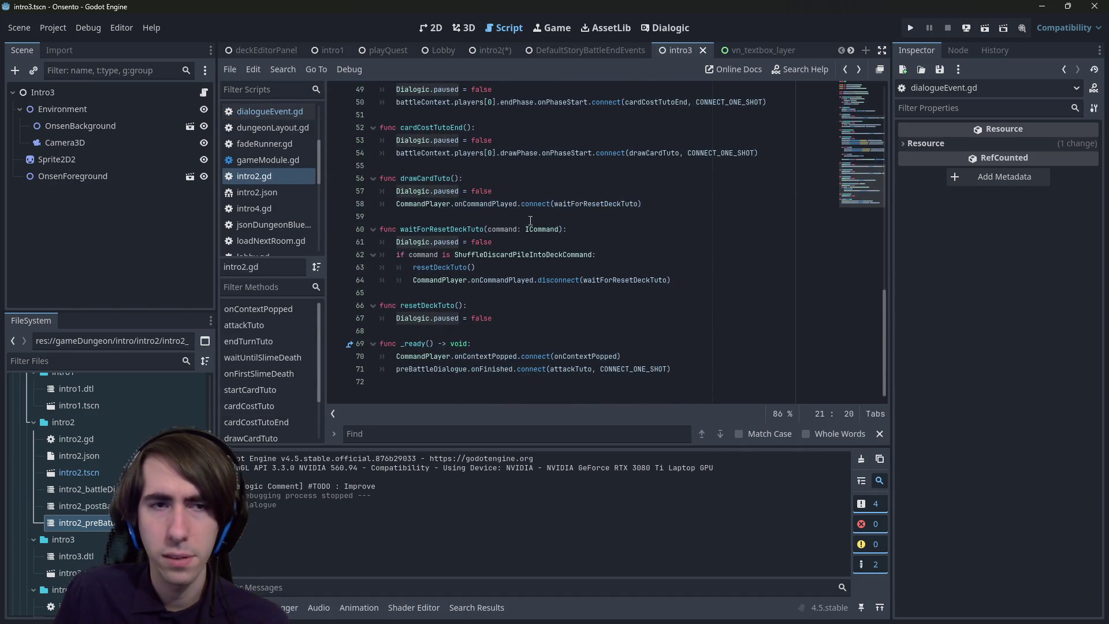
scroll(530, 221, up, 16)
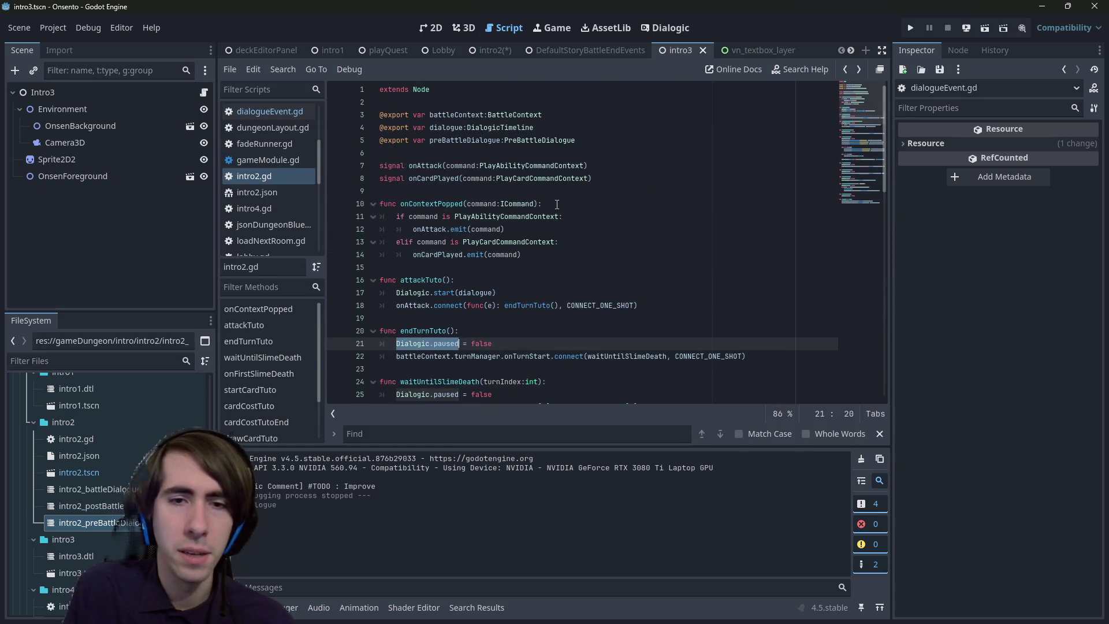
key(alt+Left)
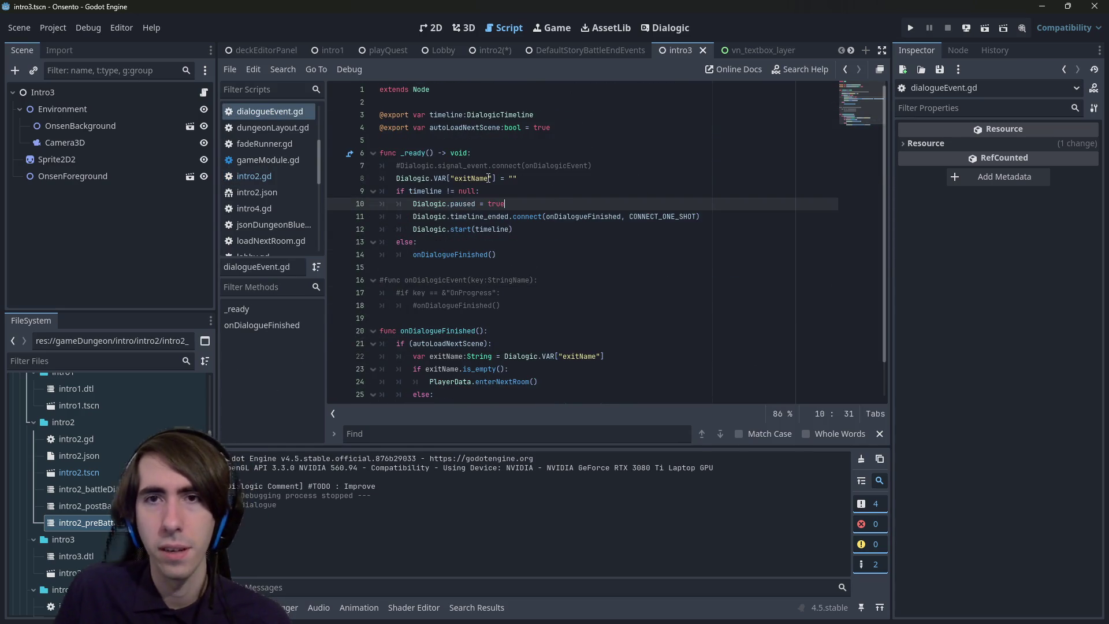
- Set the line to Dialogic.paused = false, save, and outdent it to match _ready
key(BackSpace)
key(BackSpace)
key(BackSpace)
text(a)
key(Return)
key(ctrl+s)
key(alt+Up)
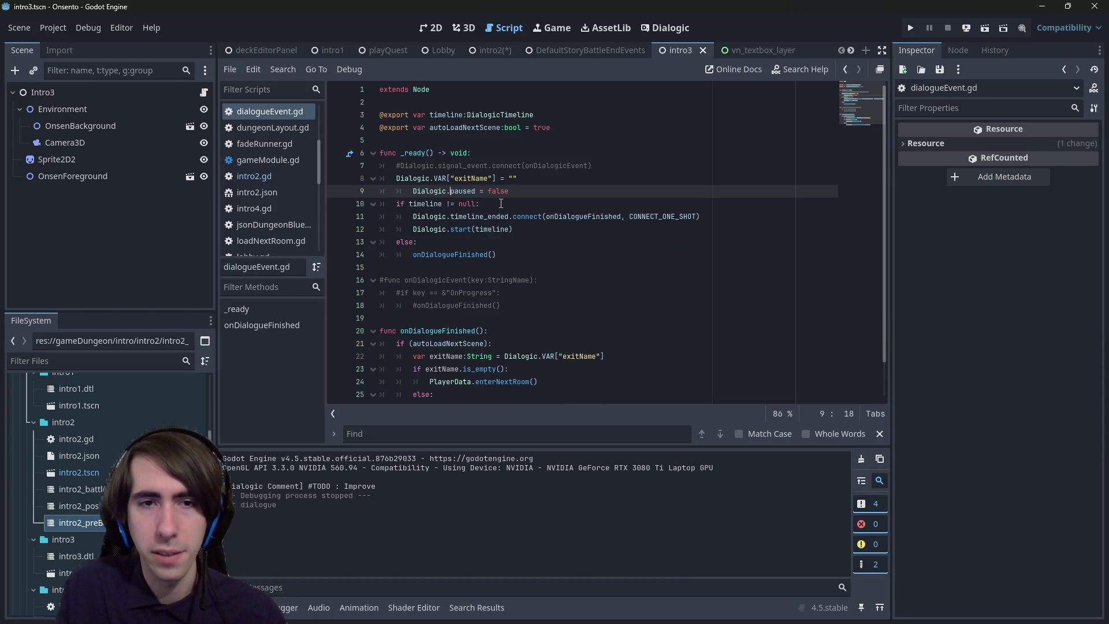
key(BackSpace)
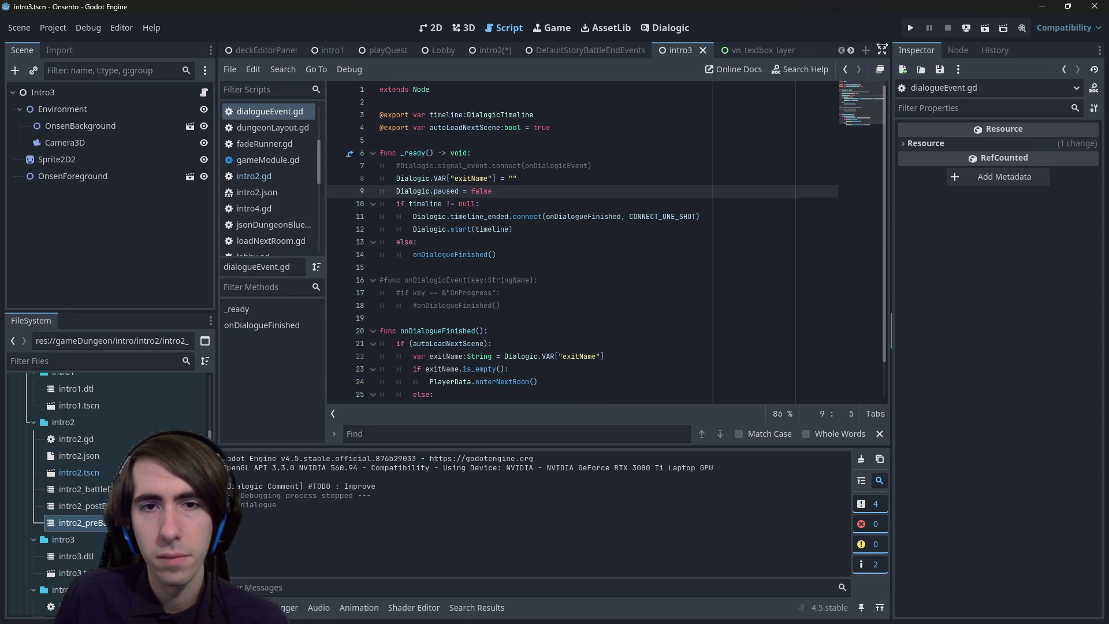
- Inspect the timeline variable and the onDialogueFinished call in the else branch
double_click(430, 202)
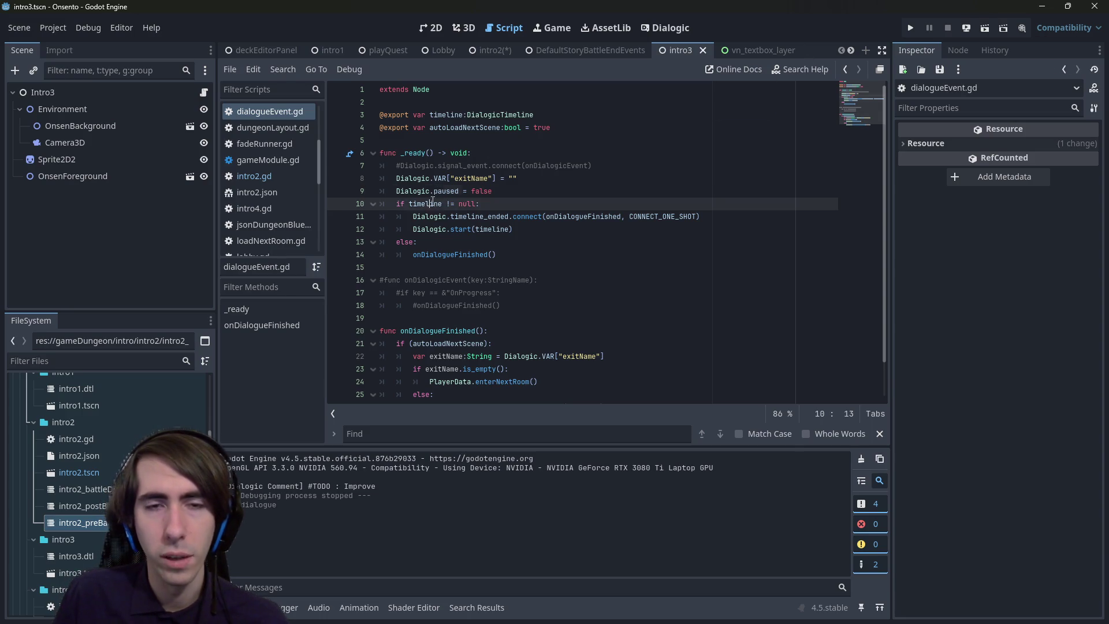
double_click(447, 254)
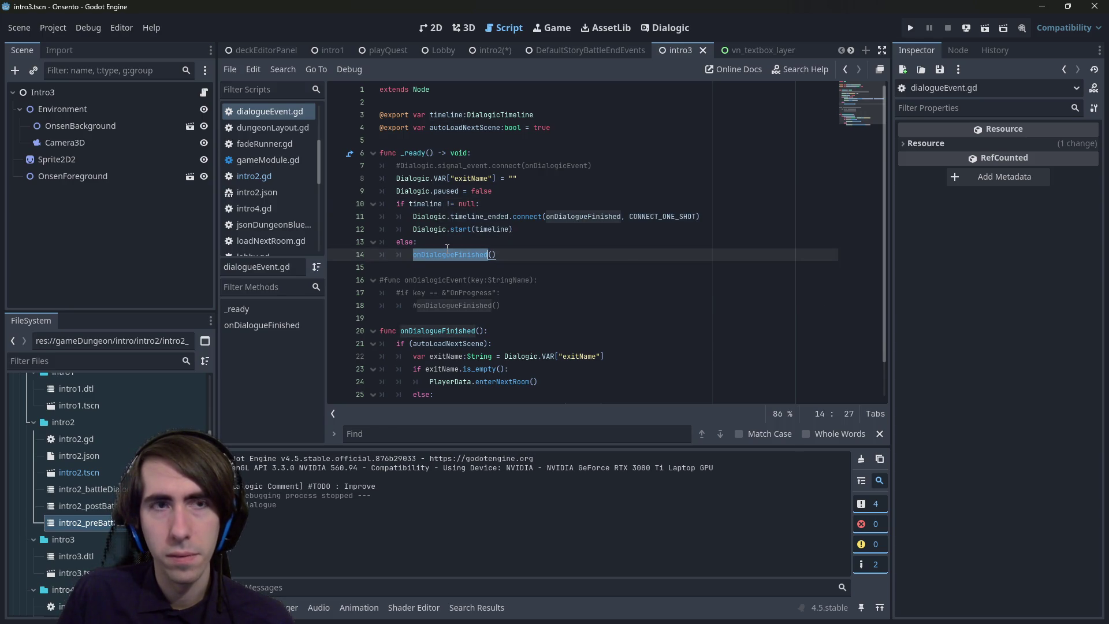
scroll(447, 248, down, 1)
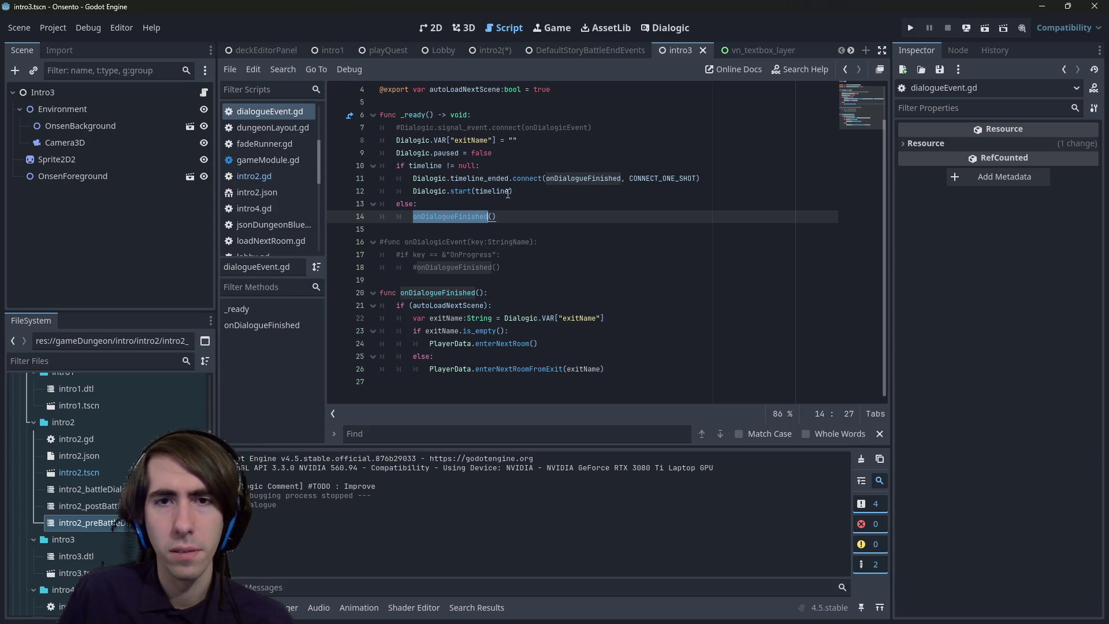
scroll(507, 193, up, 1)
click(534, 232)
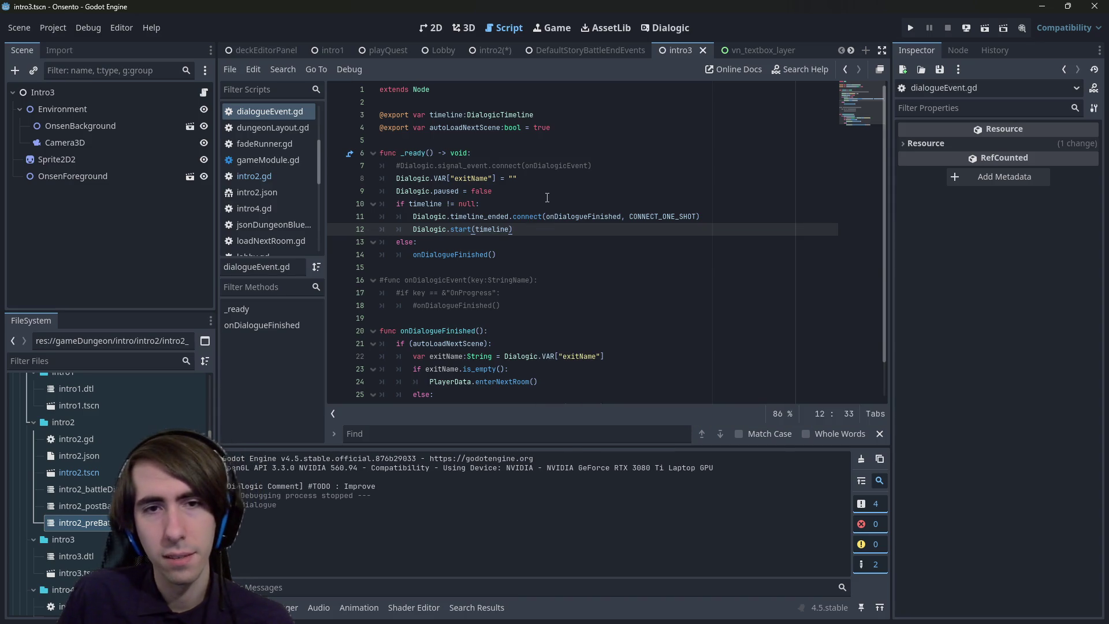
- Search project files for 'playerdata' and pick playerDataScript.gd from the matches
key(shift+alt+o)
text(playerdata)
click(402, 204)
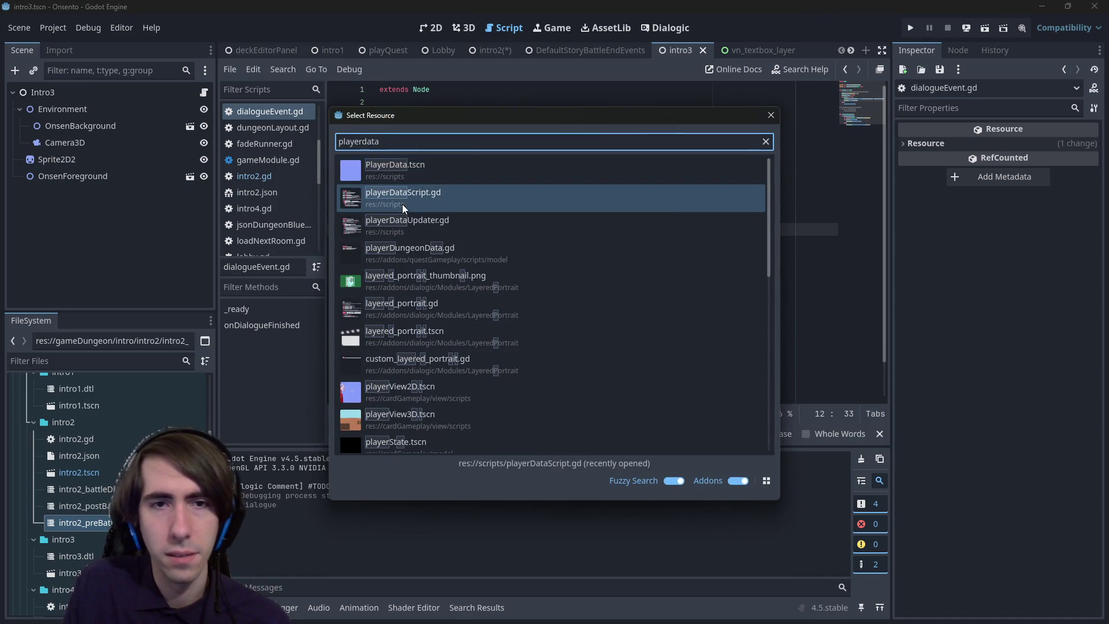
- Open playerDataScript.gd and start a new line after its last function
key(Return)
scroll(488, 307, down, 3)
scroll(480, 367, down, 5)
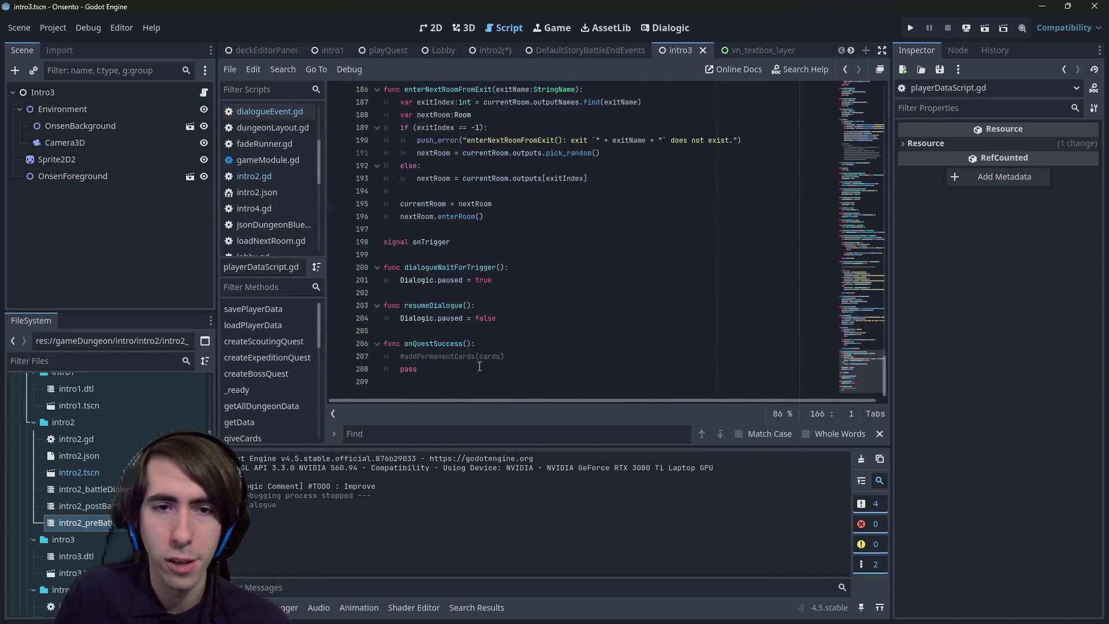
click(493, 390)
key(Return)
- Declare func playTimeline(timeline:DialogicTimeline): at the end of the file
text(func )
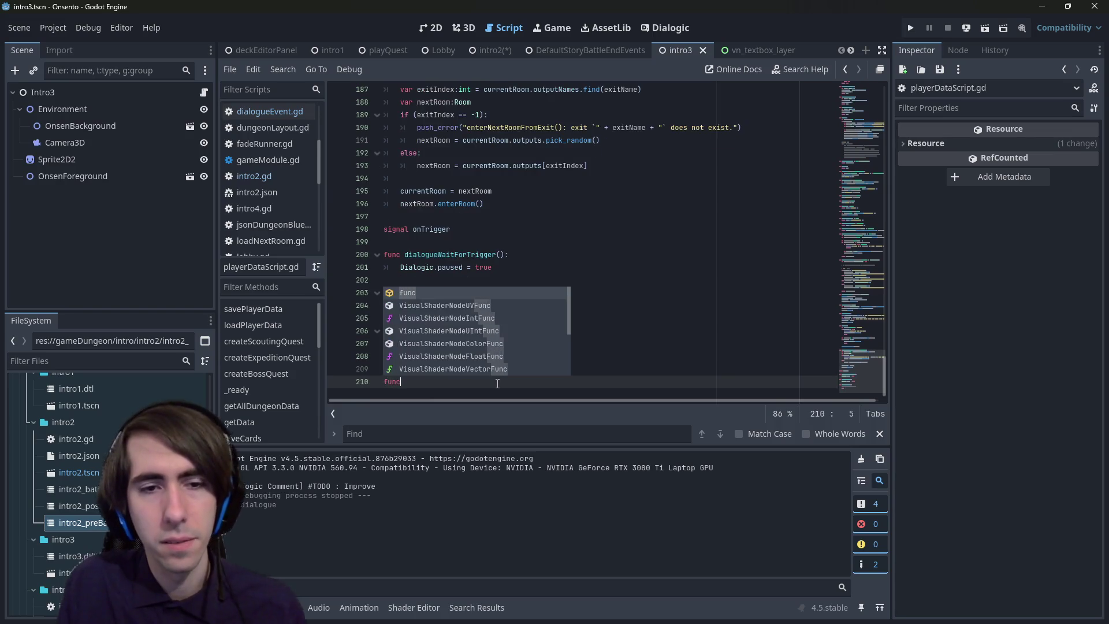
text(play)
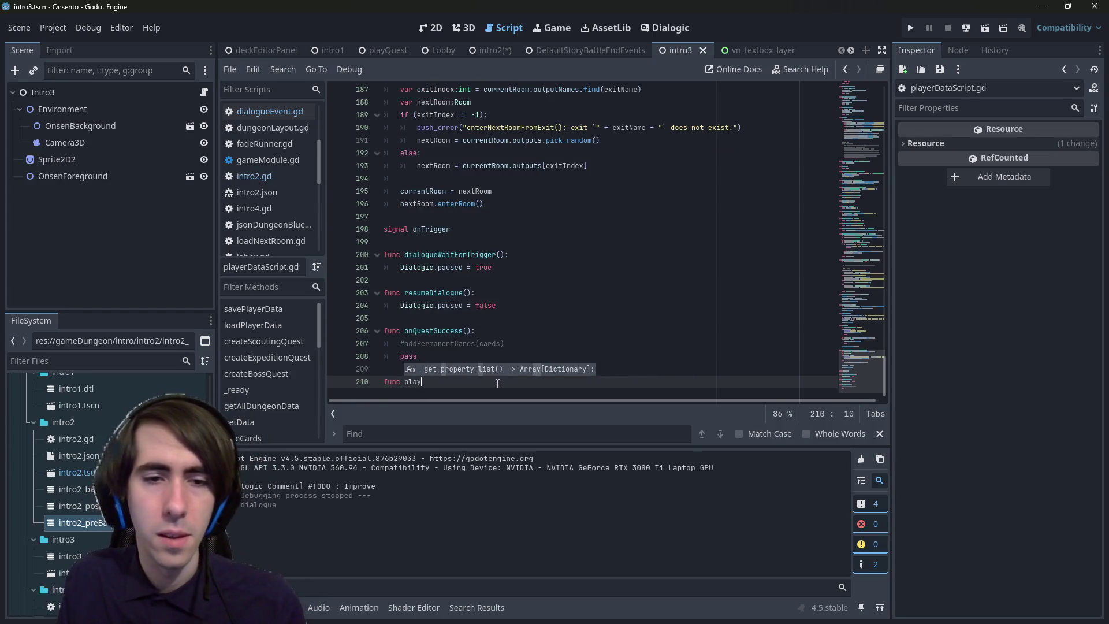
text(Timeline)
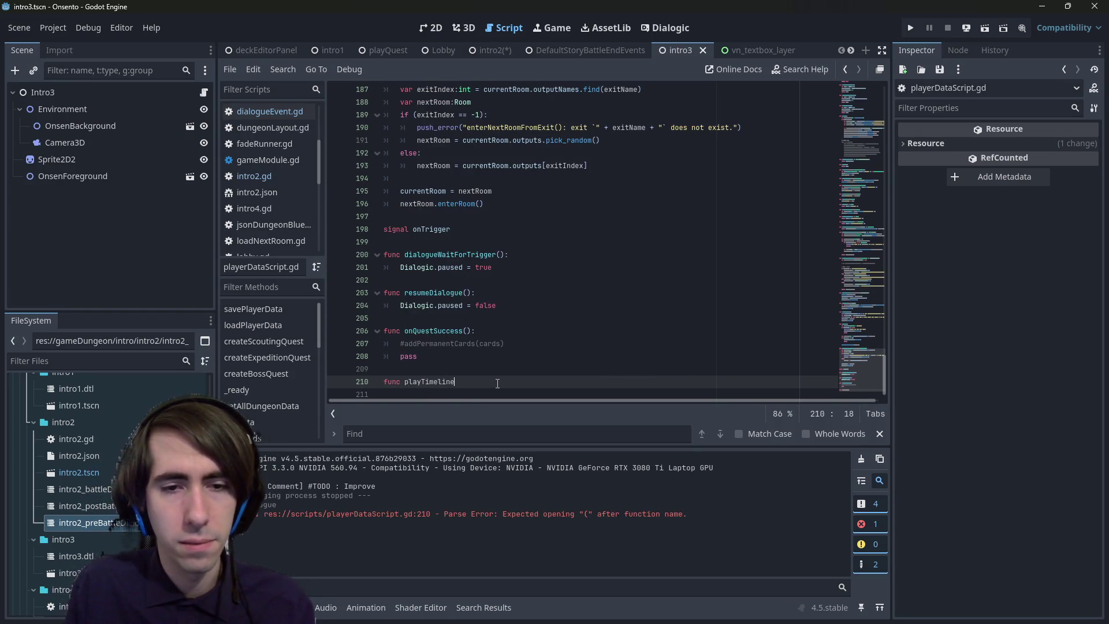
key(Return)
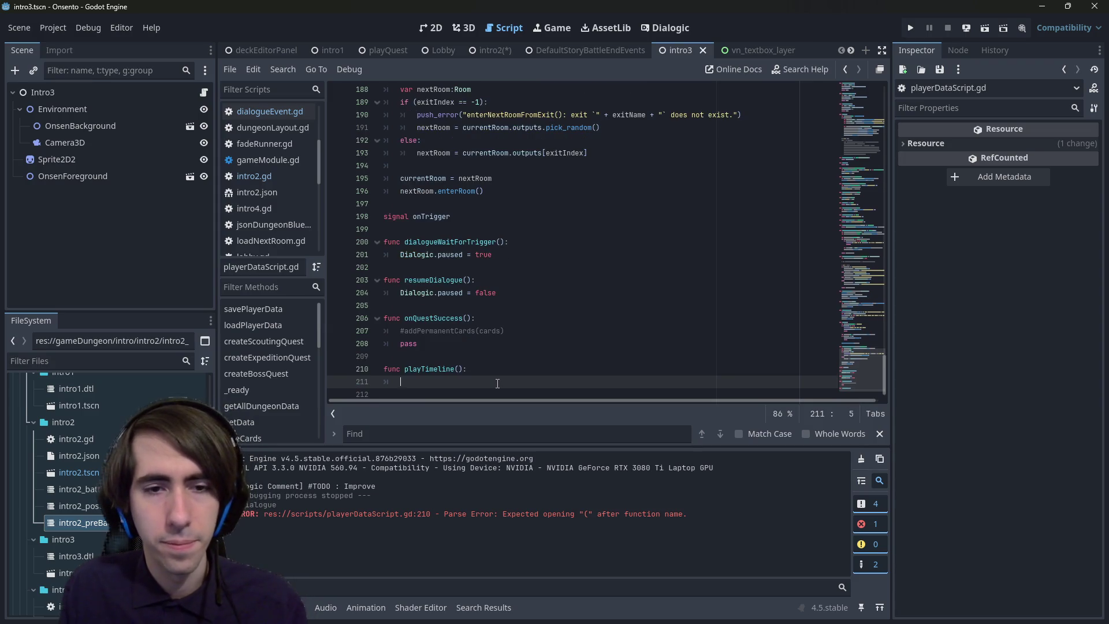
key(Up)
key(End)
key(Left)
key(Left)
text(timeline:Di)
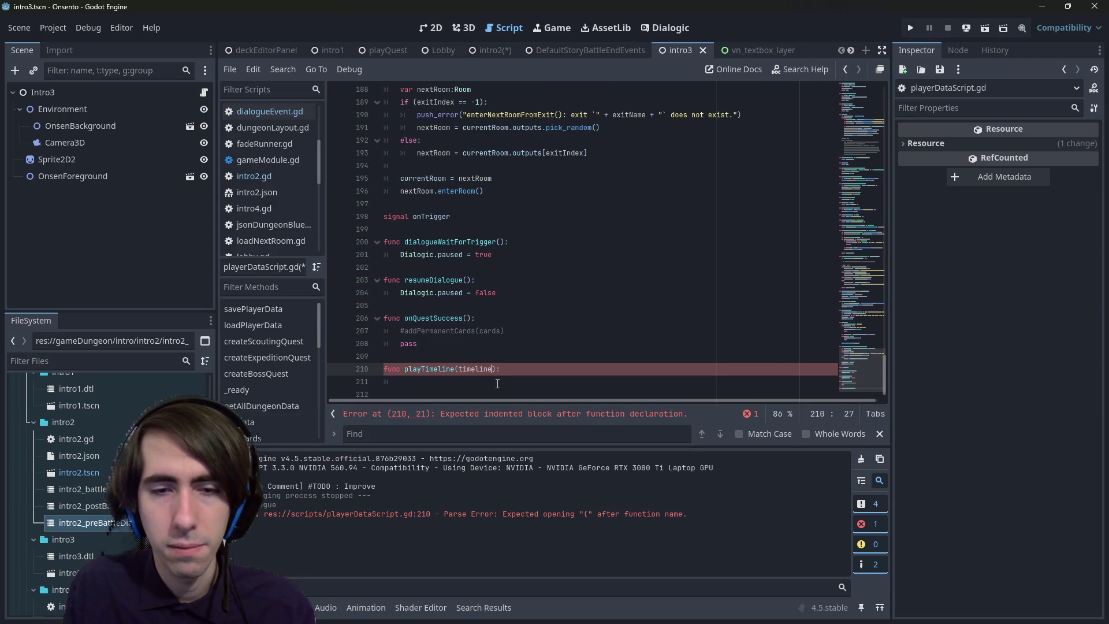
text(alogicTimeline)
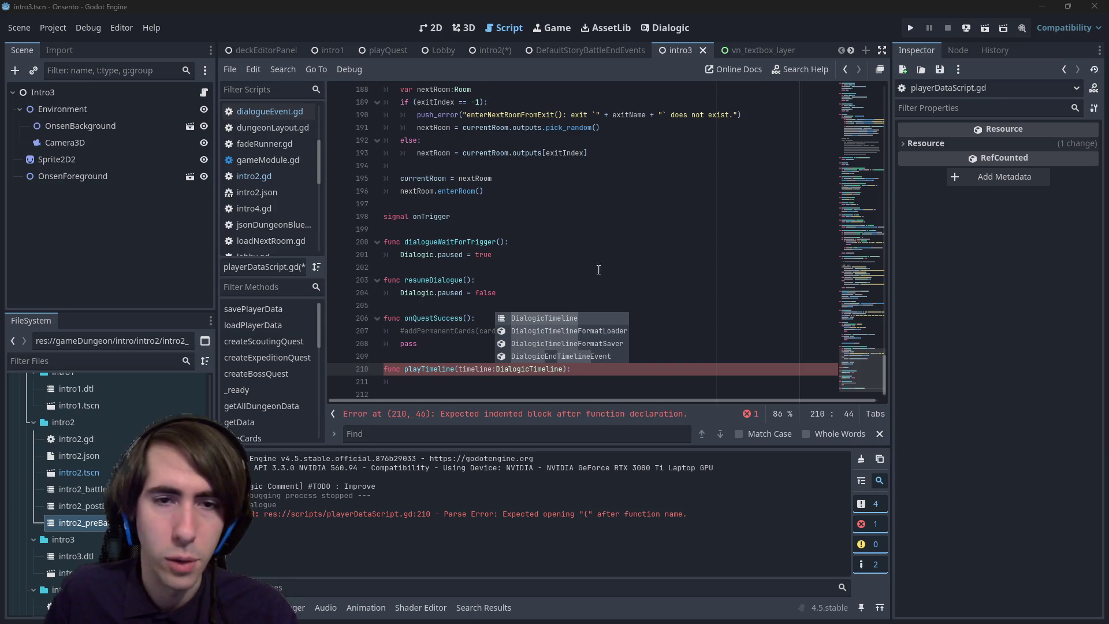
click(667, 384)
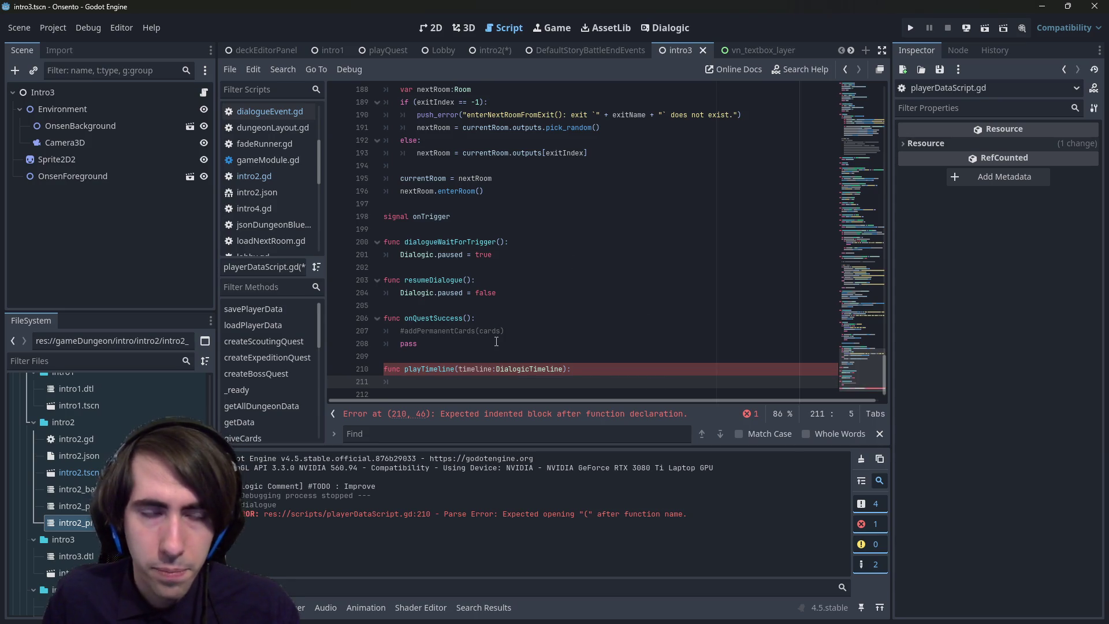
- Begin playTimeline's body with a resumeDialogue() call
text(Dia)
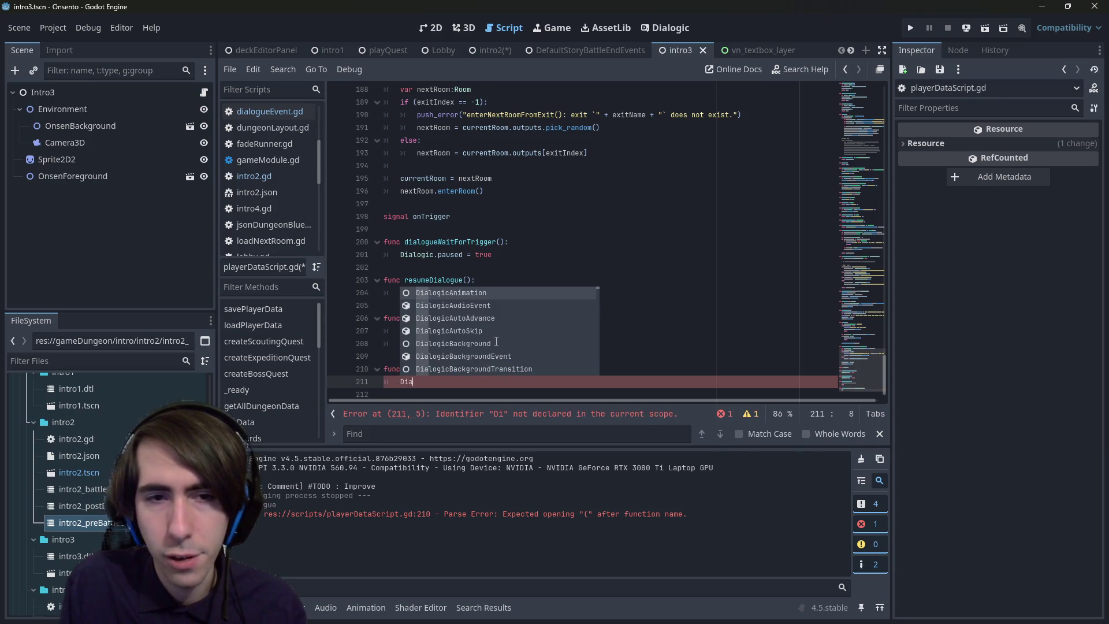
key(Escape)
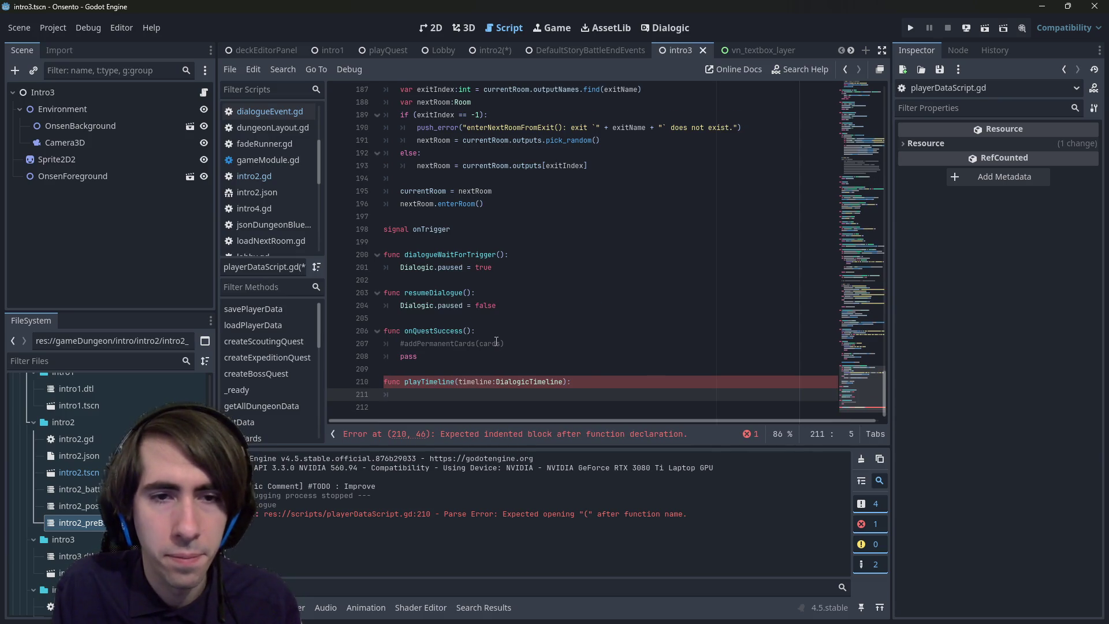
text(resumif)
key(BackSpace)
key(BackSpace)
key(BackSpace)
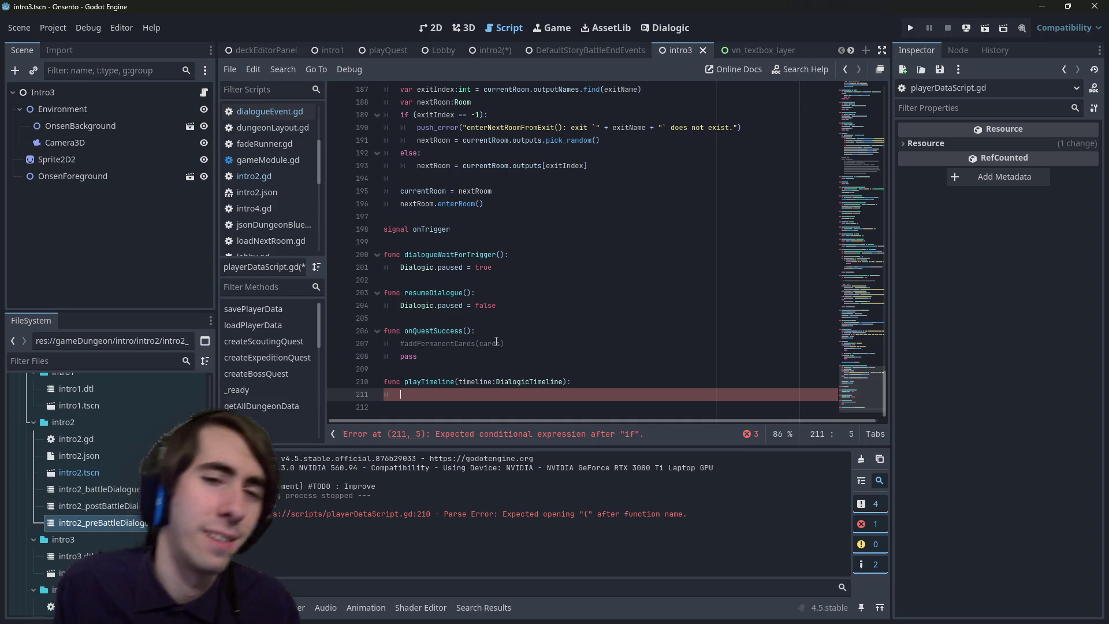
text(resumeDialogue()
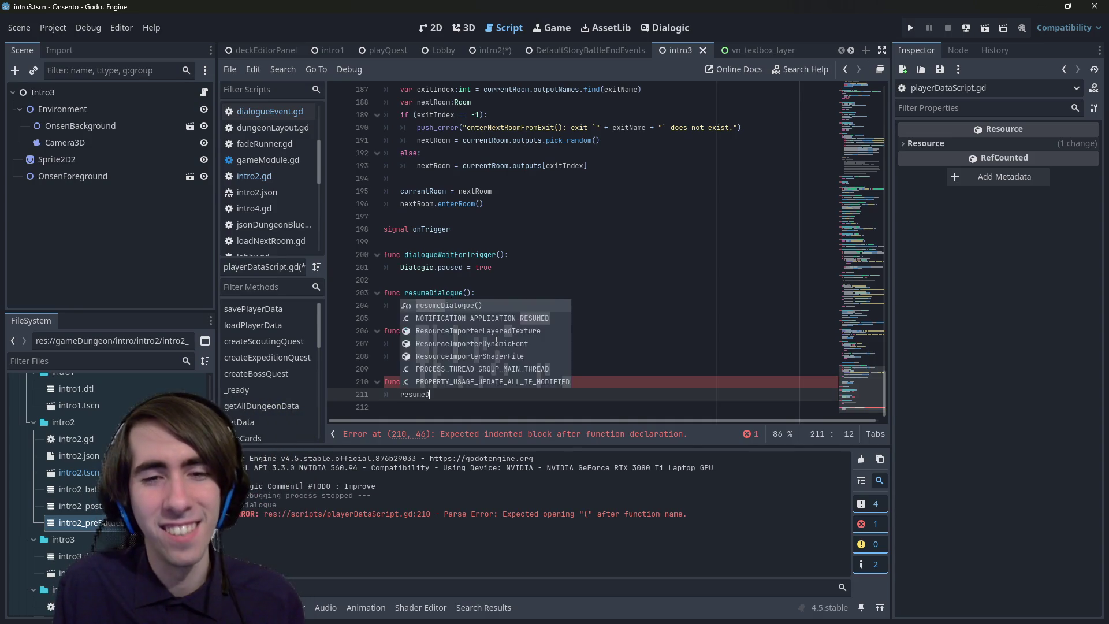
key(Return)
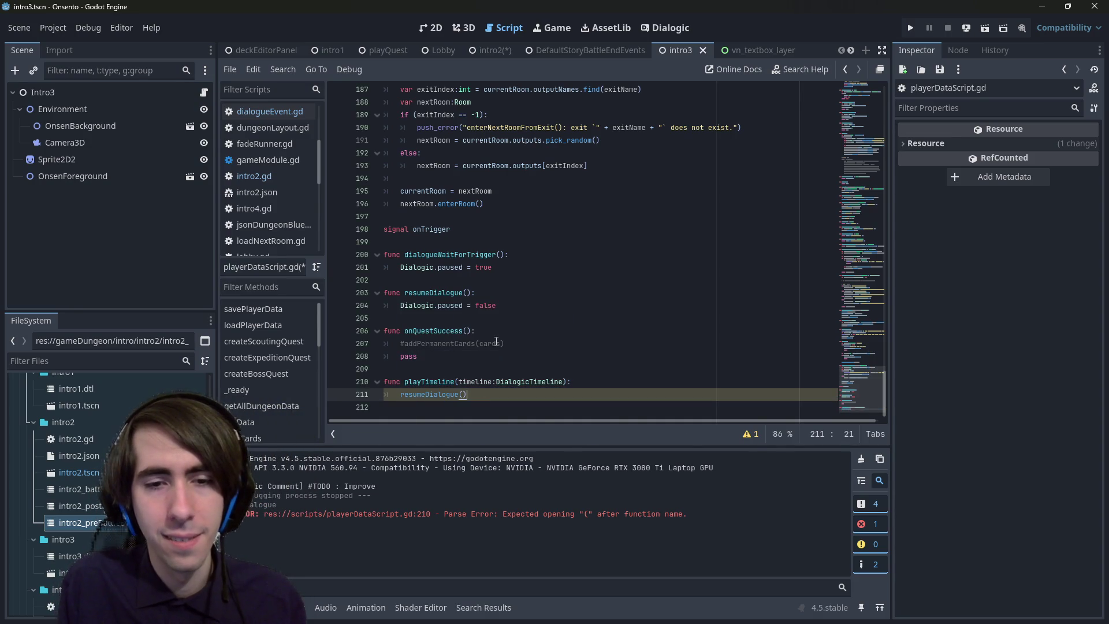
key(Return)
- Add a Dialogic.end_timeline() call on the next line of playTimeline
text(Dialgic.)
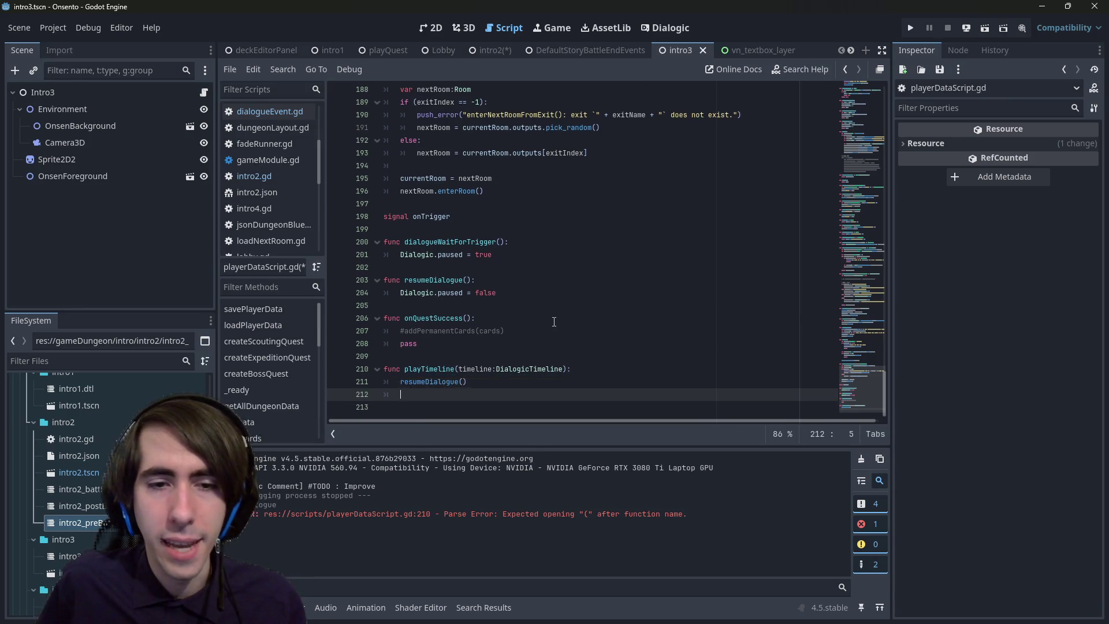
key(BackSpace)
key(BackSpace)
key(BackSpace)
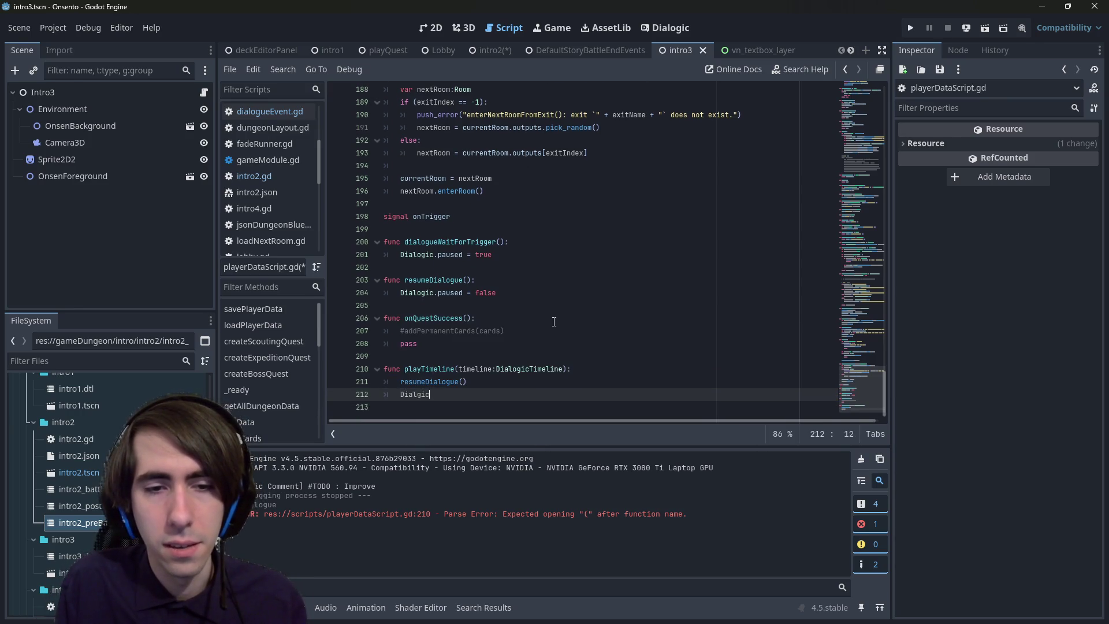
text(ogic.finis)
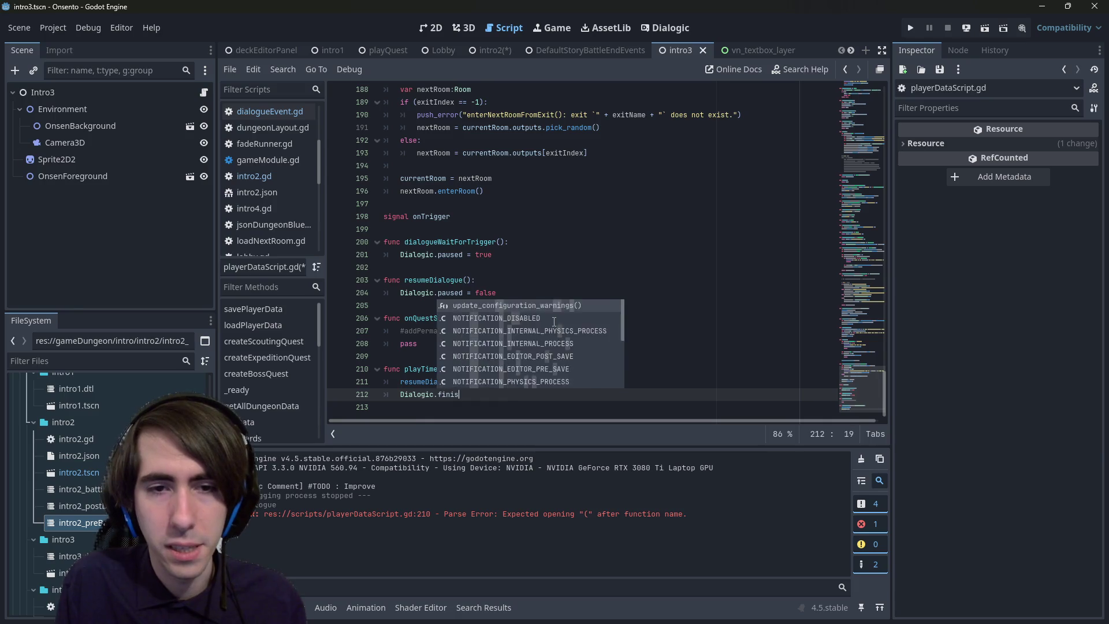
key(BackSpace)
key(BackSpace)
text(end)
key(Return)
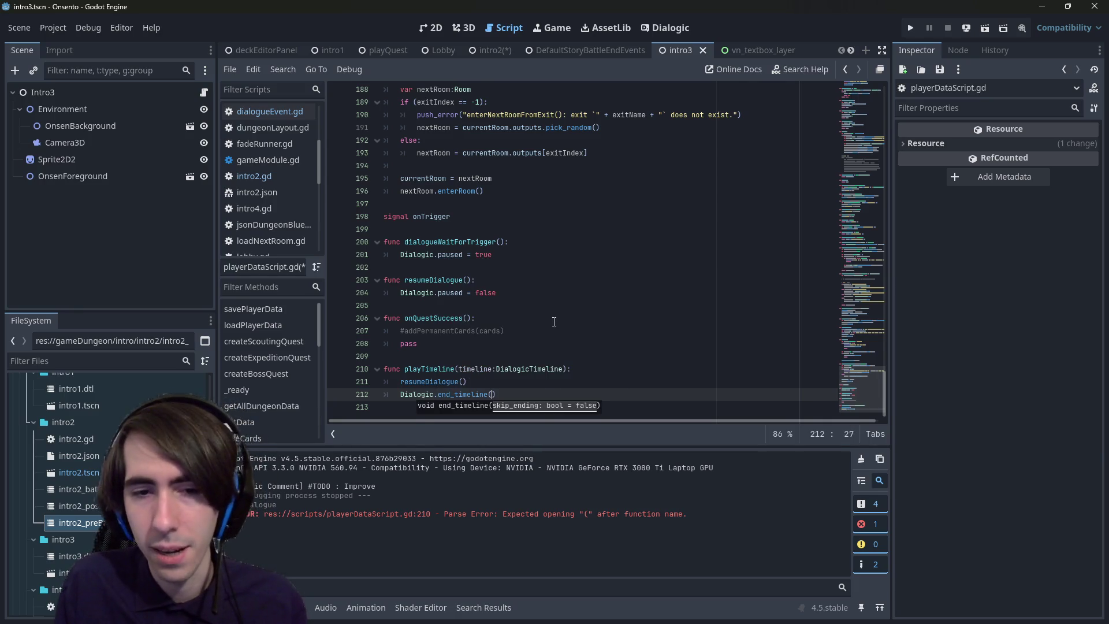
key(Return)
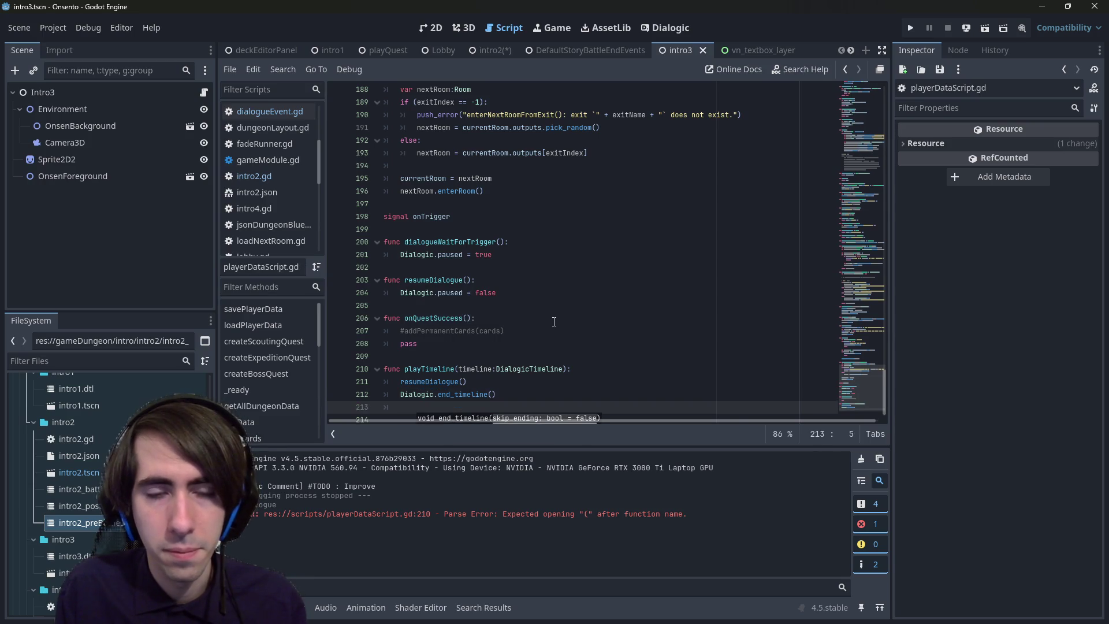
- Replace the resumeDialogue() call with Dialogic.paused = false copied from resumeDialogue
scroll(556, 340, down, 1)
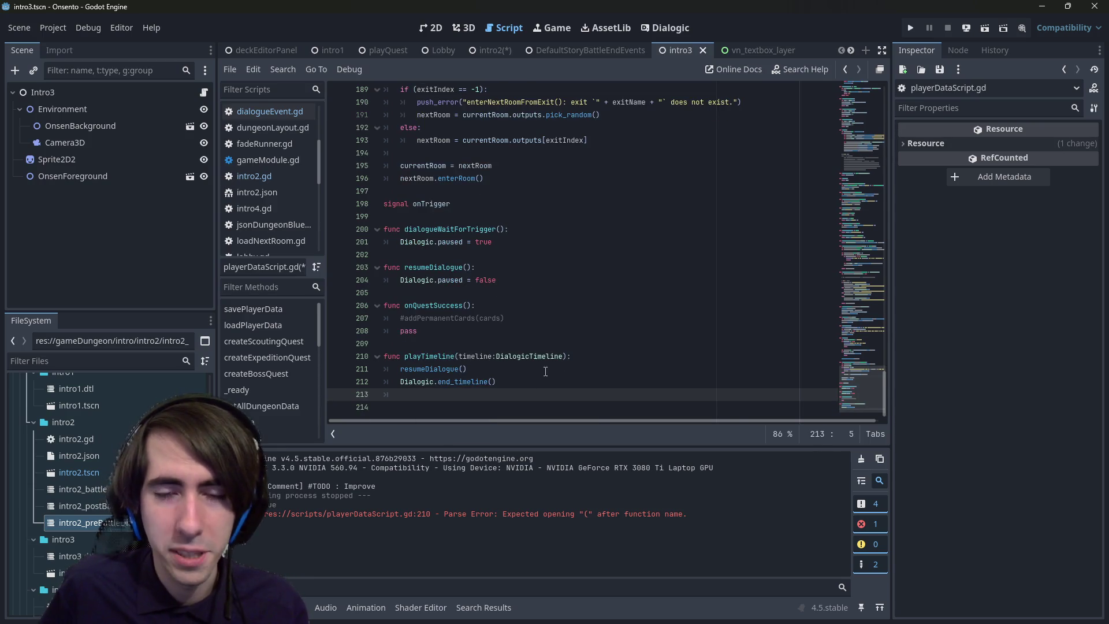
click(601, 356)
key(Return)
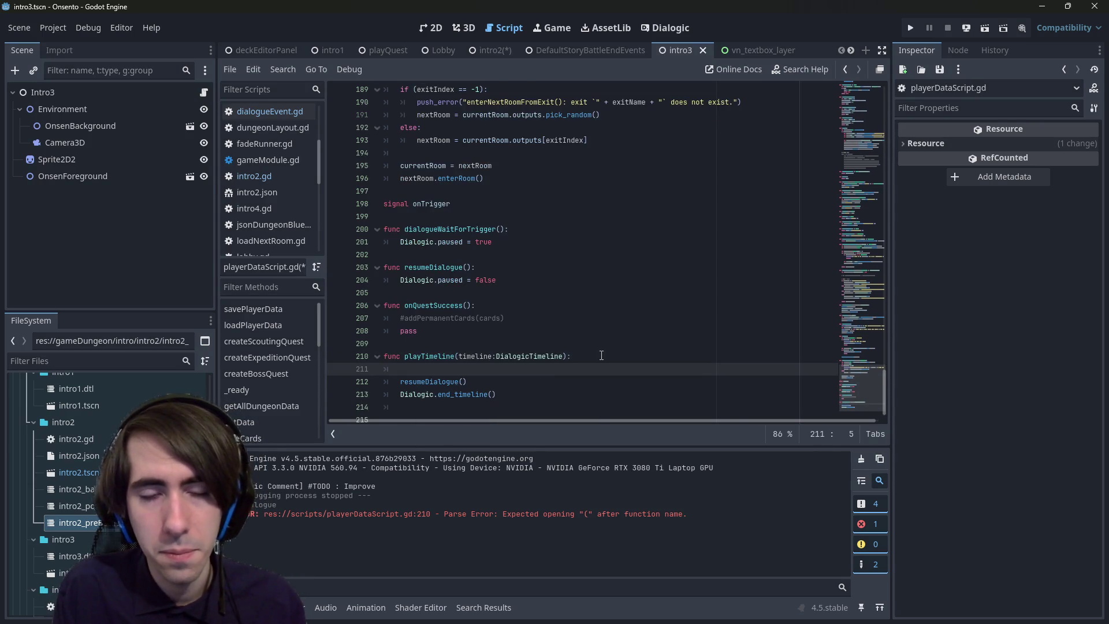
key(ctrl+z)
key(Up)
key(Up)
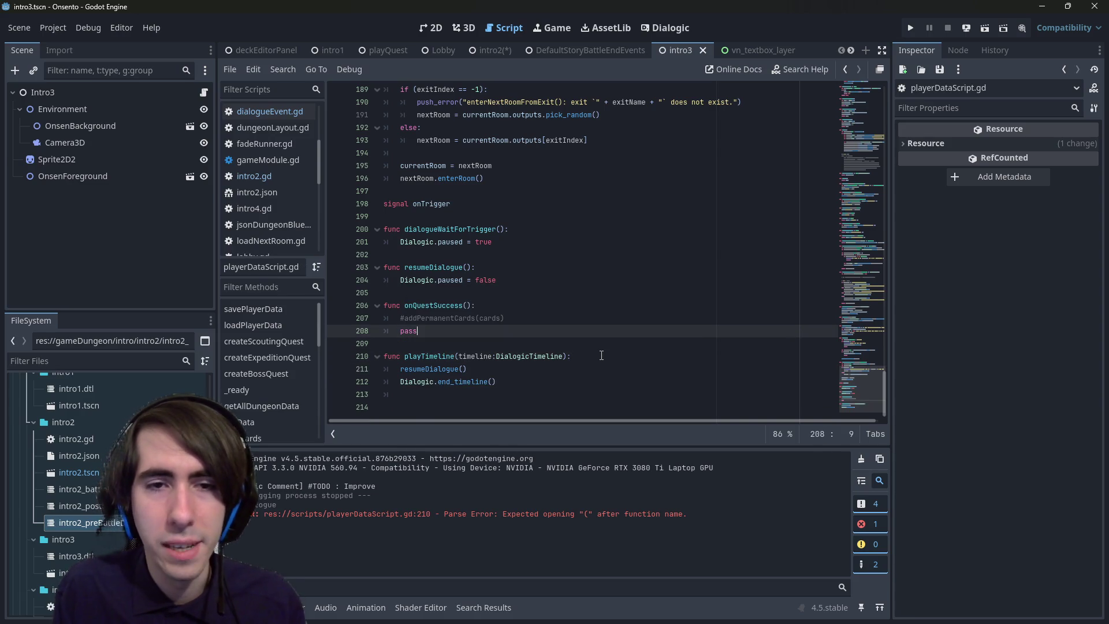
drag(497, 280, 399, 282)
key(ctrl+c)
drag(478, 370, 400, 371)
key(ctrl+v)
click(480, 398)
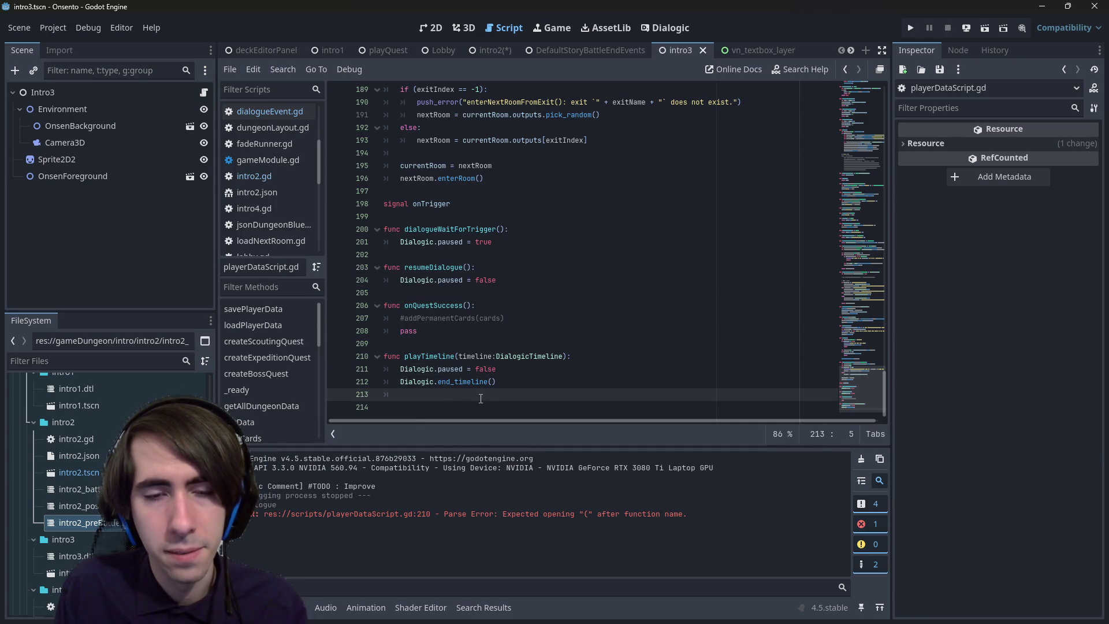
- Insert an 'if Dialogic.current_timeline != null:' line above Dialogic.end_timeline()
key(Up)
key(Return)
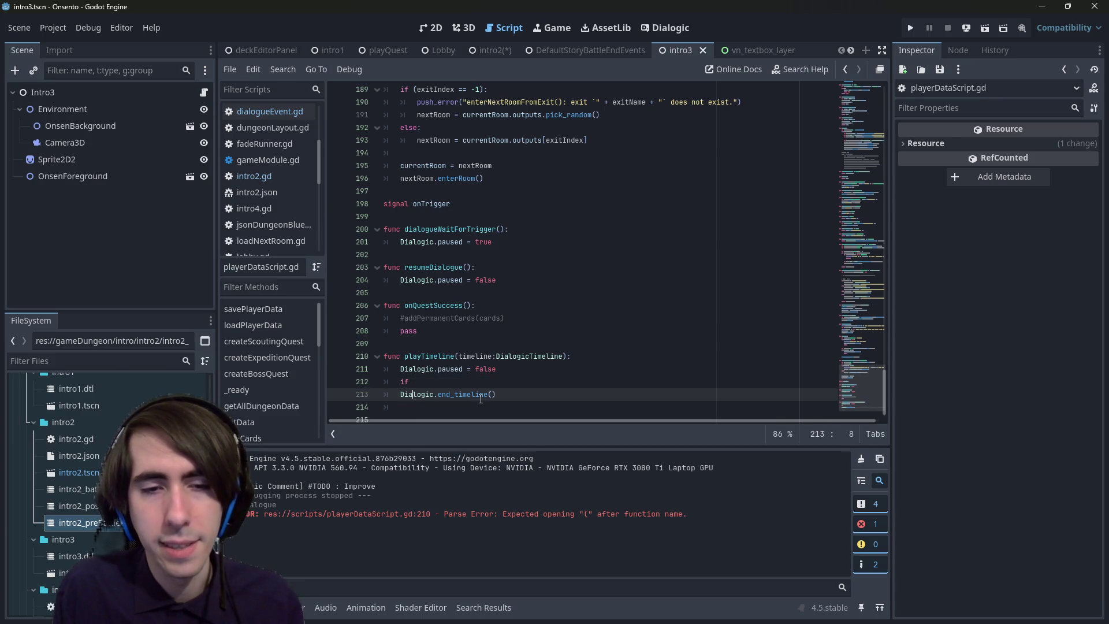
key(Up)
text(if Dialogic.cure)
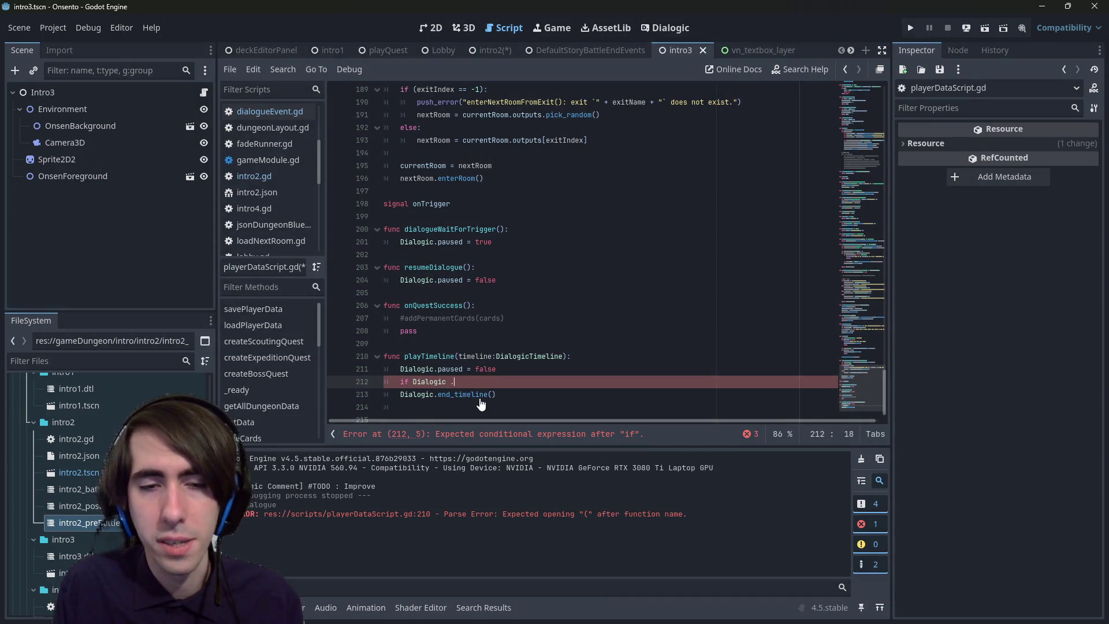
key(BackSpace)
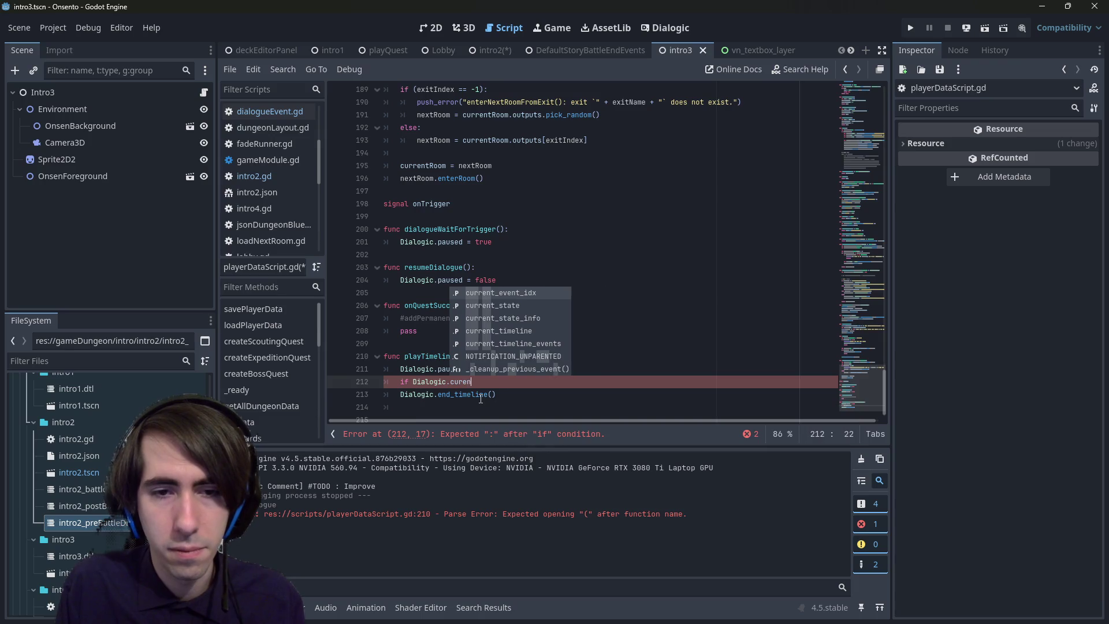
text(rent)
key(Down)
key(Down)
key(Down)
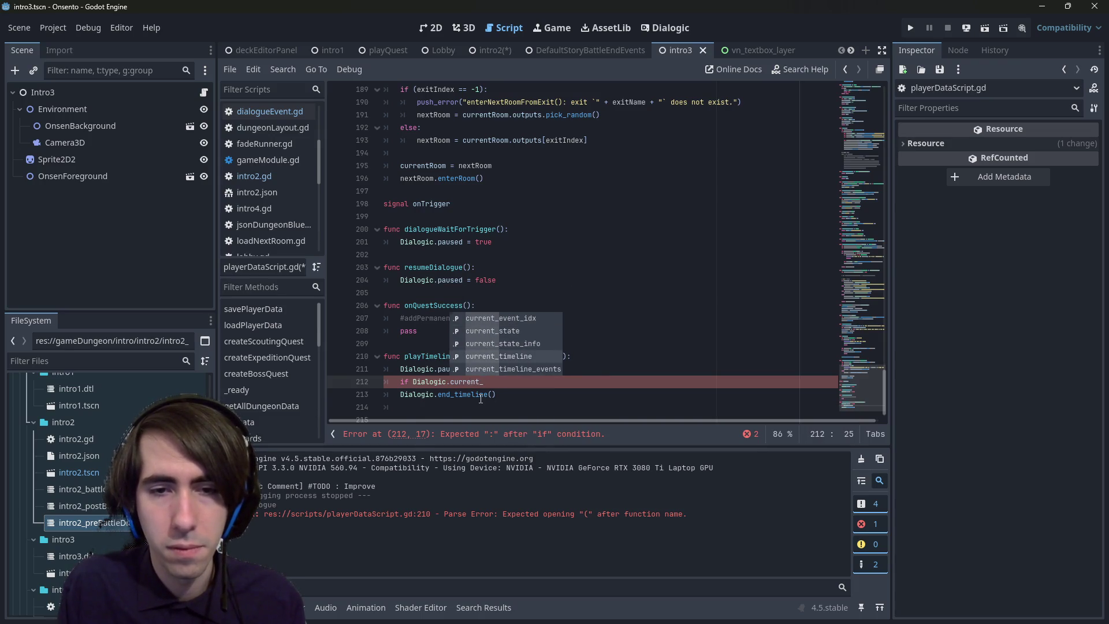
key(Return)
text(!= null:)
- Indent Dialogic.end_timeline() under the null check and move to blank line 214
key(Return)
key(Delete)
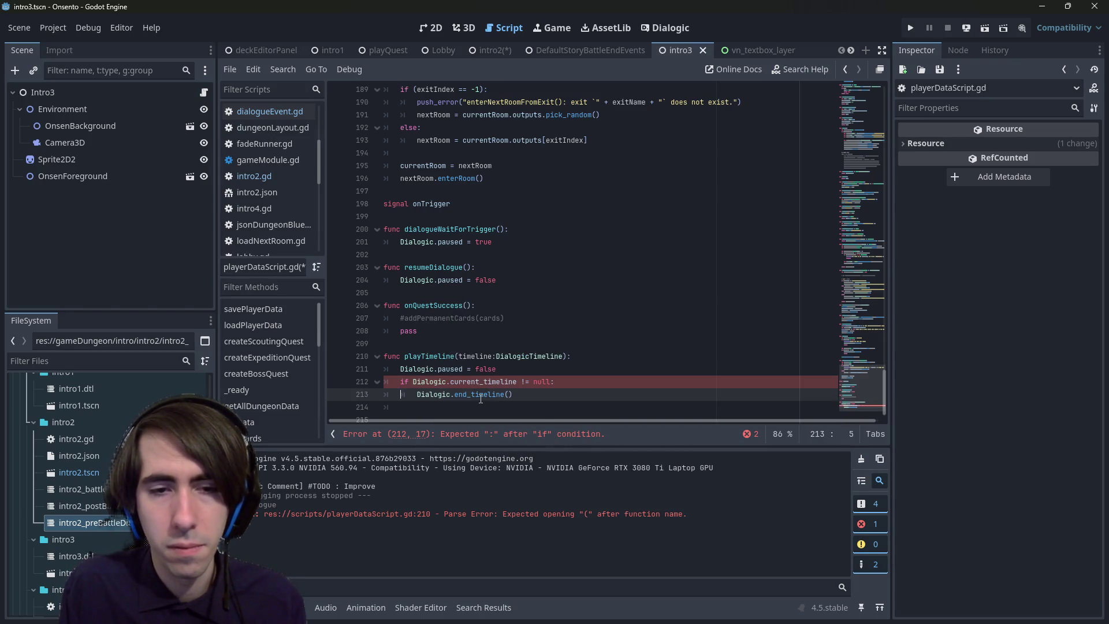
key(Escape)
key(Down)
key(Down)
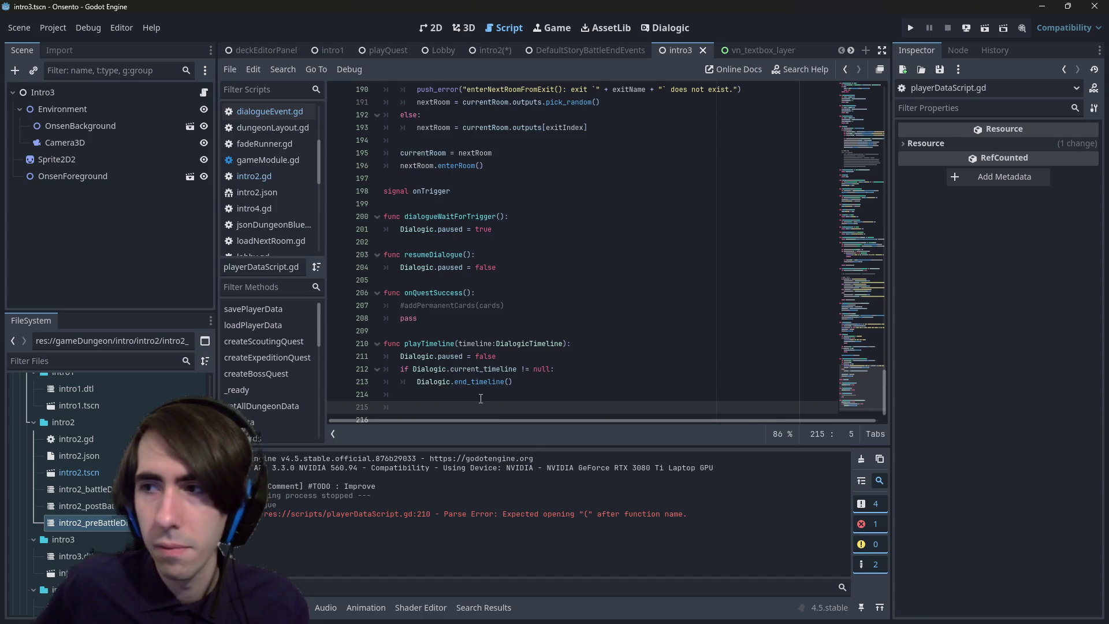
scroll(455, 358, down, 1)
click(443, 380)
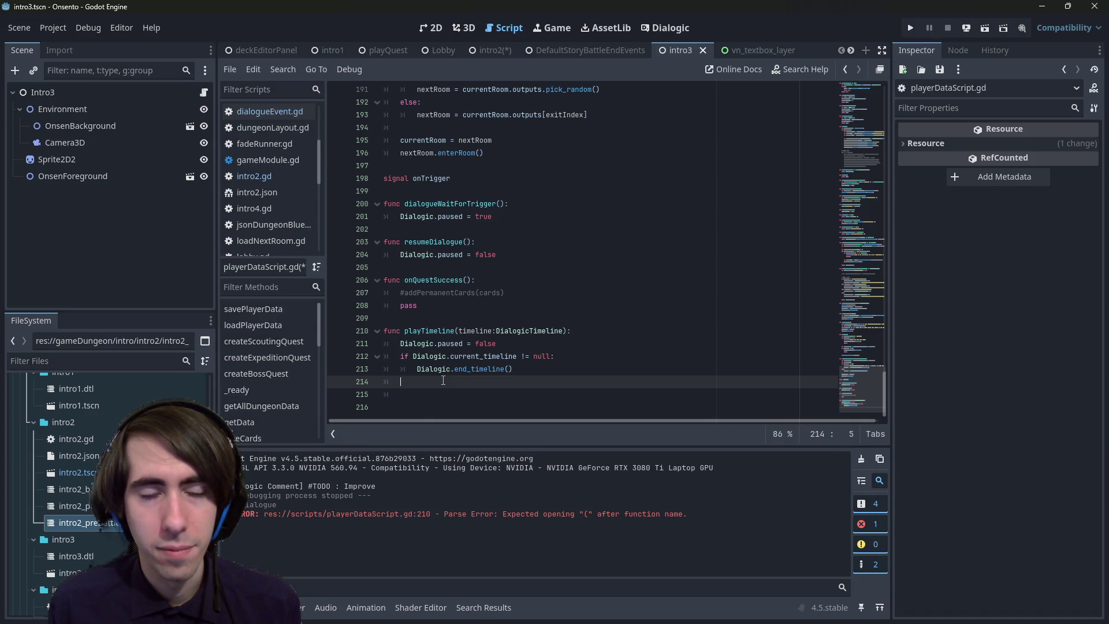
- Add a Dialogic.play(timeline) call on line 214 at the end of playTimeline
text(Dialog)
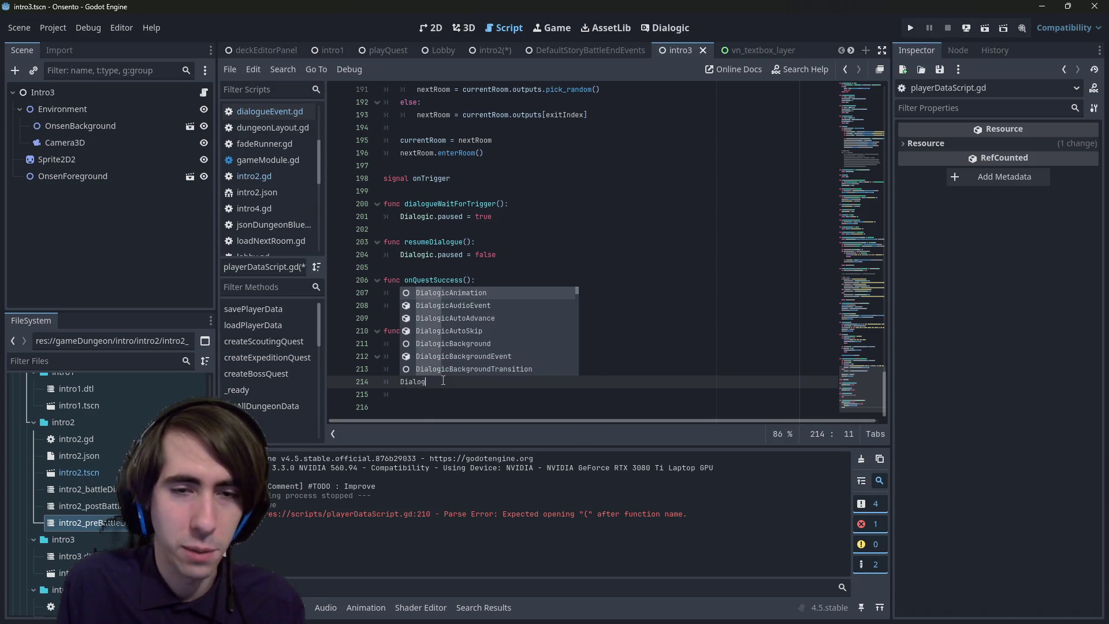
text(ic.multiplayer(timeline)
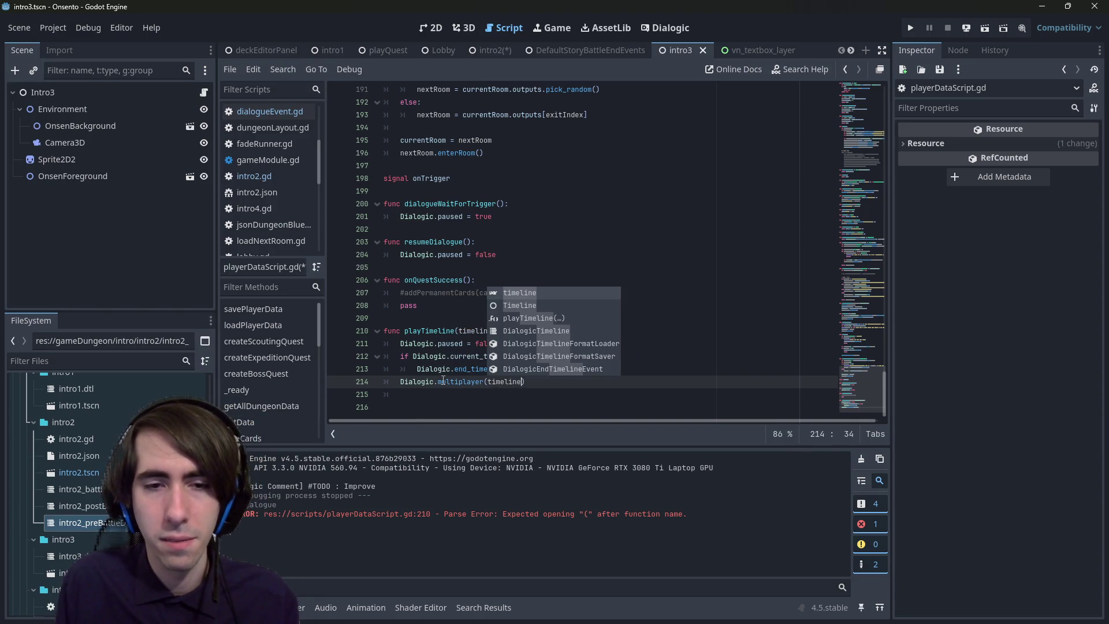
double_click(443, 382)
text(play)
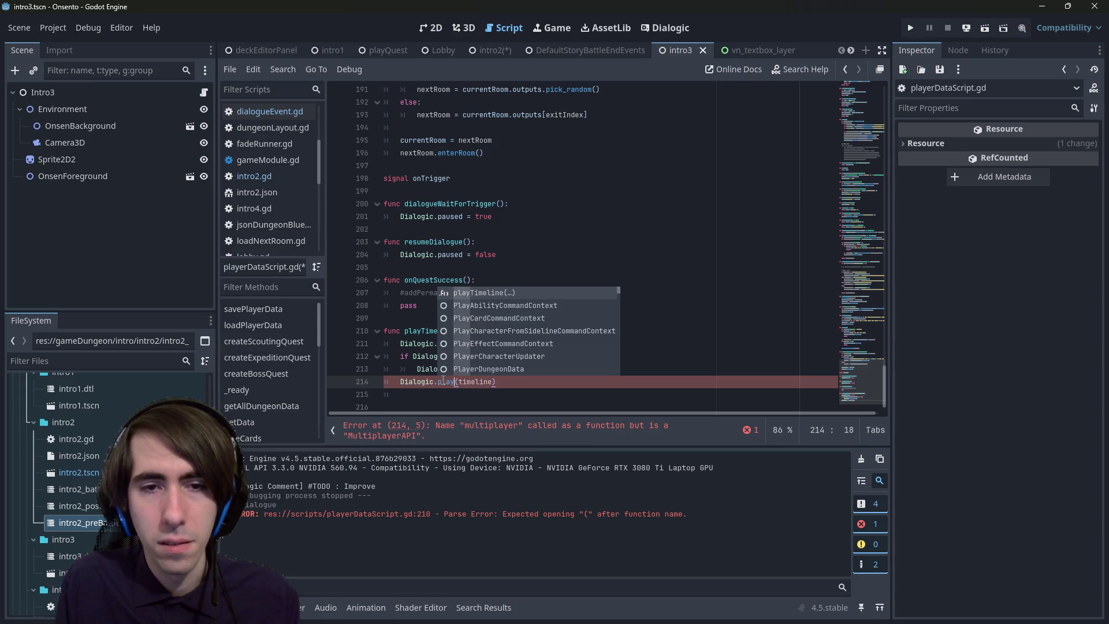
key(BackSpace)
key(BackSpace)
key(BackSpace)
text(play_)
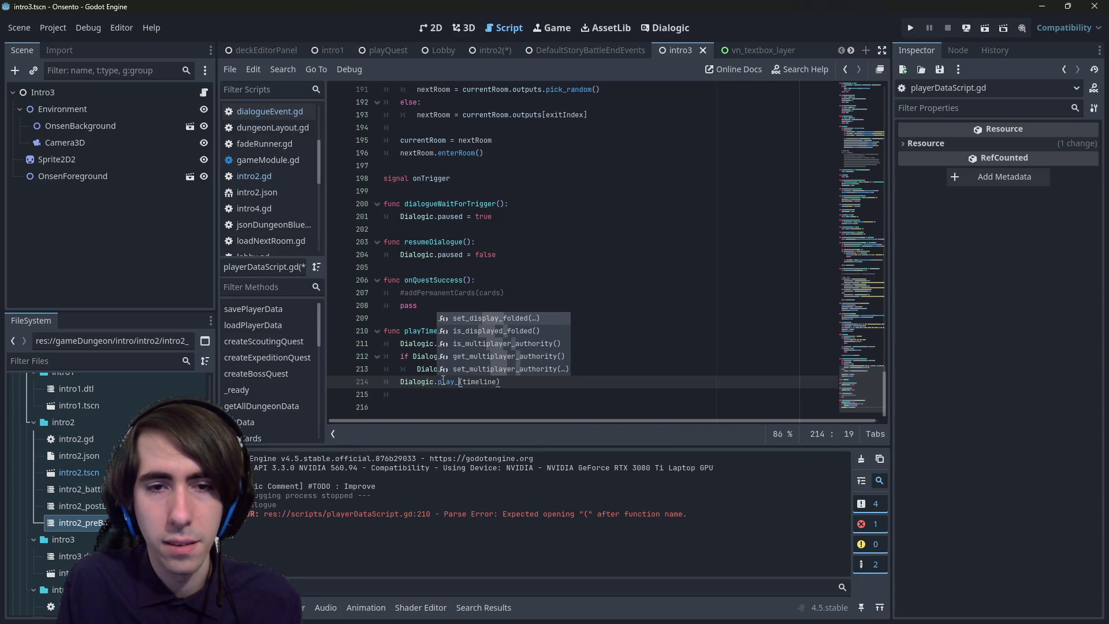
key(BackSpace)
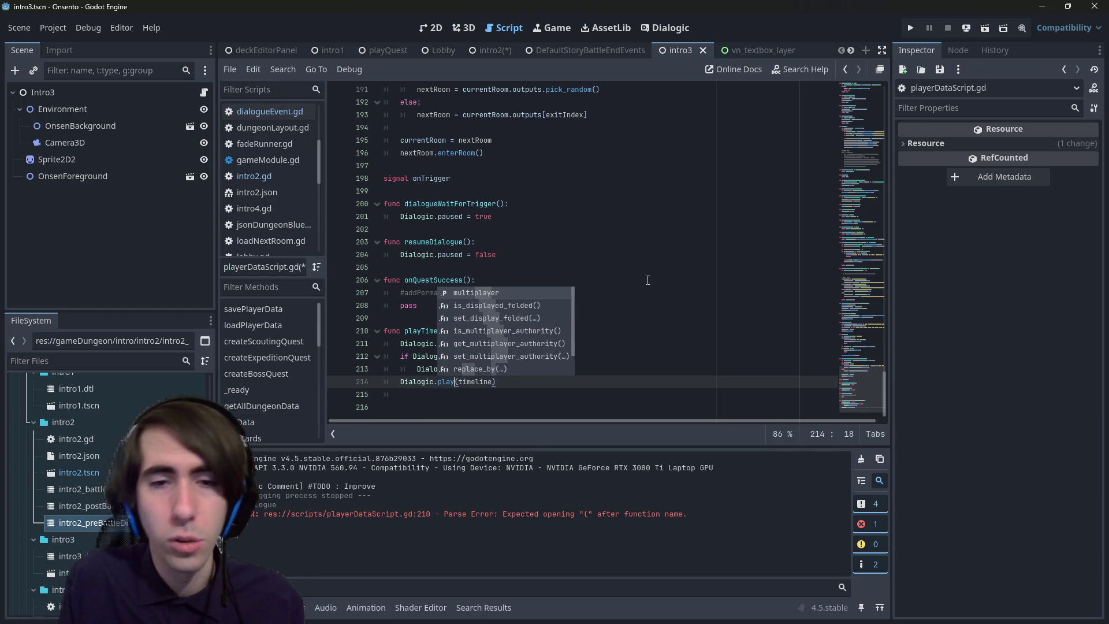
click(445, 395)
- Look up Dialogic.play in DialogicGameHandler.gd by searching 'play(', then return to dialogueEvent.gd
double_click(446, 382)
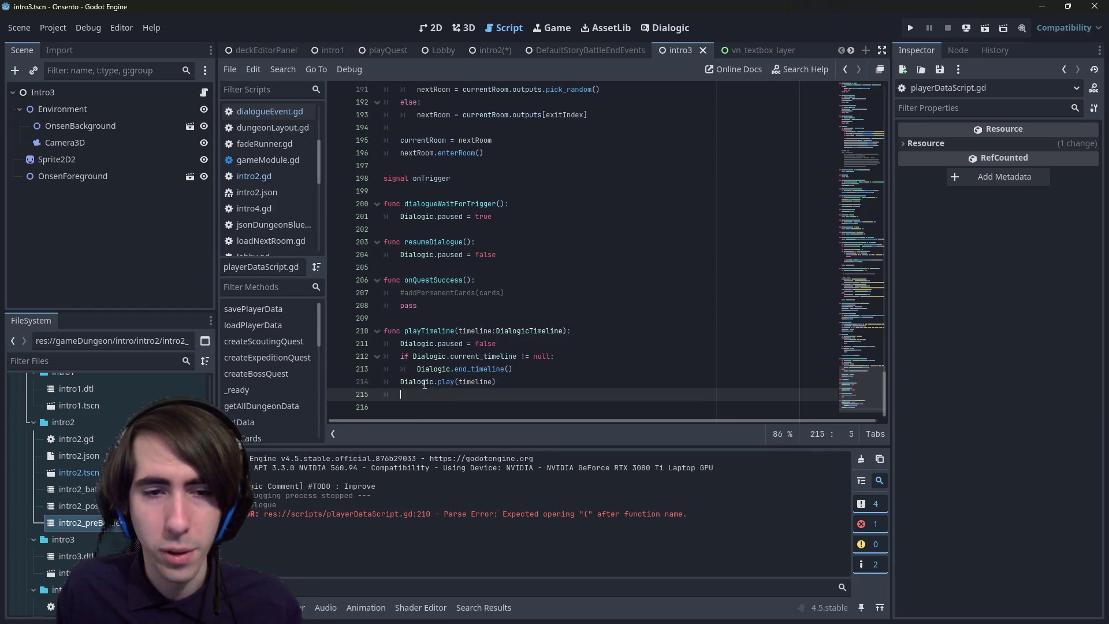
ctrl+click(446, 382)
click(543, 279)
key(ctrl+f)
text(play)
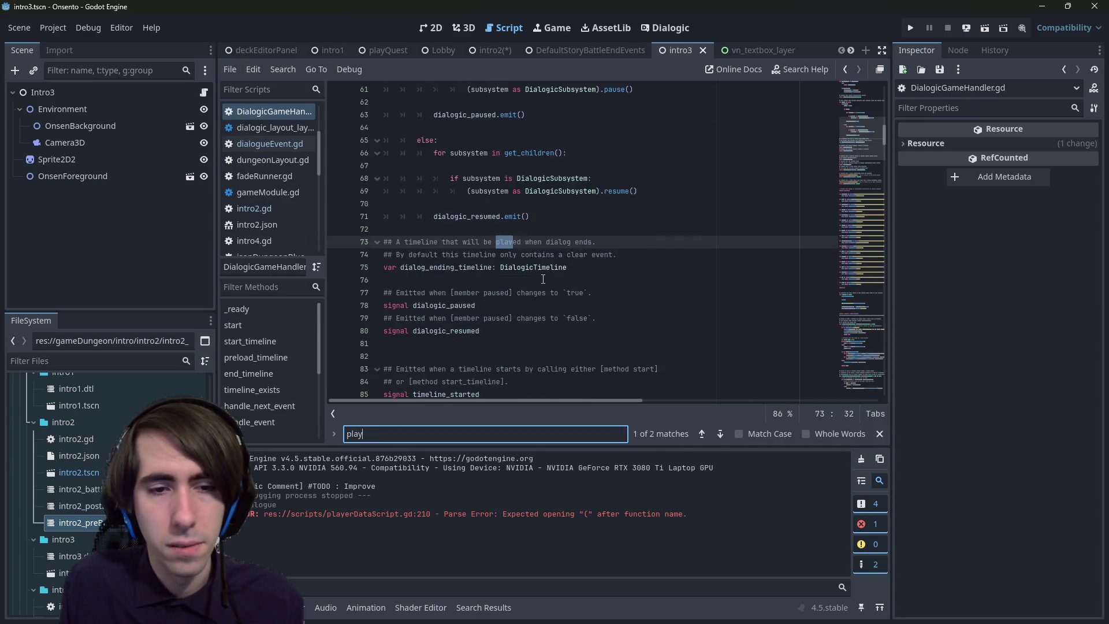
key(Return)
text(()
key(Escape)
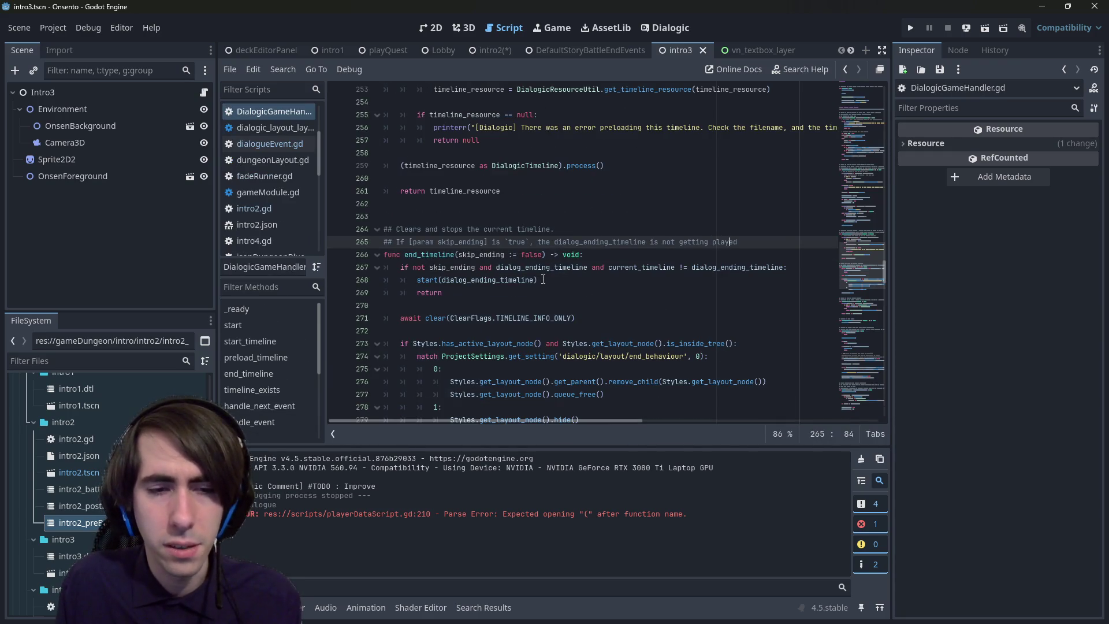
scroll(543, 280, up, 10)
scroll(543, 279, down, 10)
key(alt+Left)
key(alt+Left)
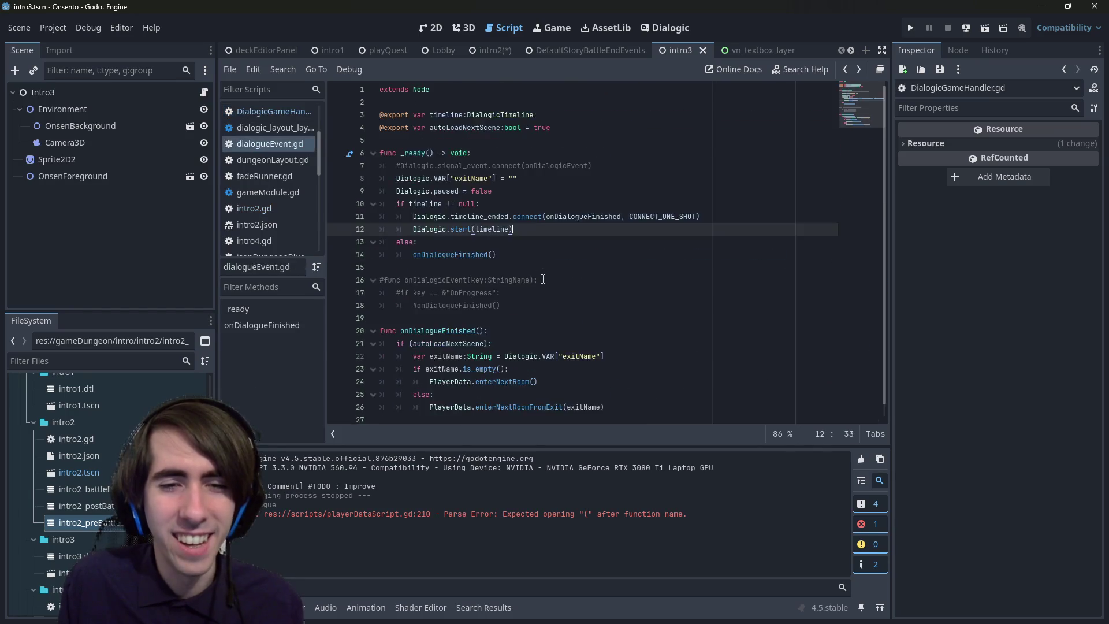
key(alt+Left)
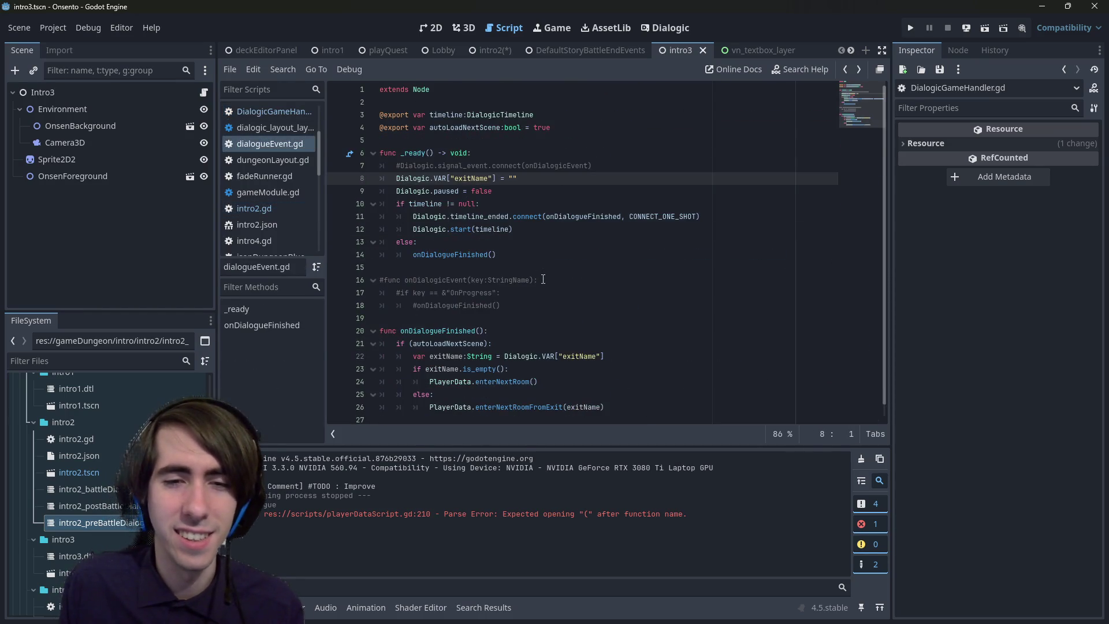
- Reopen the PlayerData script via Quick Open with the search 'playerdata'
click(466, 204)
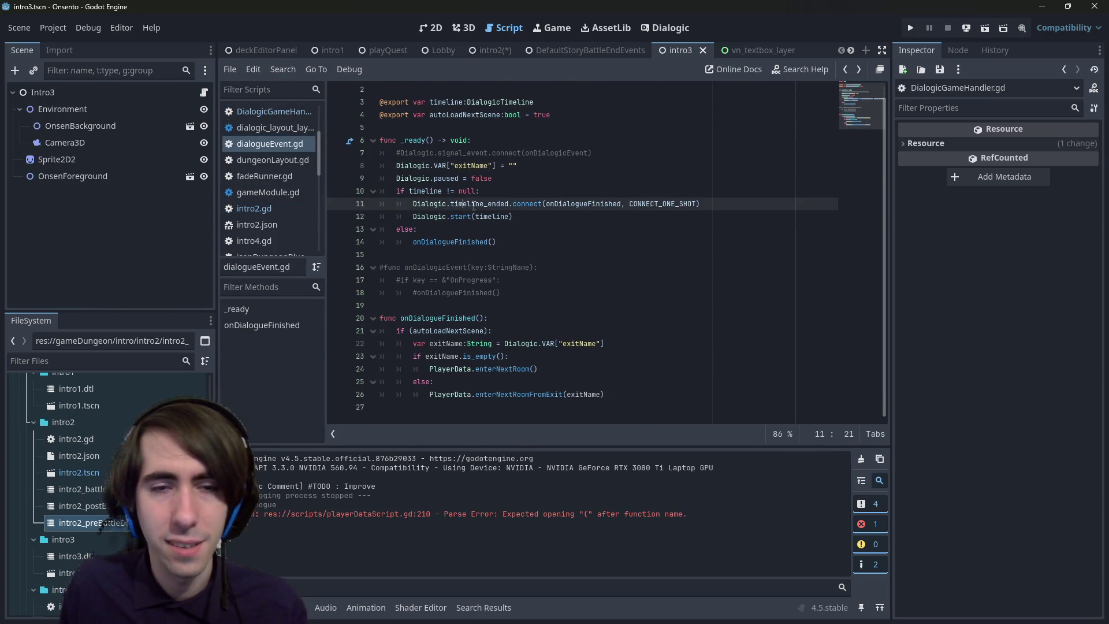
key(alt+Right)
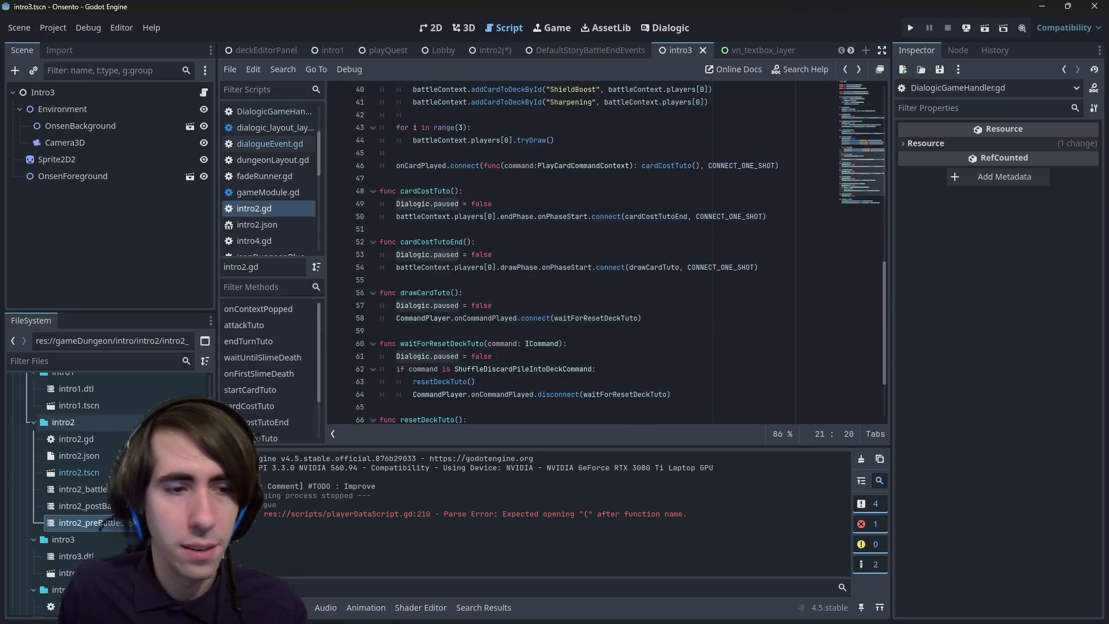
key(shift+alt+o)
text(playerdata)
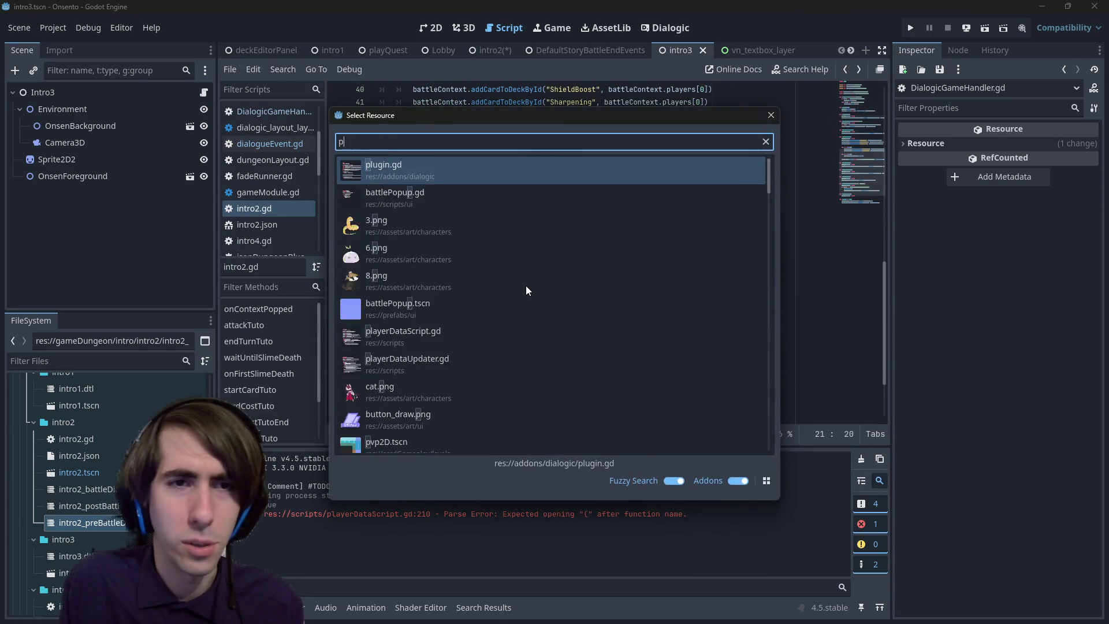
key(Return)
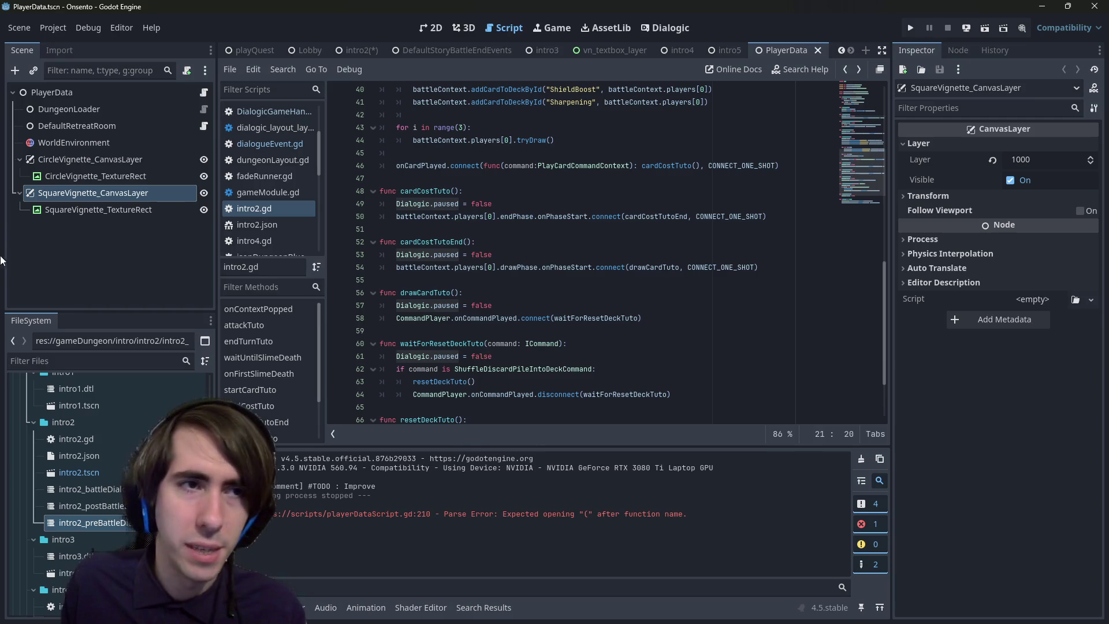
- Change the call to Dialogic.start(timeline), then switch to the intro5 scene tab
double_click(447, 381)
text(t)
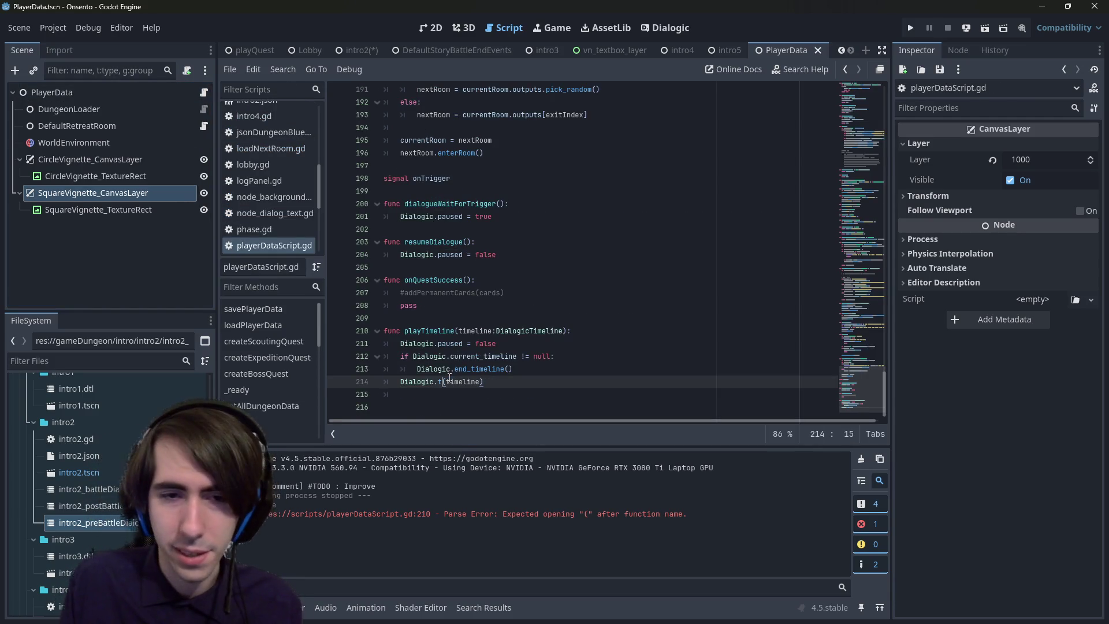
key(BackSpace)
text(start)
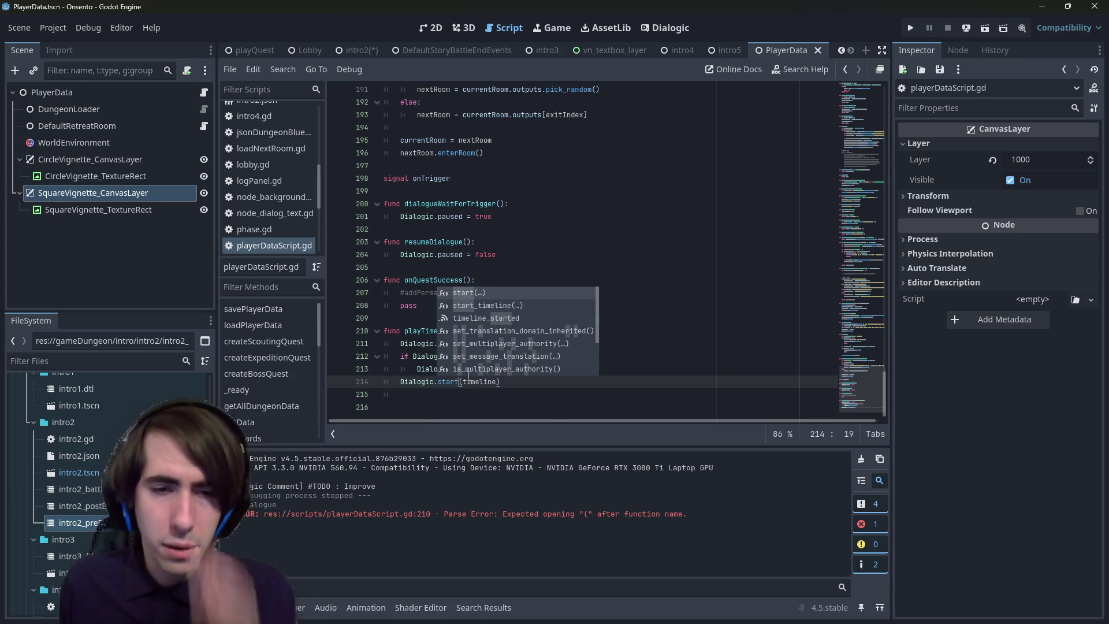
key(Escape)
double_click(430, 330)
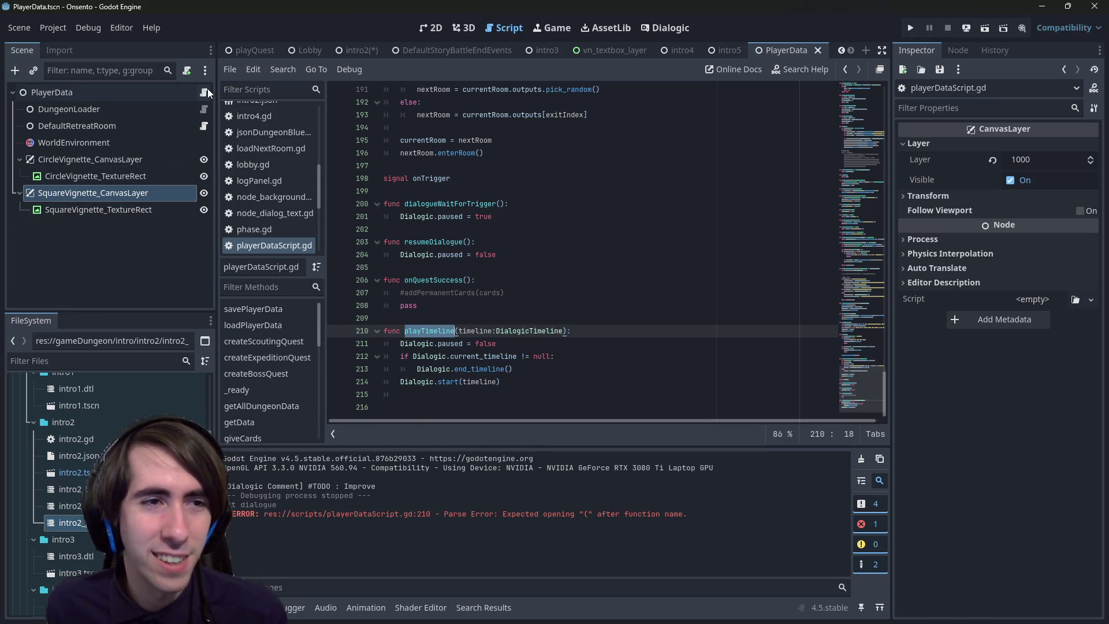
click(718, 50)
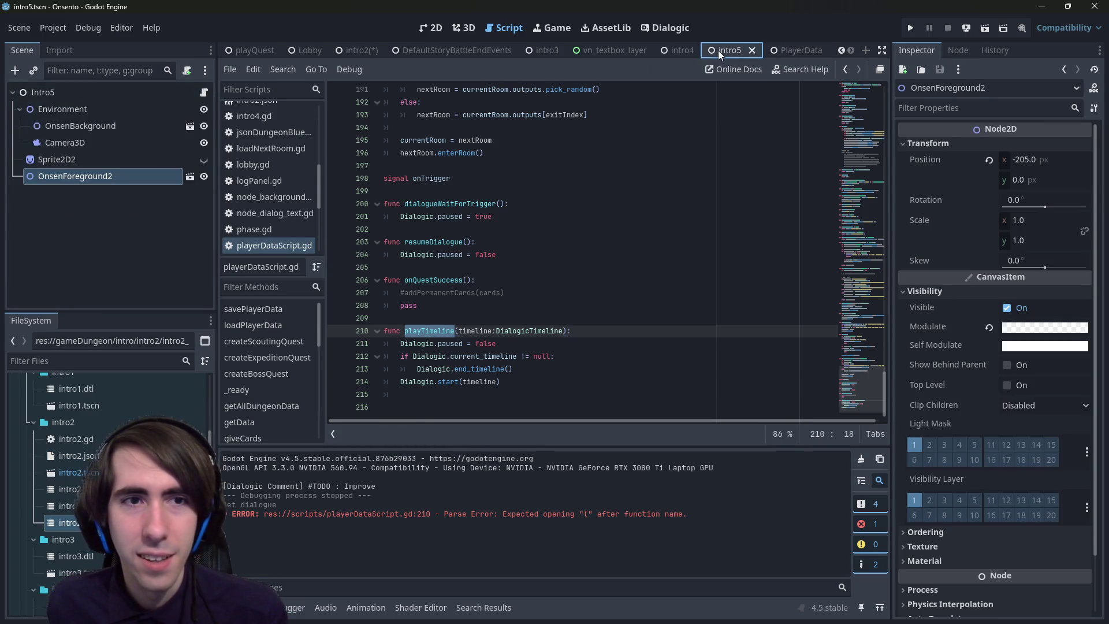
- Review dialogueEvent.gd lines 10–12 and the CONNECT_ONE_SHOT docs, then return to intro2.gd
mouse_move(558, 214)
mouse_down()
mouse_move(528, 204)
mouse_move(483, 216)
mouse_move(535, 215)
mouse_up()
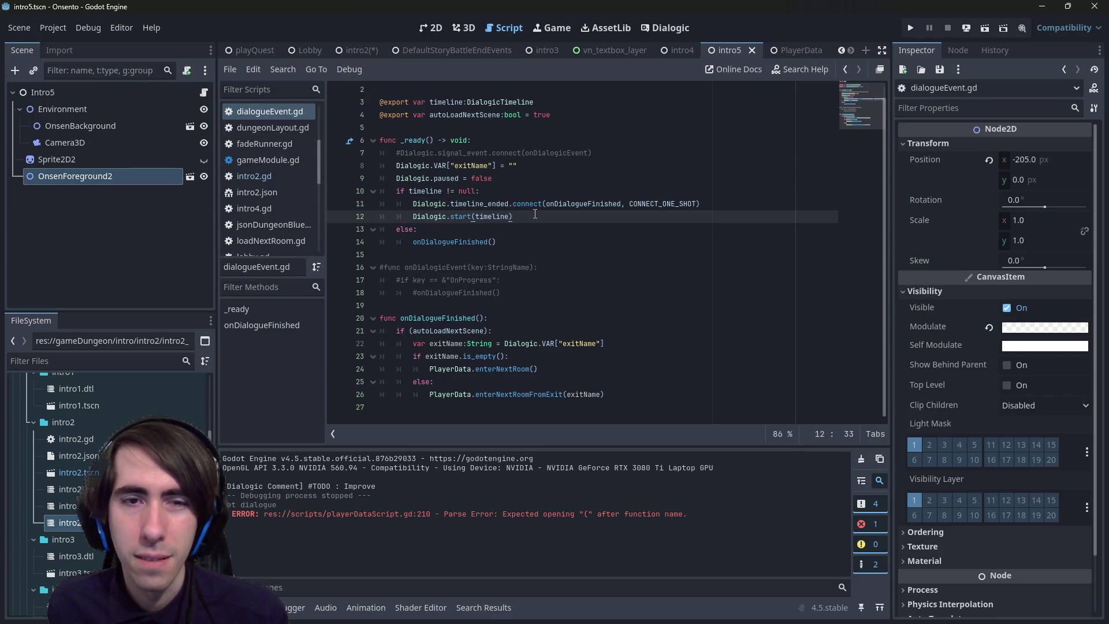
mouse_move(526, 215)
mouse_down()
mouse_move(319, 194)
mouse_move(305, 203)
mouse_up()
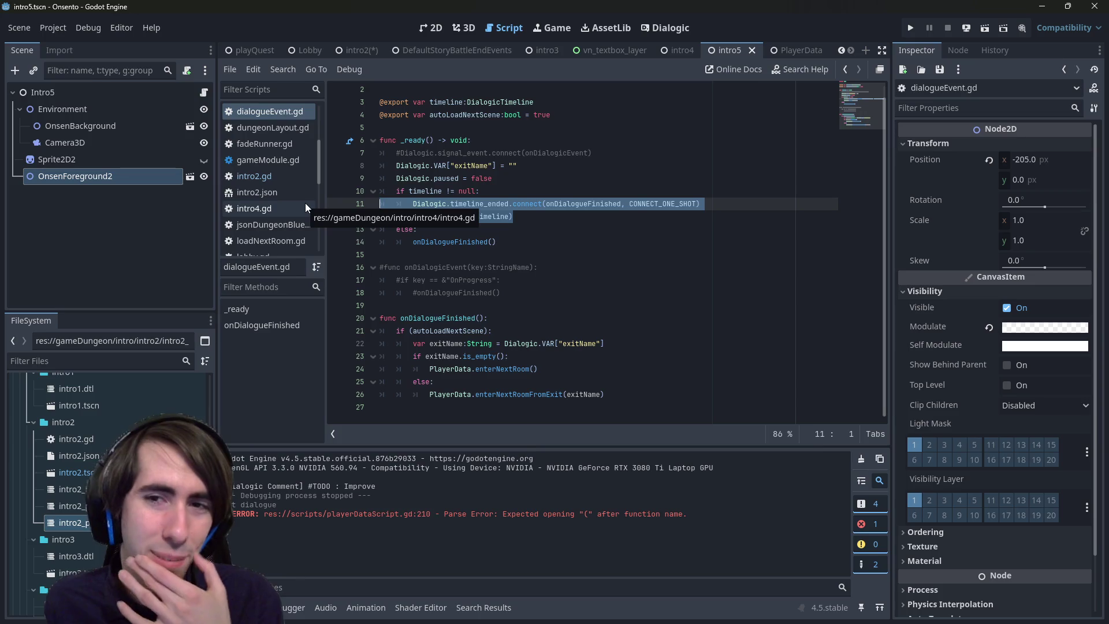
key(Up)
key(Up)
key(Up)
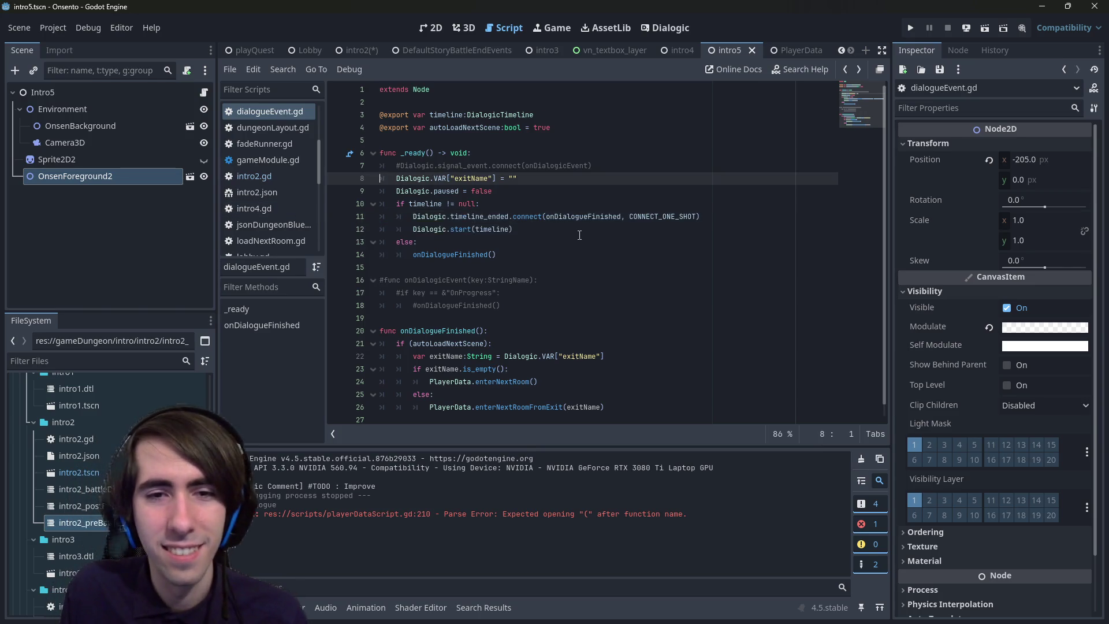
key(Down)
key(Down)
key(Down)
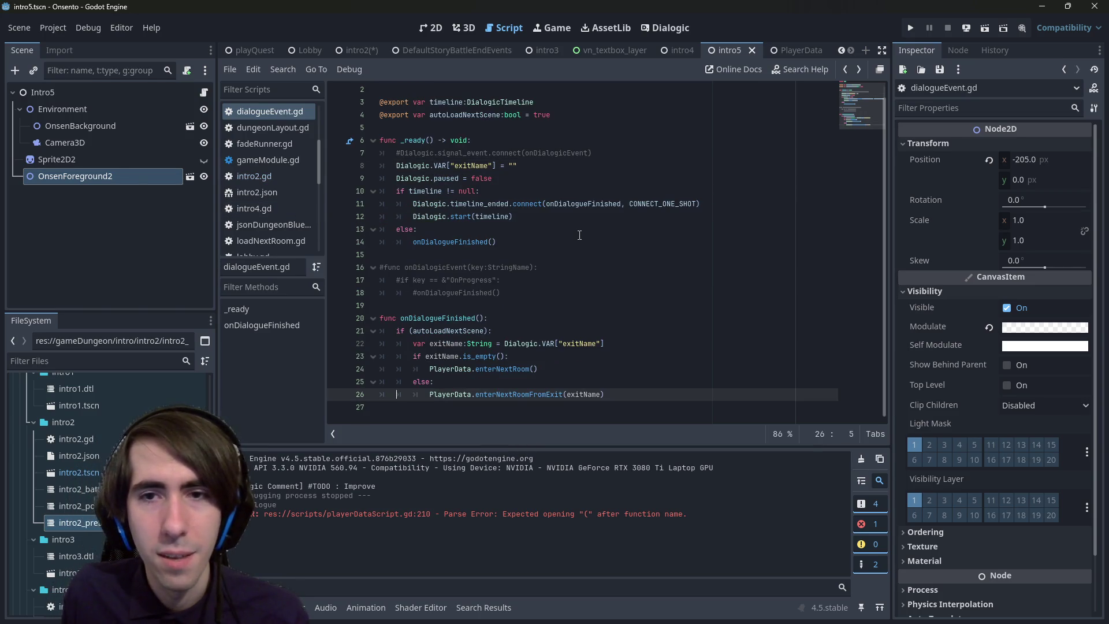
key(Up)
key(Up)
key(Up)
key(Down)
key(Down)
key(Down)
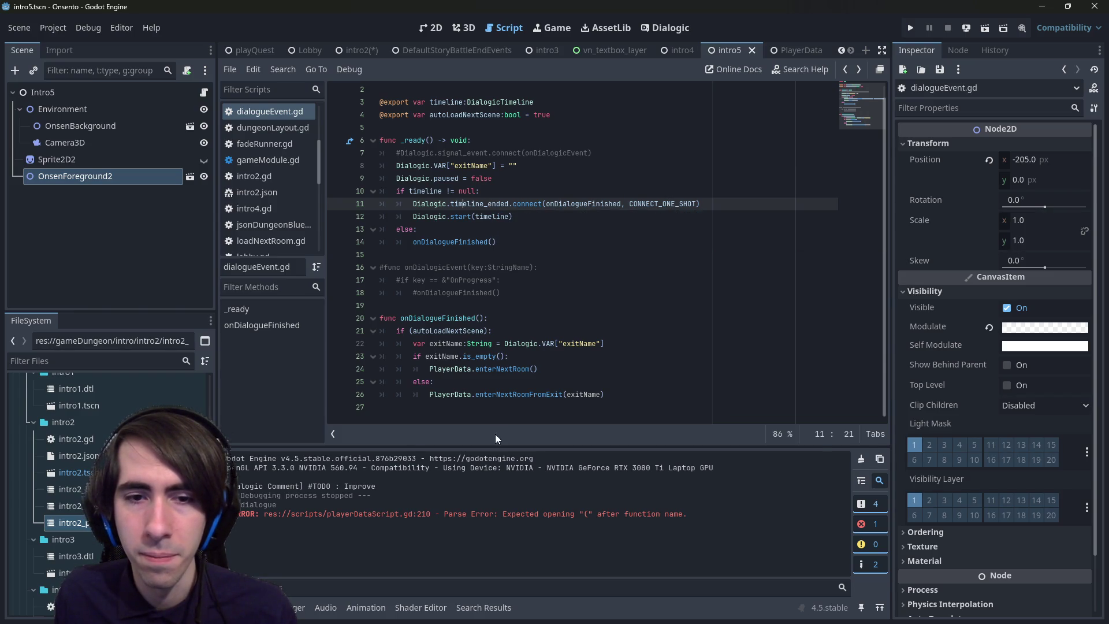
click(547, 221)
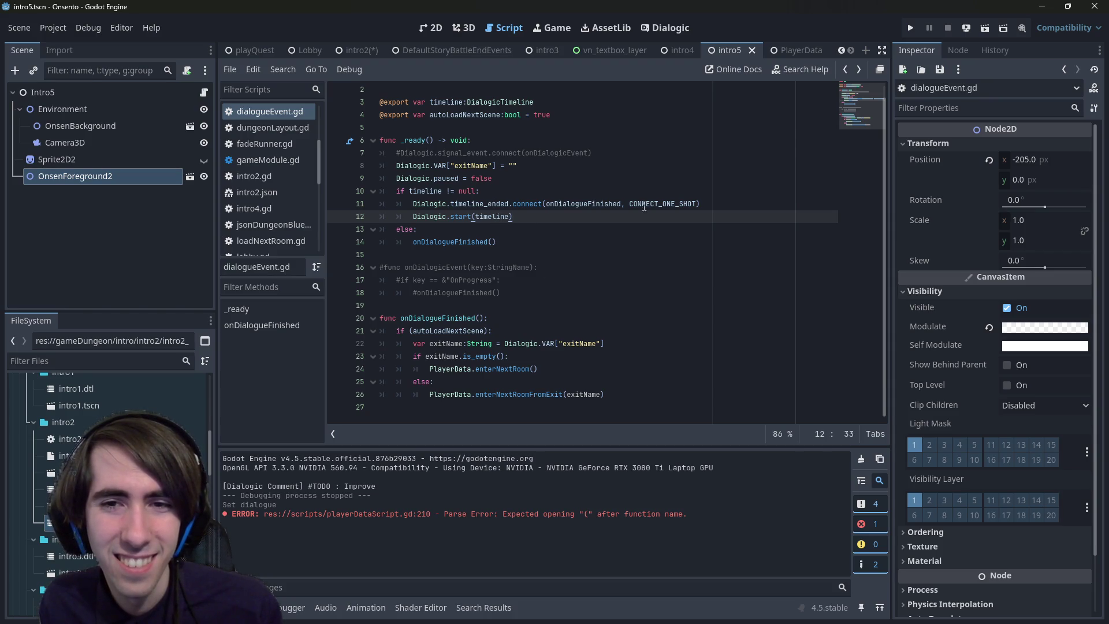
mouse_move(674, 201)
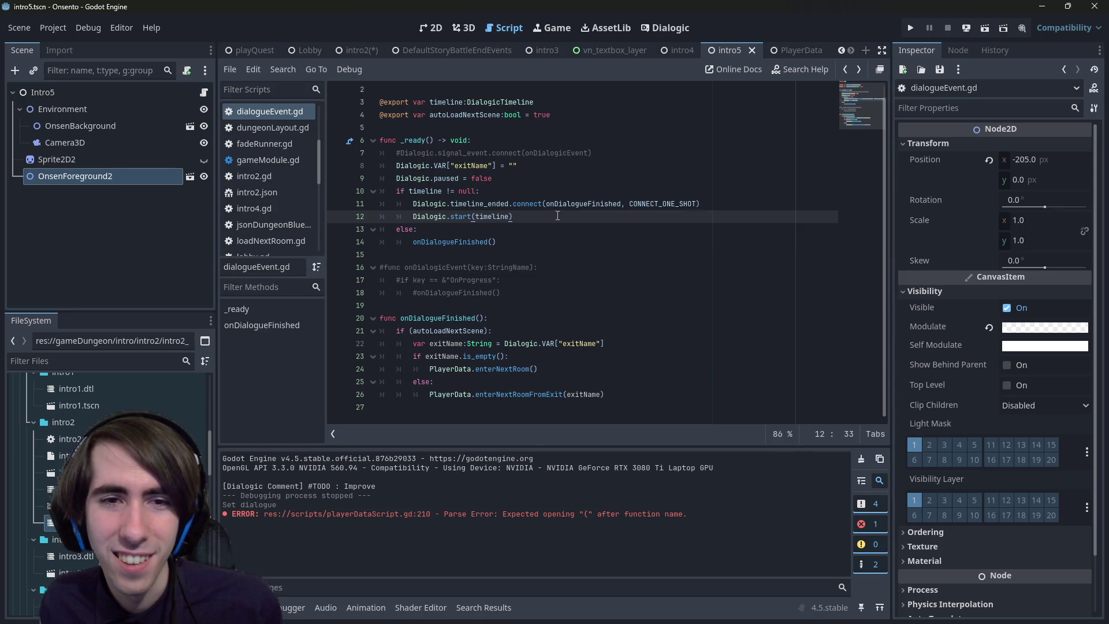
key(alt+Left)
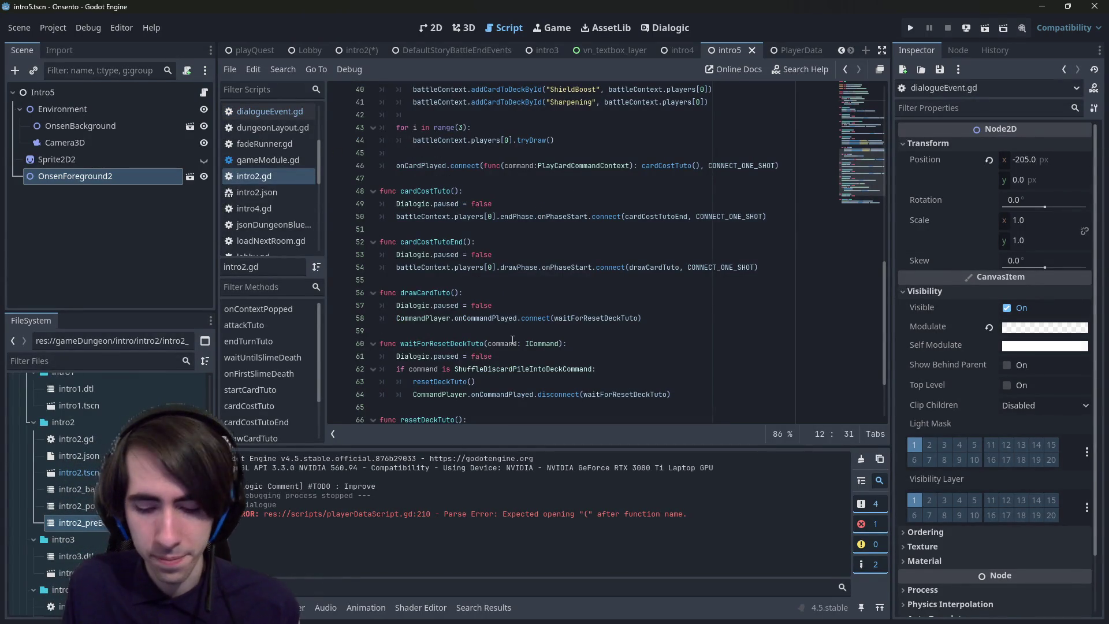
- Open playerDataScript.gd and paste a copy of the playTimeline function below it
key(shift+alt+o)
text(playerdata)
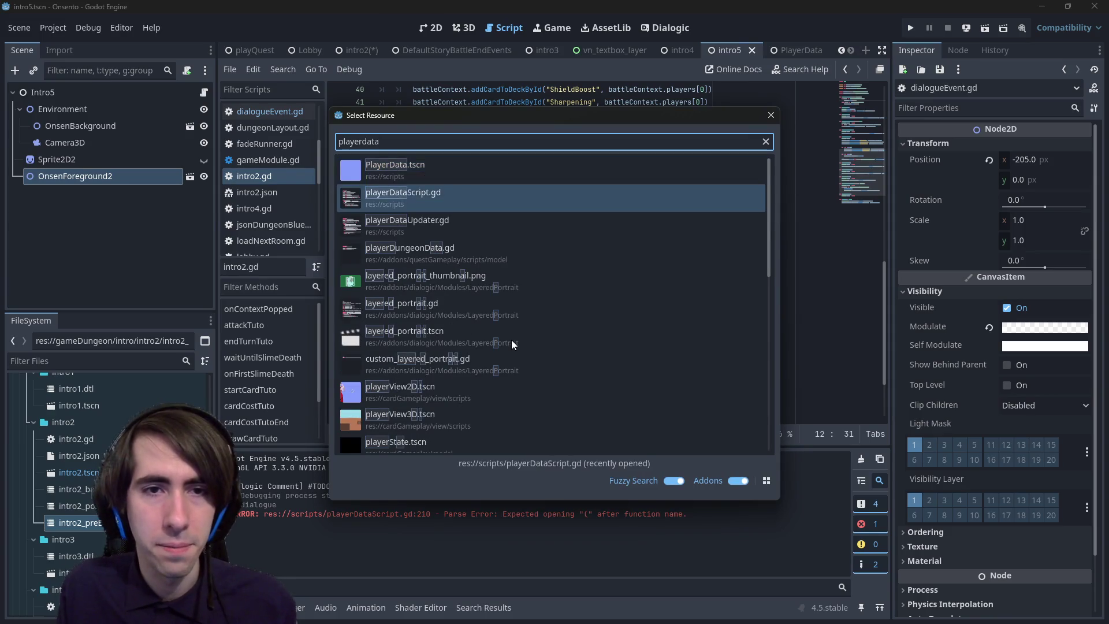
key(Return)
click(561, 331)
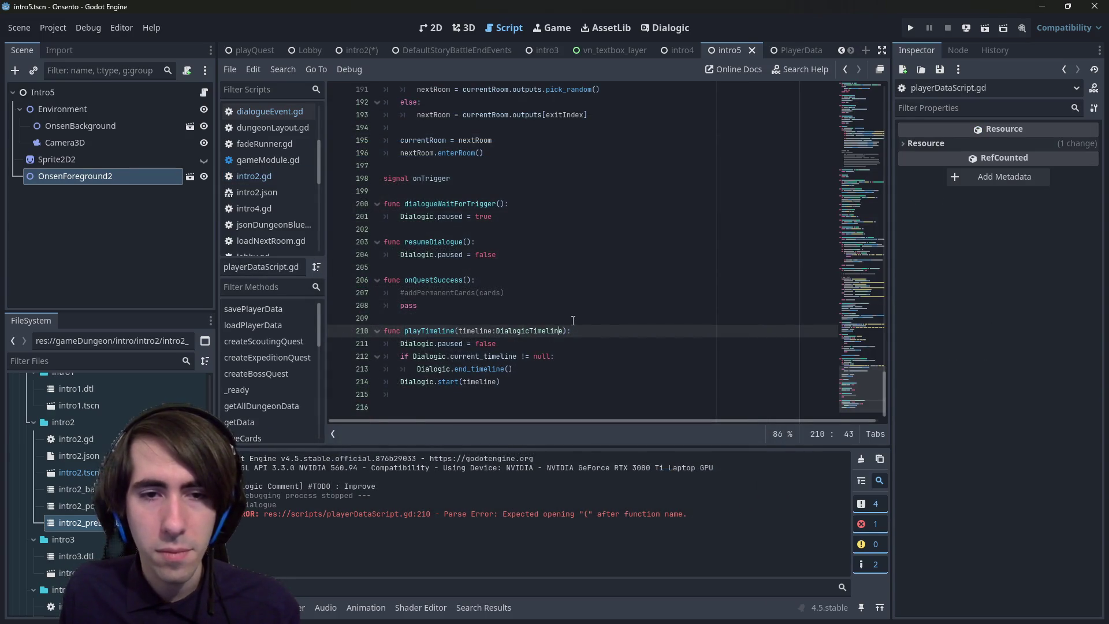
drag(384, 330, 500, 382)
key(ctrl+c)
click(461, 394)
key(ctrl+v)
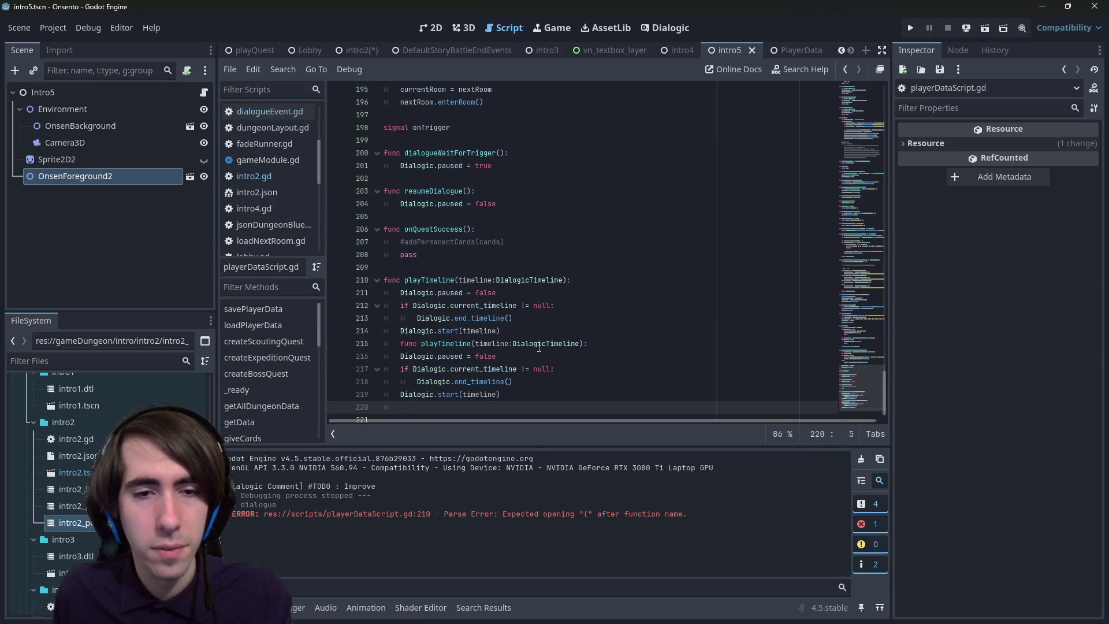
key(ctrl+z)
key(Return)
key(BackSpace)
key(ctrl+v)
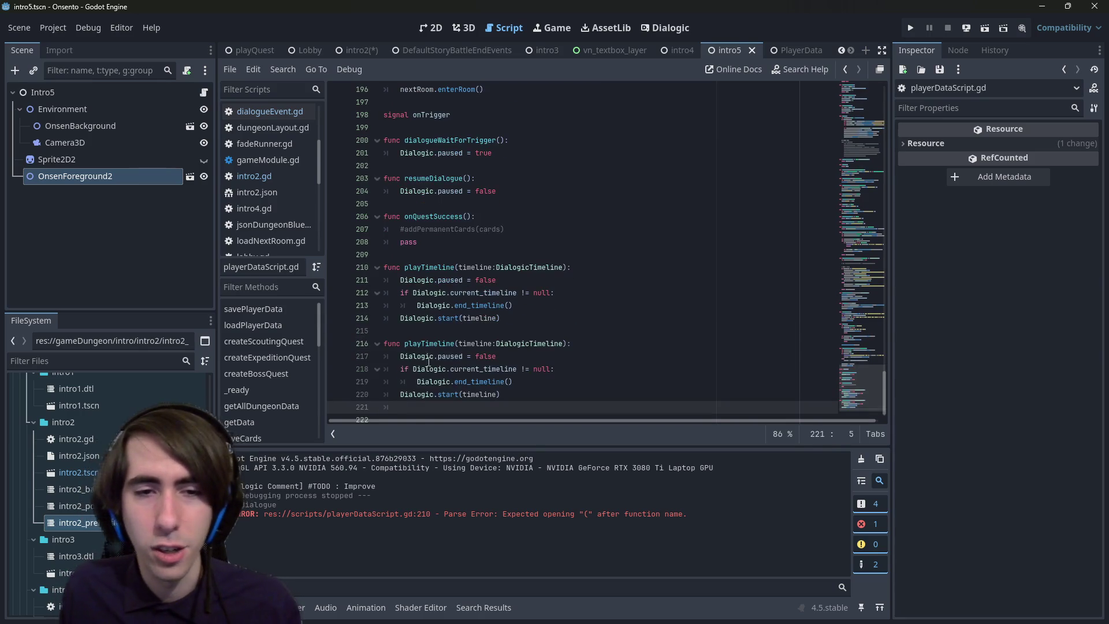
- Rename the copied function to playTimelineWithCallback and save
click(460, 346)
text(Callback)
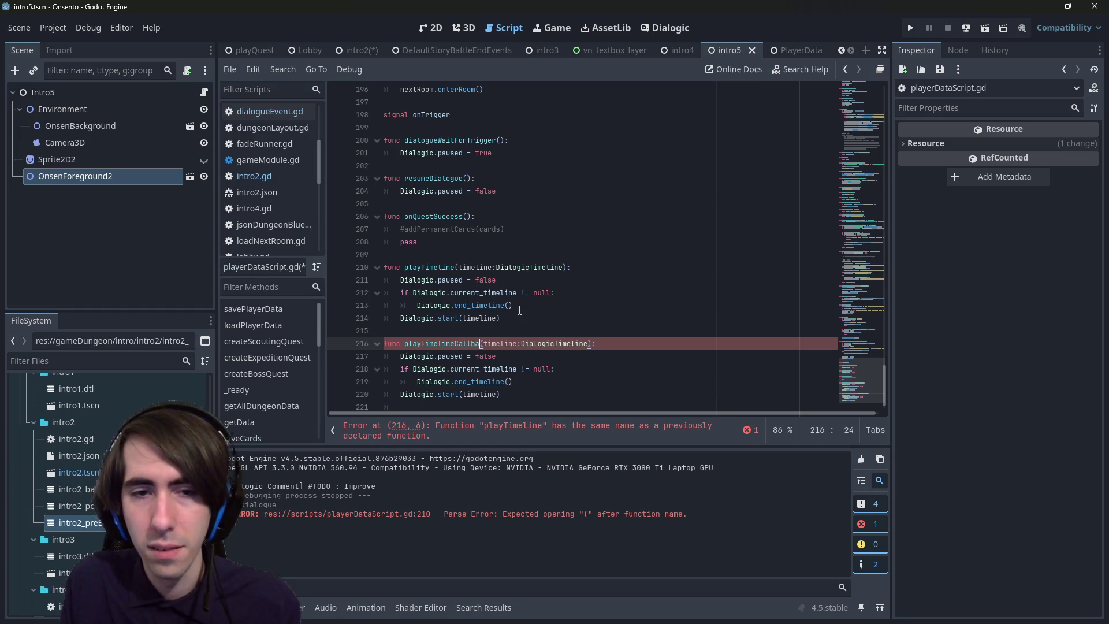
key(ctrl+s)
key(Left)
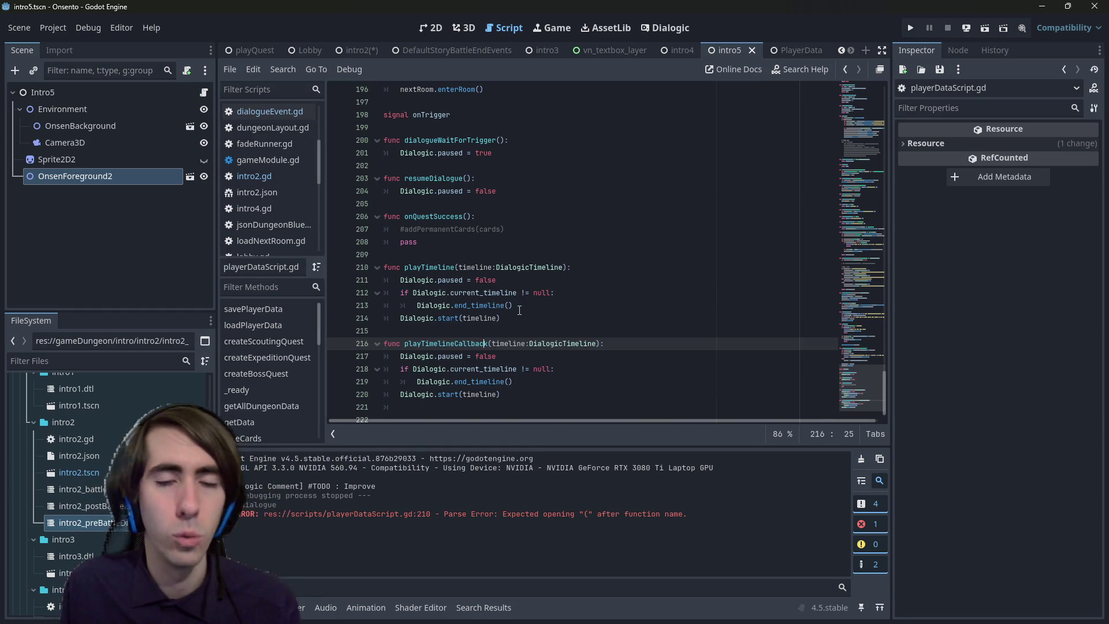
text(With)
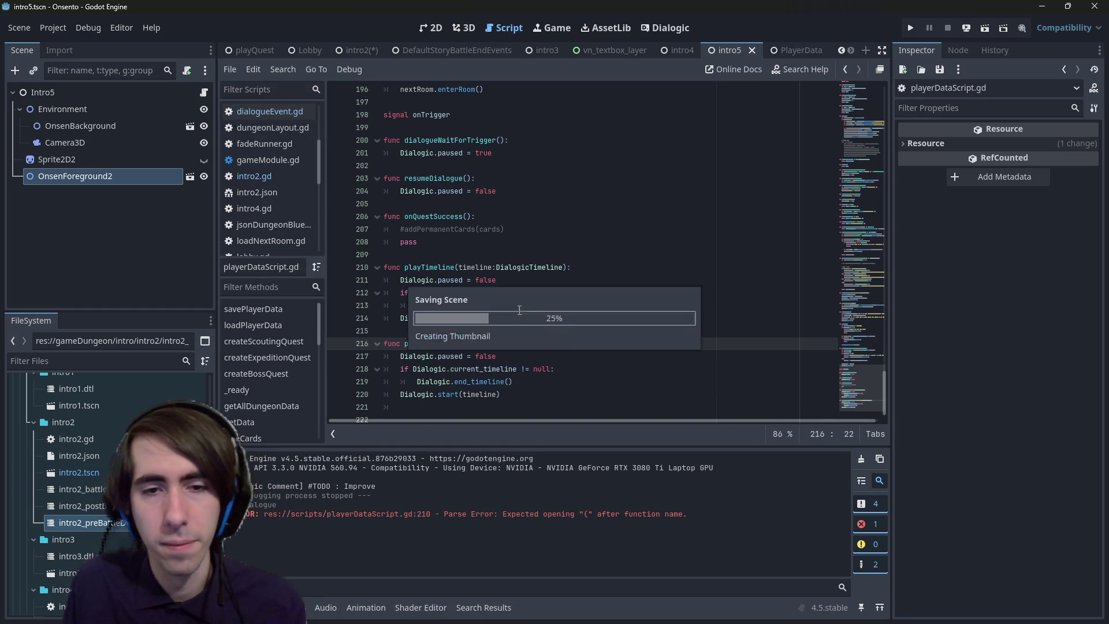
key(ctrl+s)
- Add callable:Callable and connect:ConnectFlags parameters, then go back to dialogueEvent.gd
key(End)
key(Left)
key(Left)
text(, )
text(callable:Call)
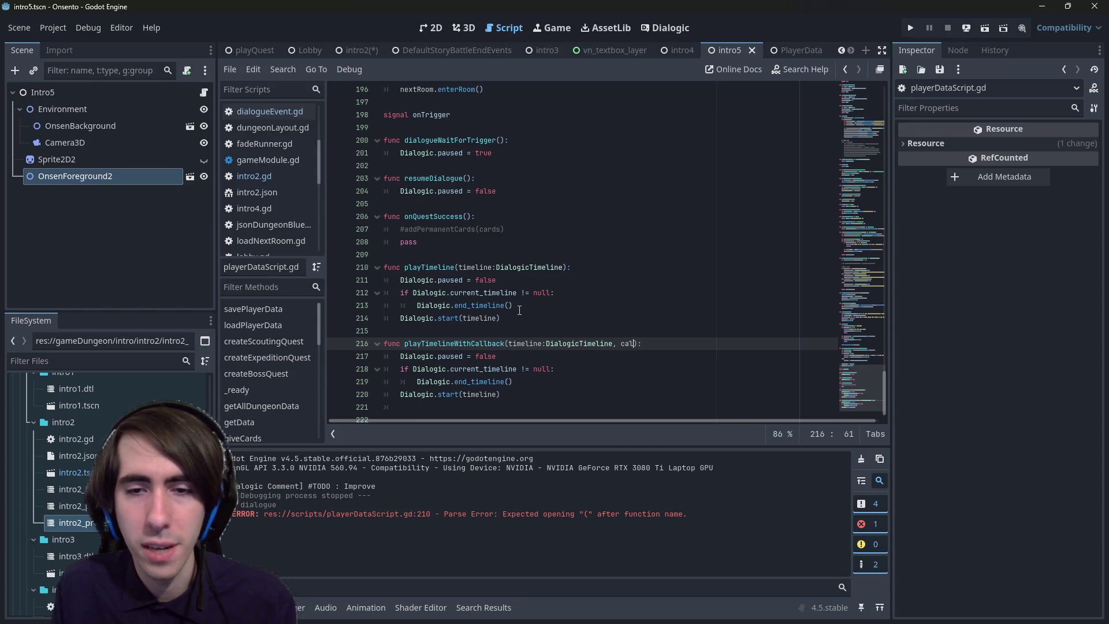
key(Return)
text(, )
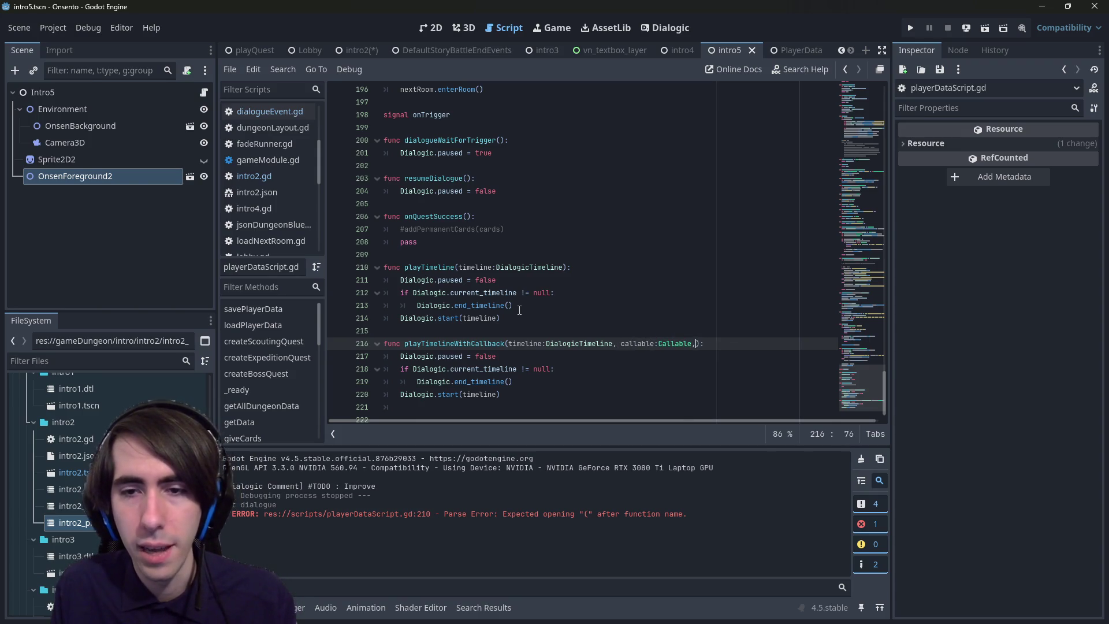
text(connect)
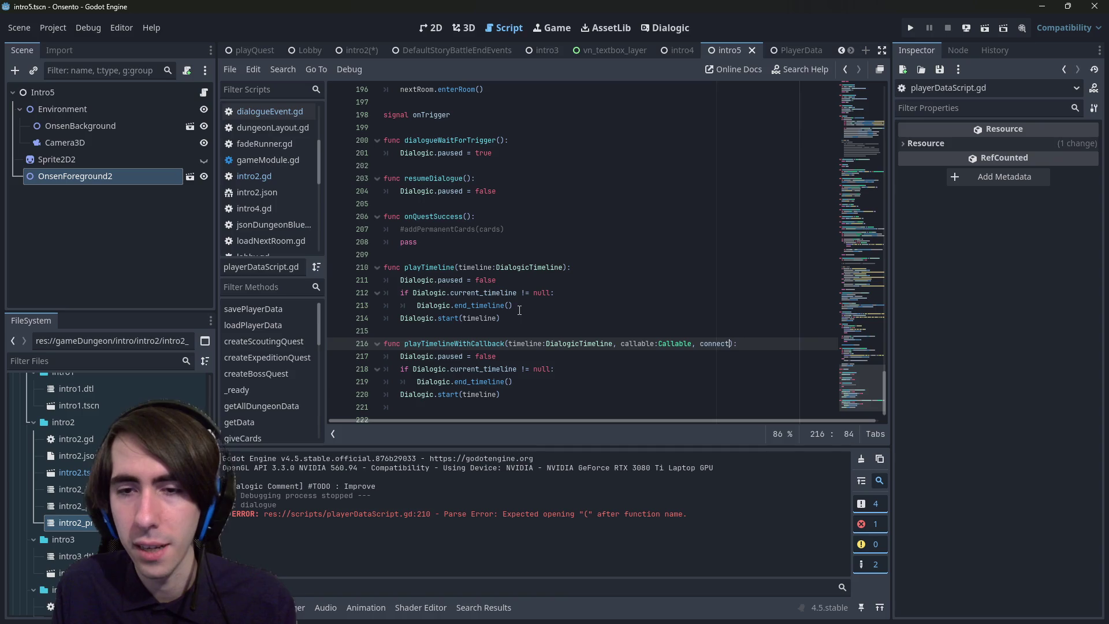
text(:Connect)
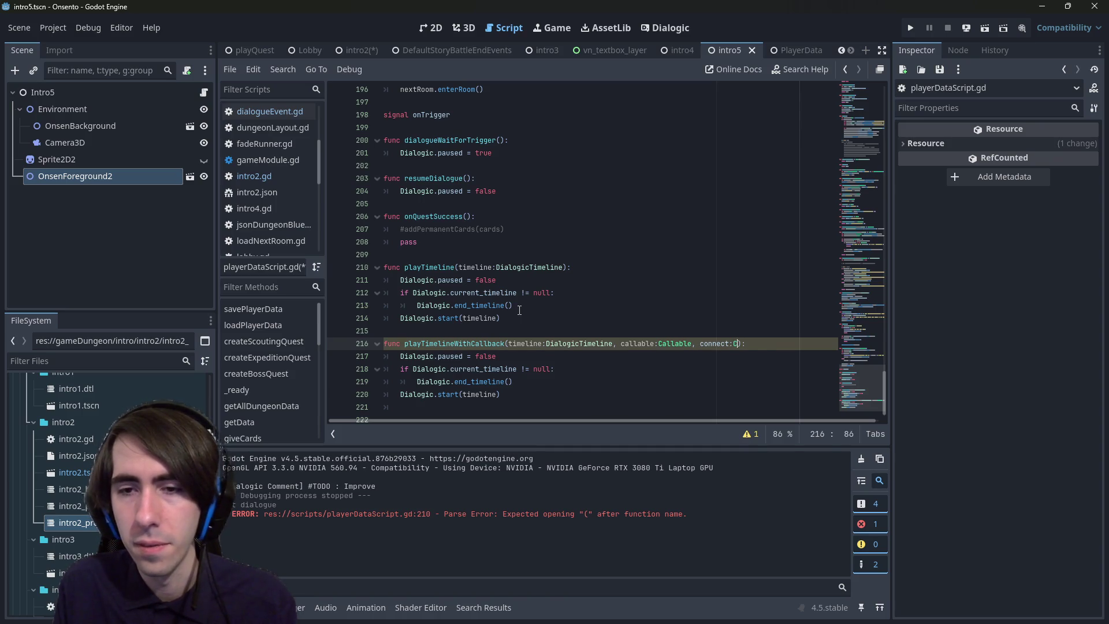
key(Down)
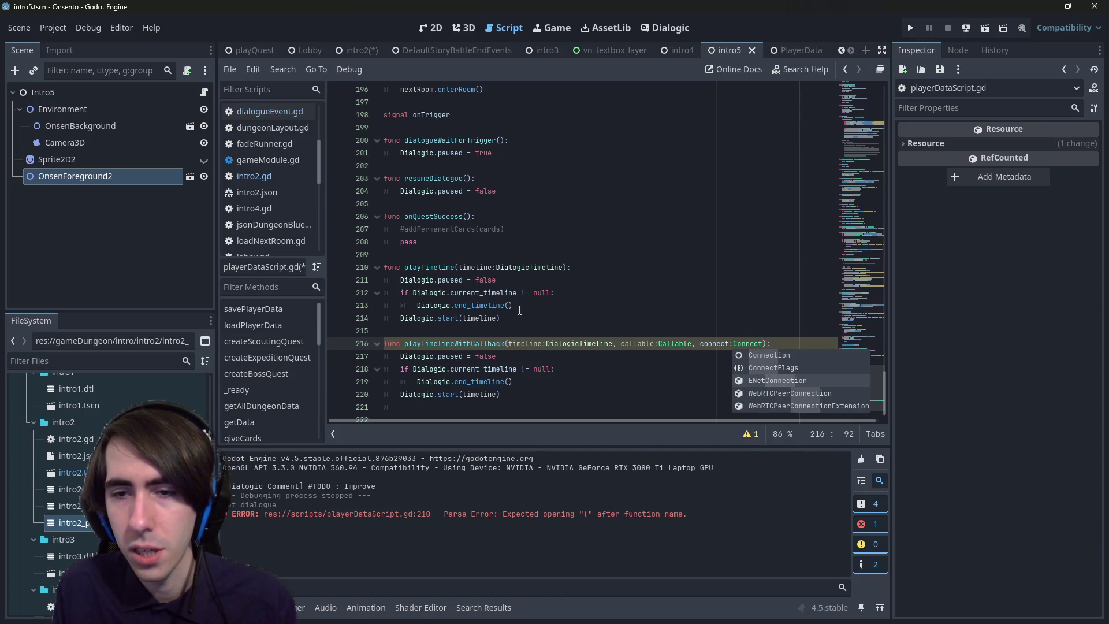
key(Return)
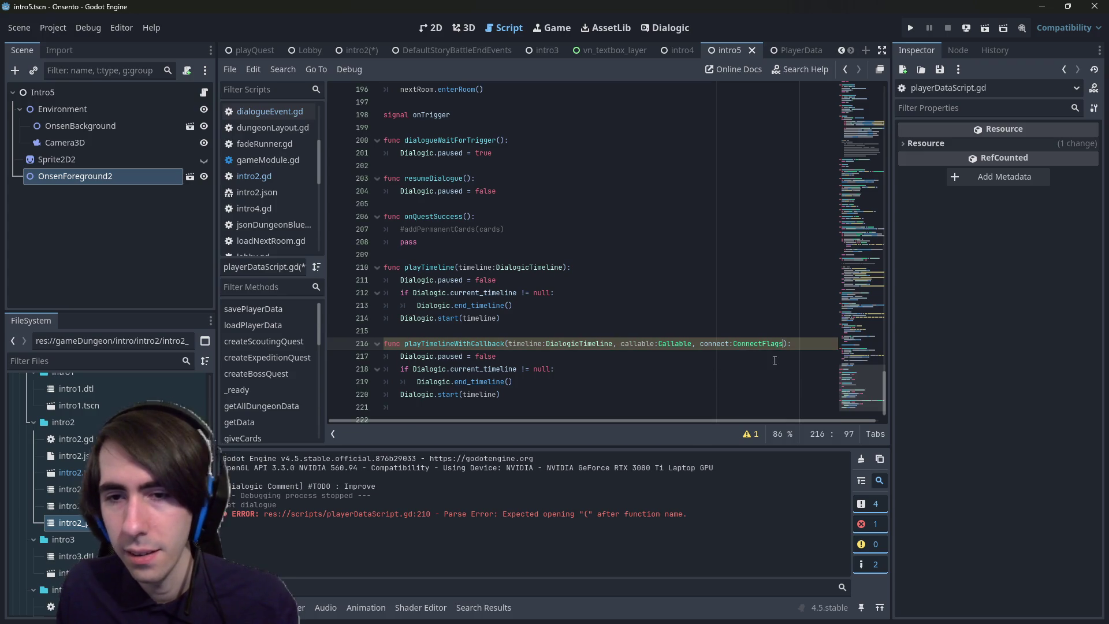
ctrl+click(765, 343)
key(alt+Left)
key(ctrl+v)
key(Down)
key(Down)
key(Down)
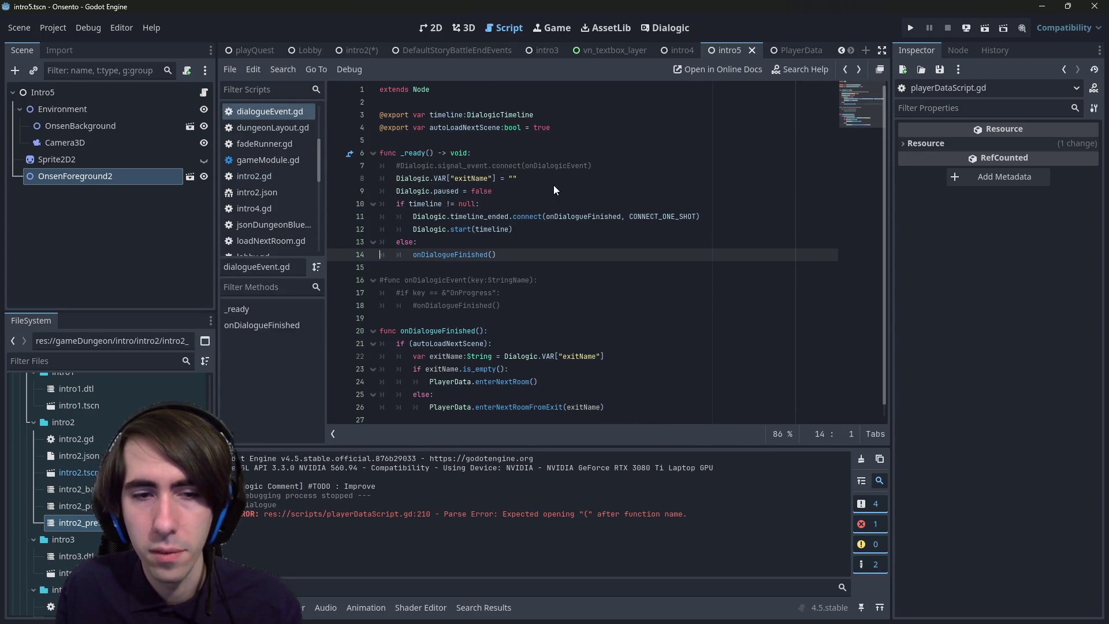
- Reopen playerDataScript.gd and rename the connect parameter to flags, saving the script
key(alt+Left)
key(alt+Left)
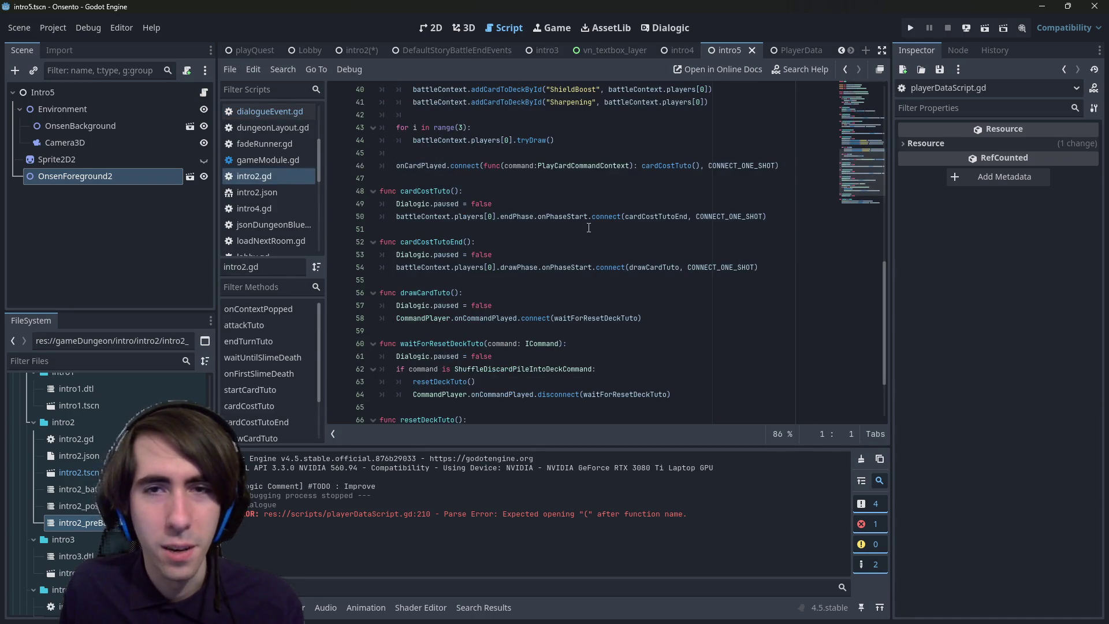
key(shift+alt+o)
text(playerdata)
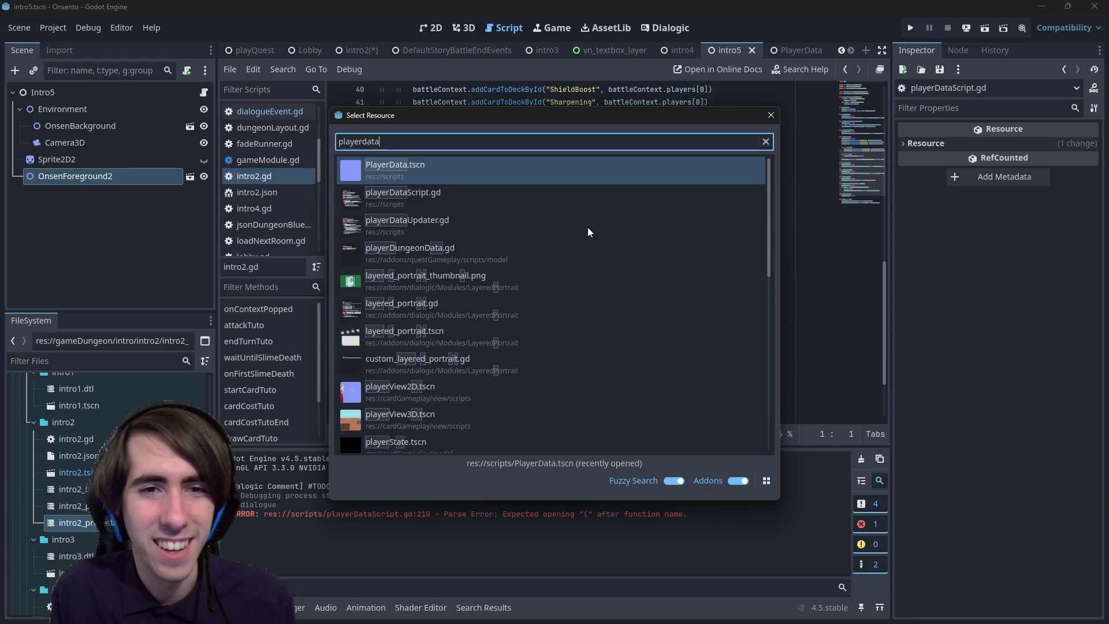
key(Return)
click(749, 344)
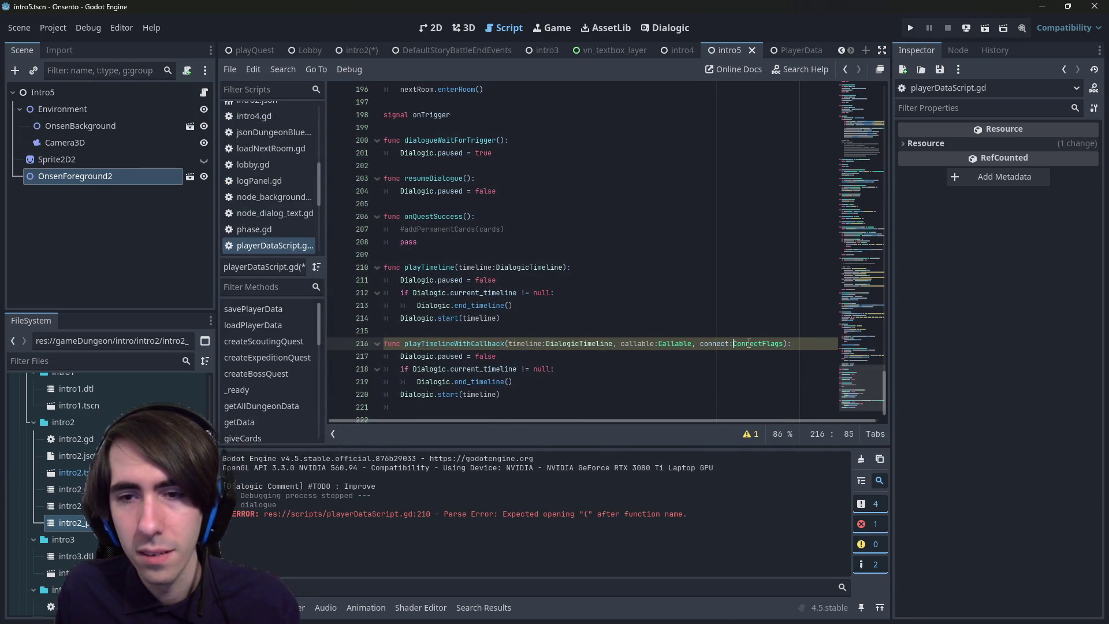
key(BackSpace)
key(BackSpace)
key(BackSpace)
text(flags)
key(ctrl+s)
key(ctrl+Left)
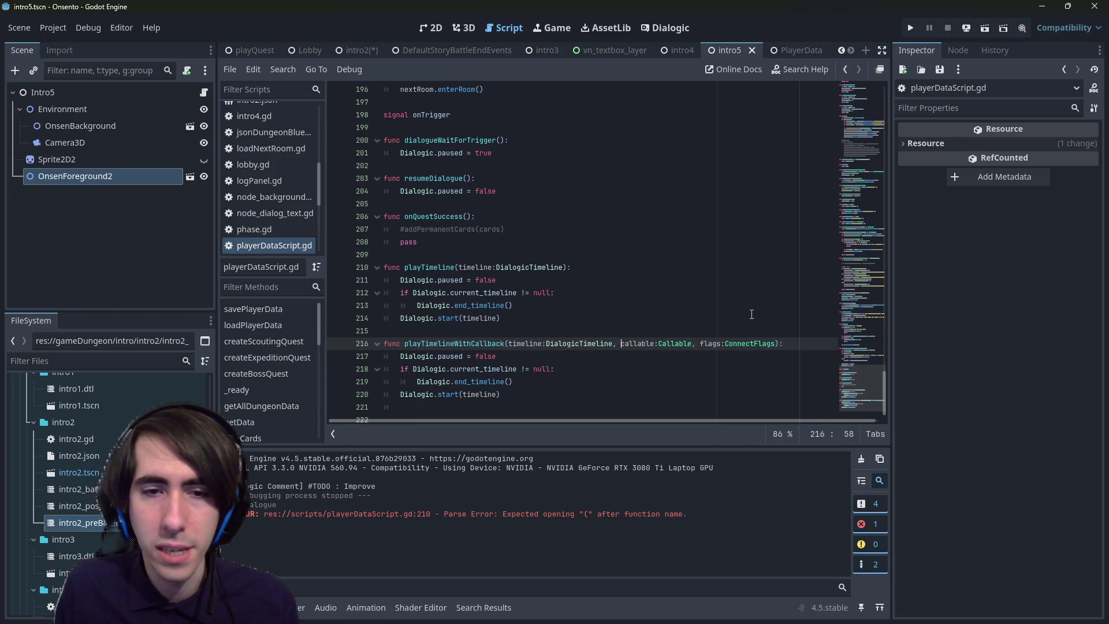
key(Down)
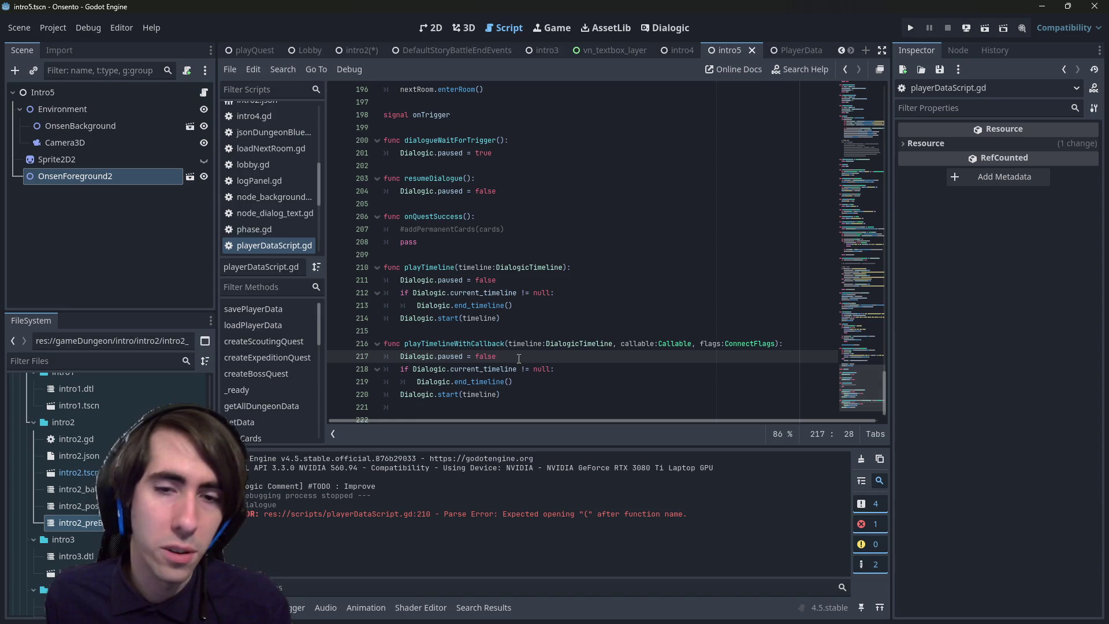
- Start a partial timeline.on_tim line after Dialogic.end_timeline() in playTimelineWithCallback
key(Return)
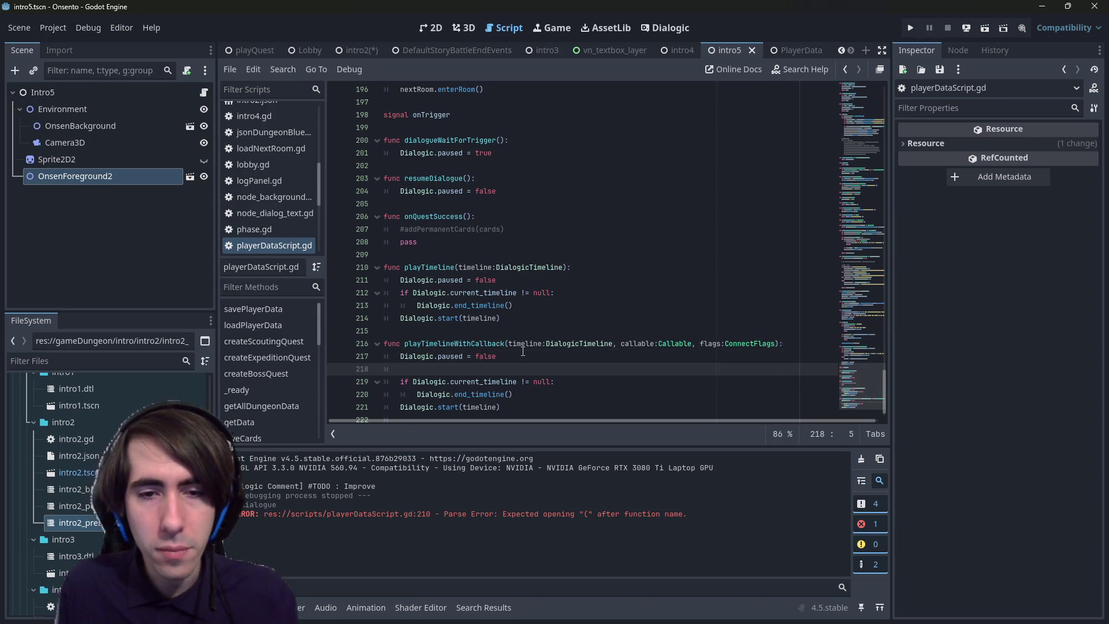
key(ctrl+z)
key(Down)
key(Down)
key(Return)
text(timeline)
key(BackSpace)
text(.)
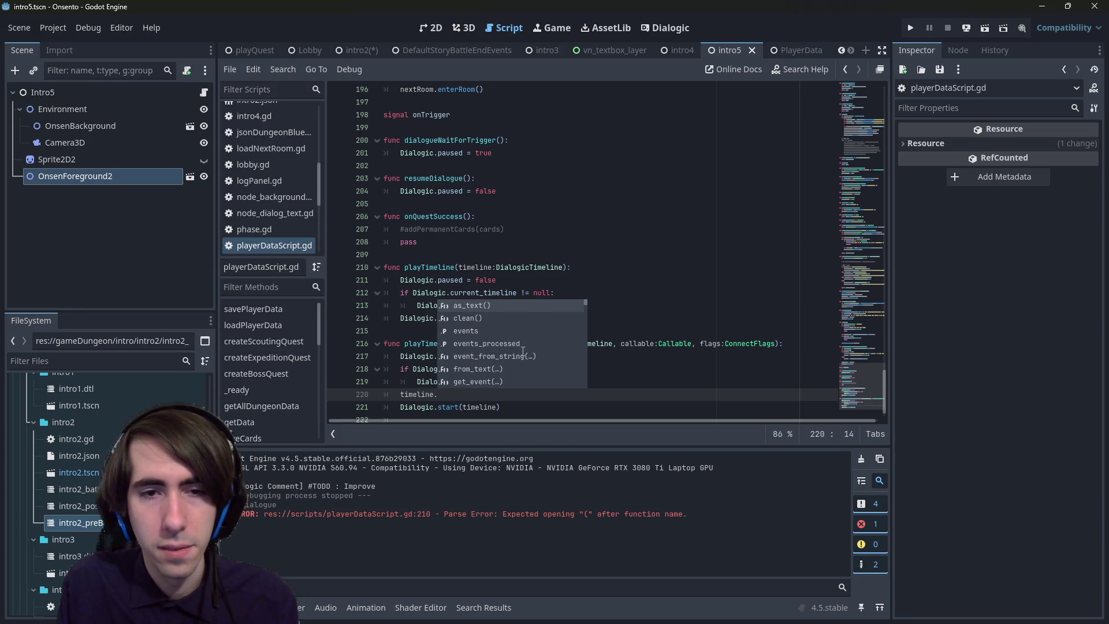
text(timeline)
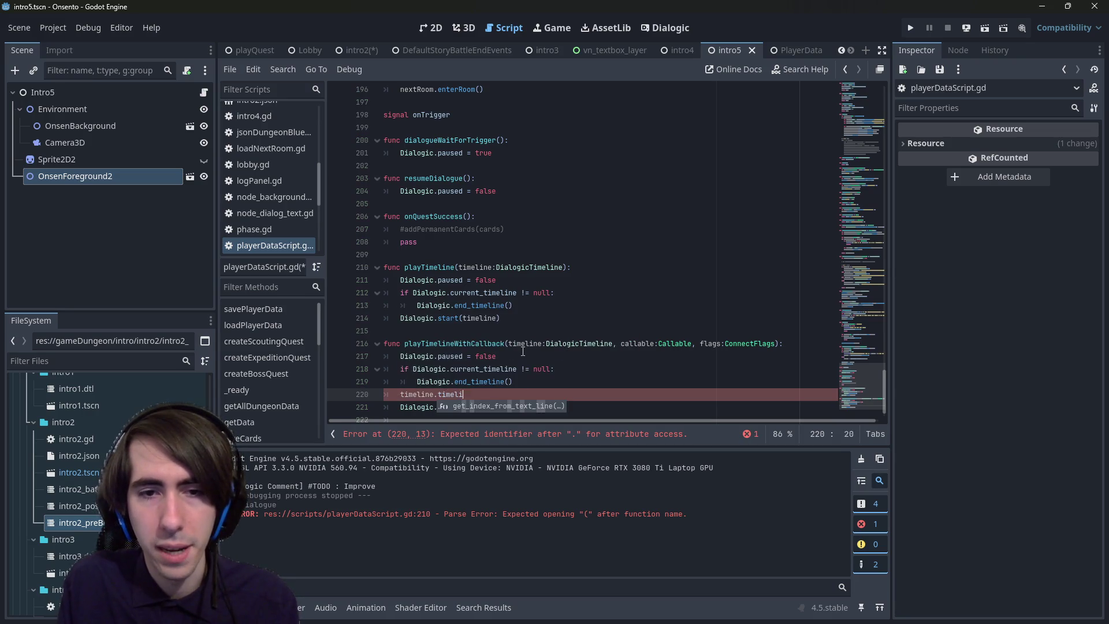
key(BackSpace)
key(BackSpace)
key(BackSpace)
text(on_tim)
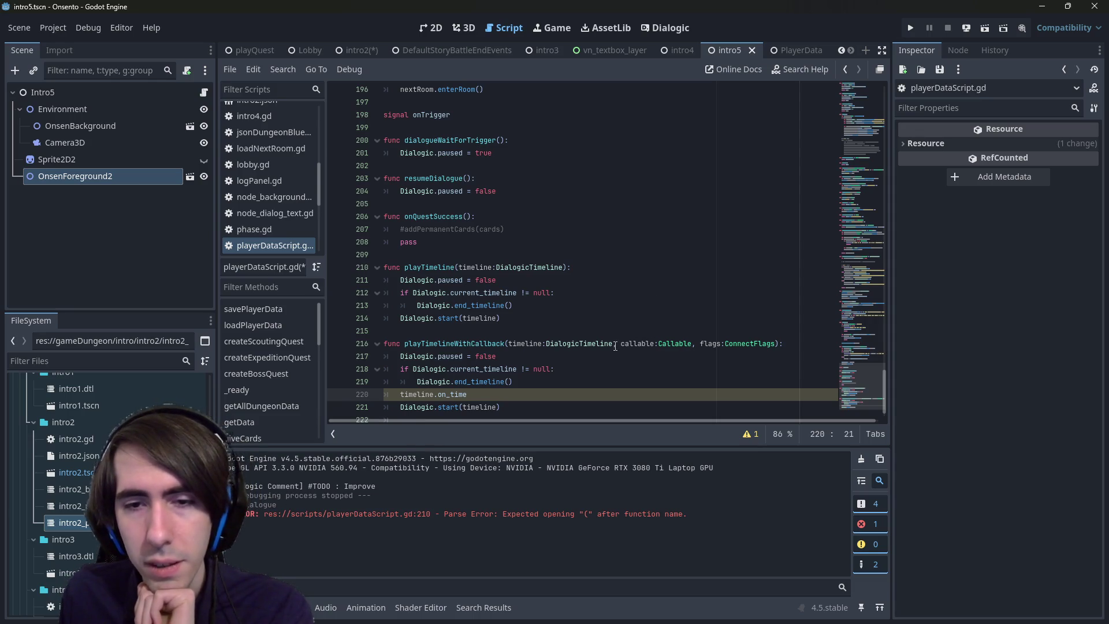
- Delete the playTimelineWithCallback function and its leftover blank lines, then save
click(386, 318)
drag(501, 407, 323, 325)
drag(516, 424, 373, 333)
key(BackSpace)
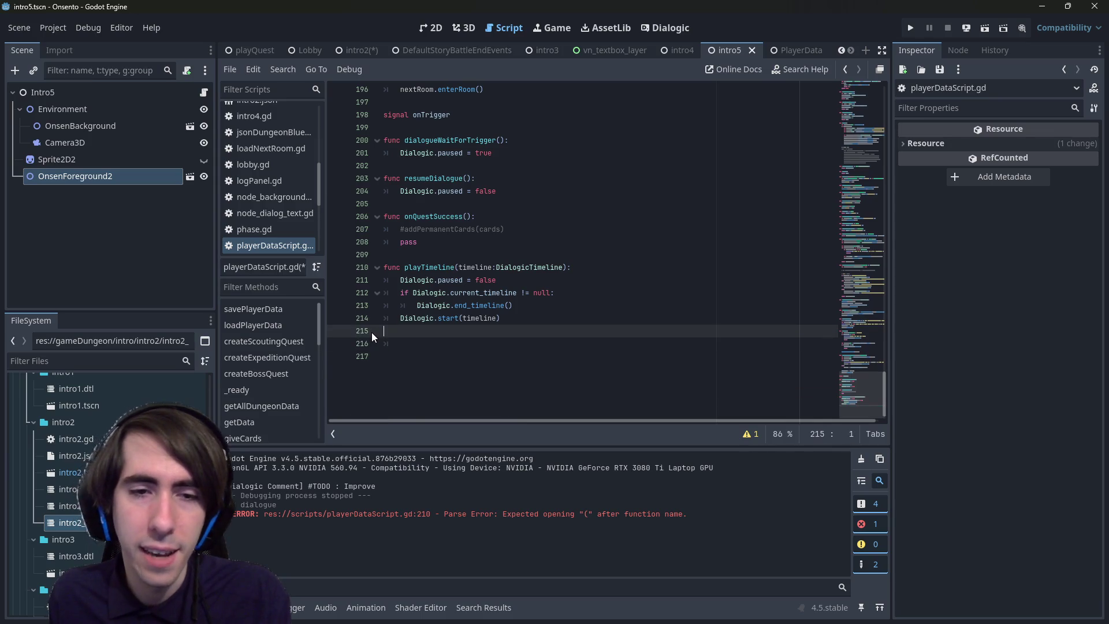
click(475, 346)
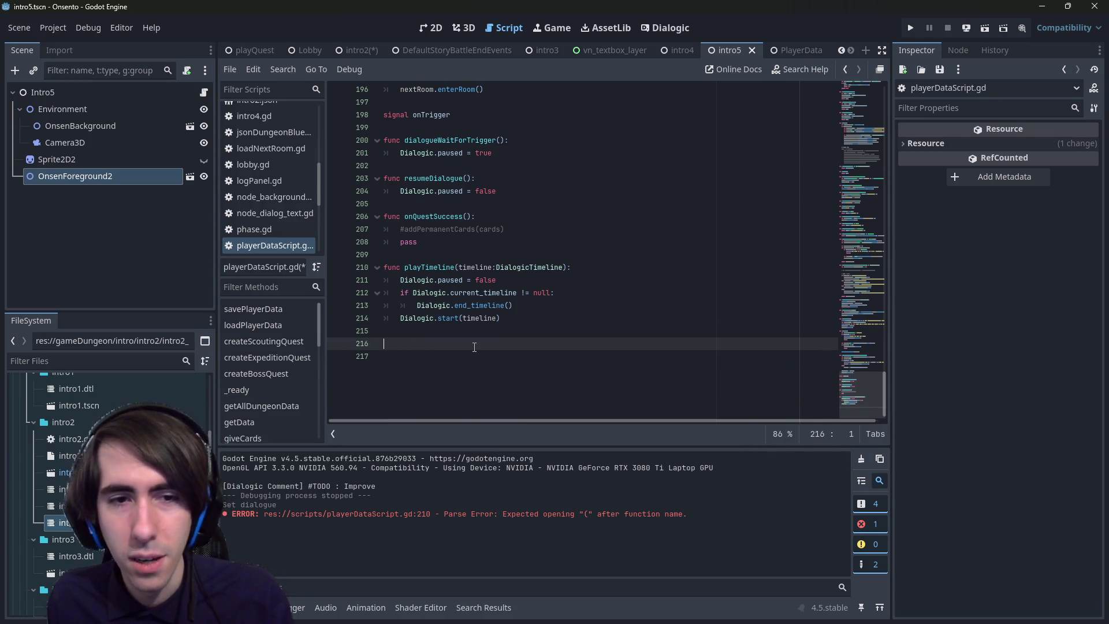
key(BackSpace)
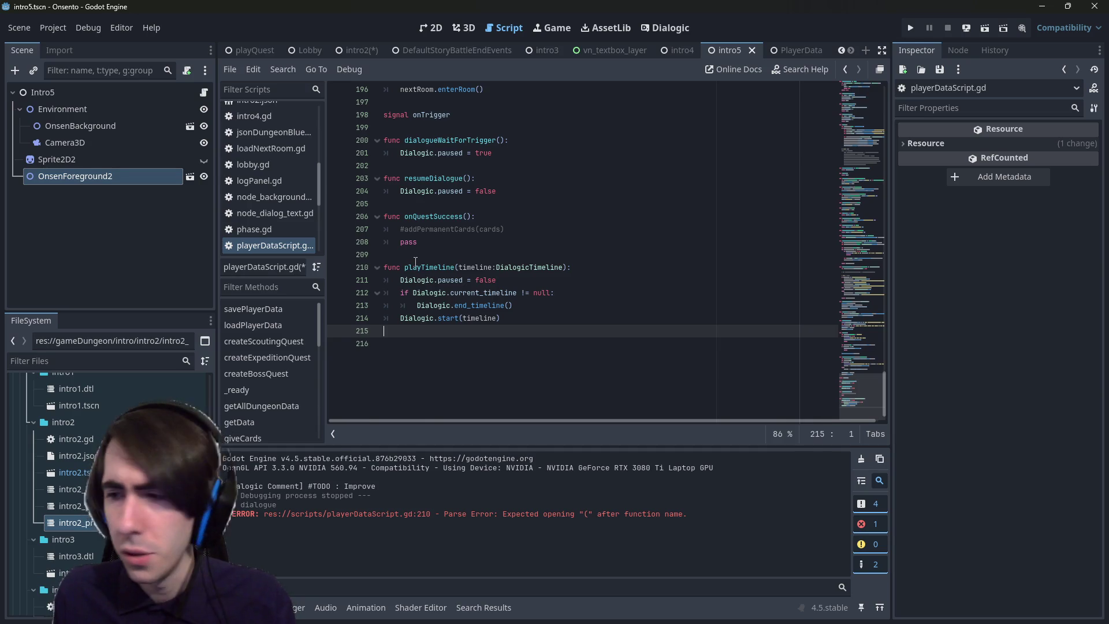
key(Down)
key(Up)
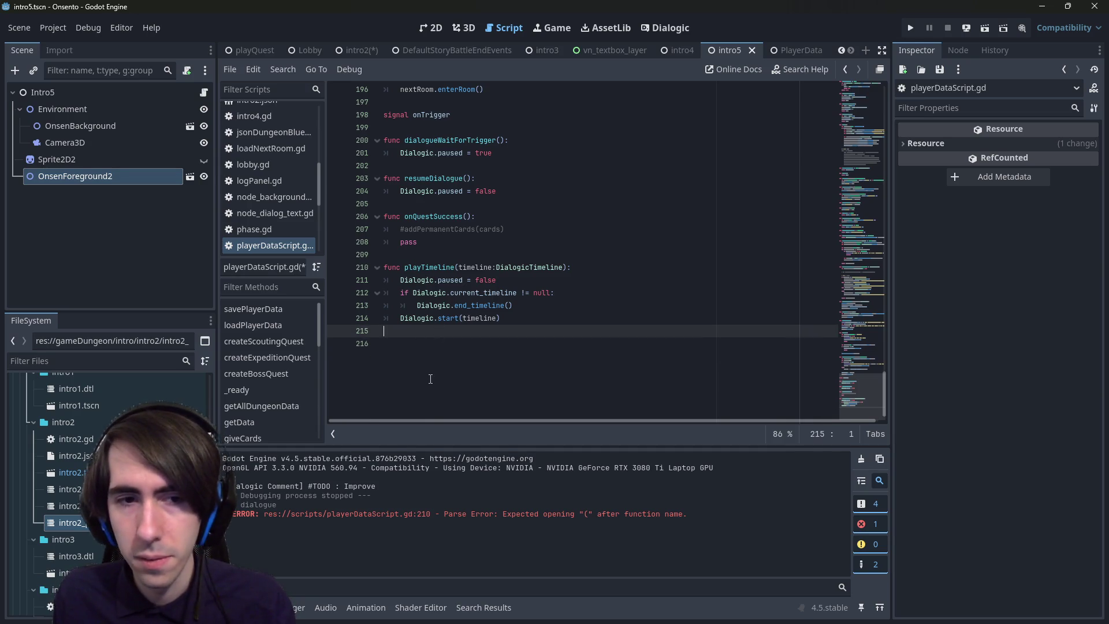
key(Down)
key(BackSpace)
key(ctrl+s)
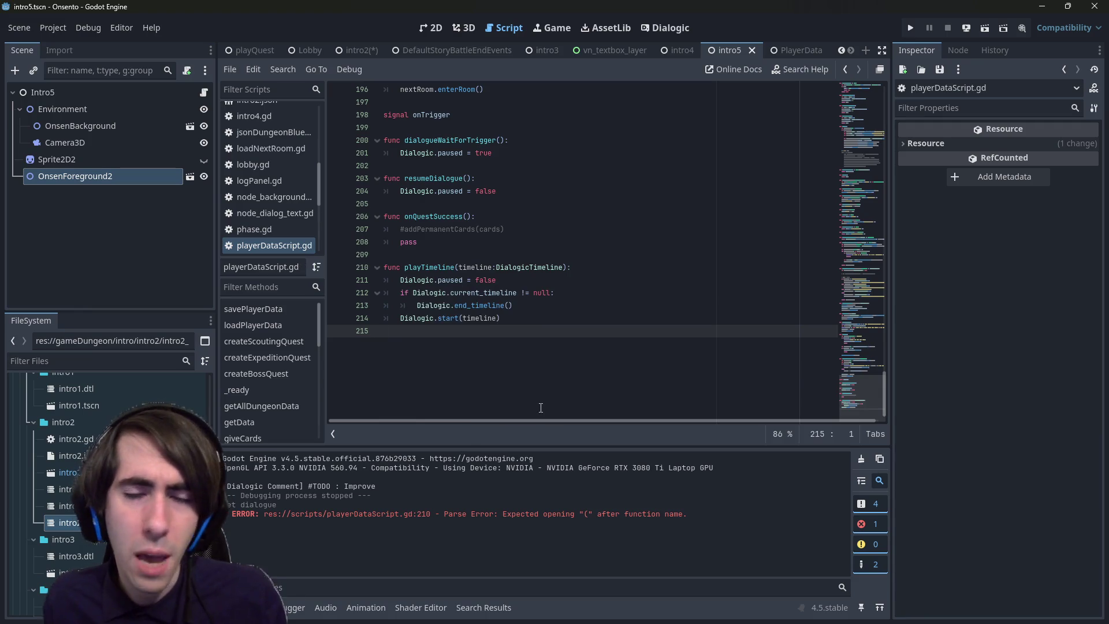
- Undo to restore playTimelineWithCallback and place the caret on its Dialogic.start call
key(ctrl+z)
key(ctrl+z)
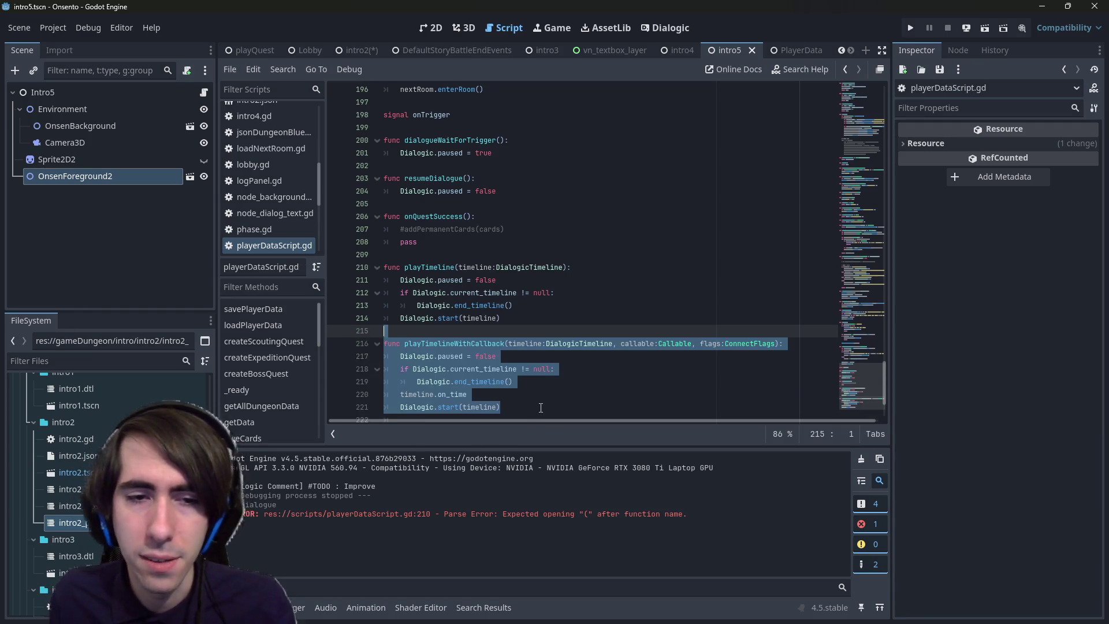
click(458, 327)
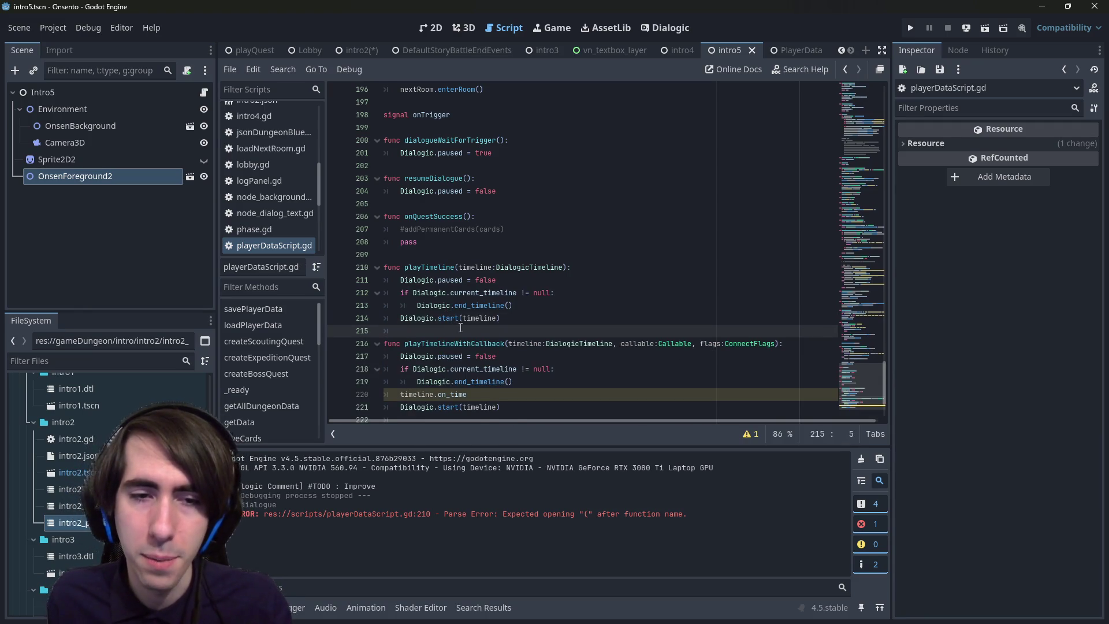
scroll(458, 366, down, 1)
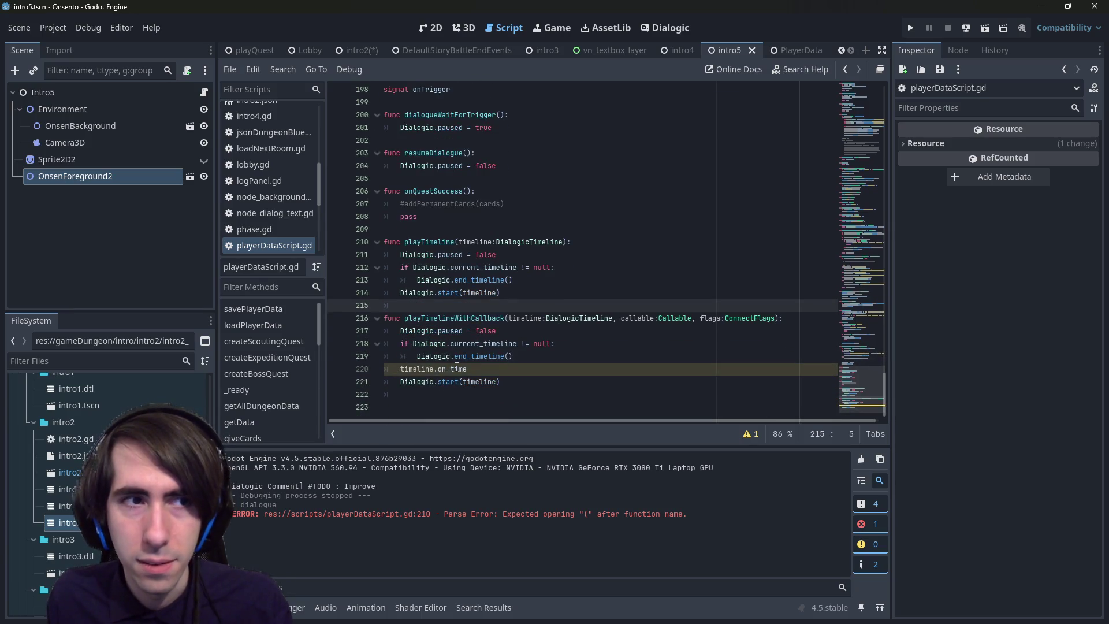
click(624, 318)
- Read the Dialogic start, start_timeline and handle_next_event definitions, then return to playerDataScript.gd
ctrl+click(448, 382)
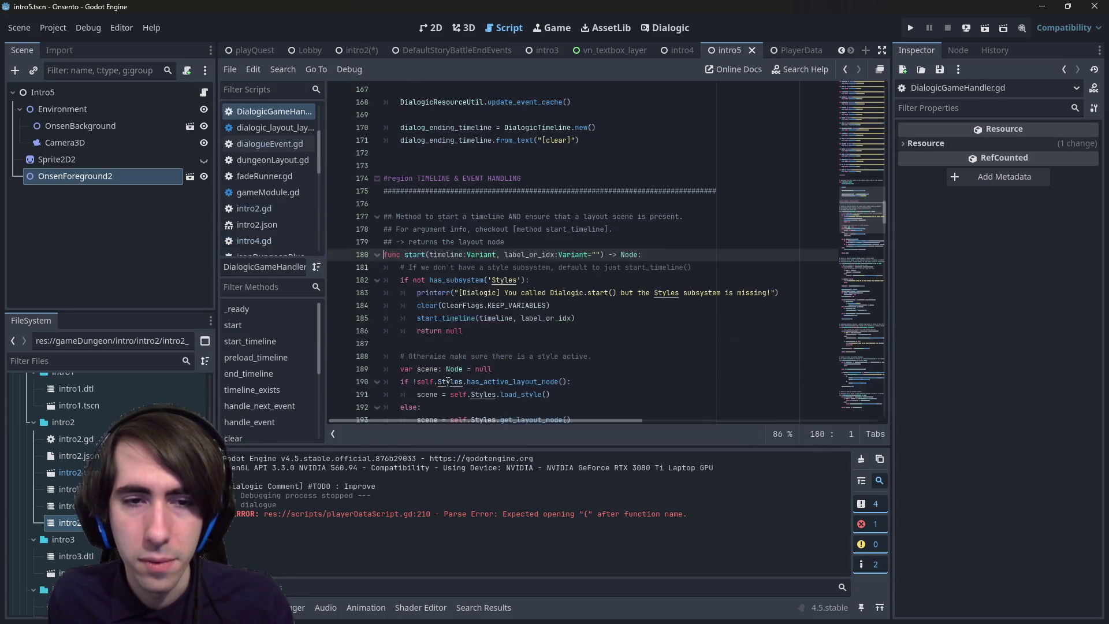
scroll(456, 311, down, 3)
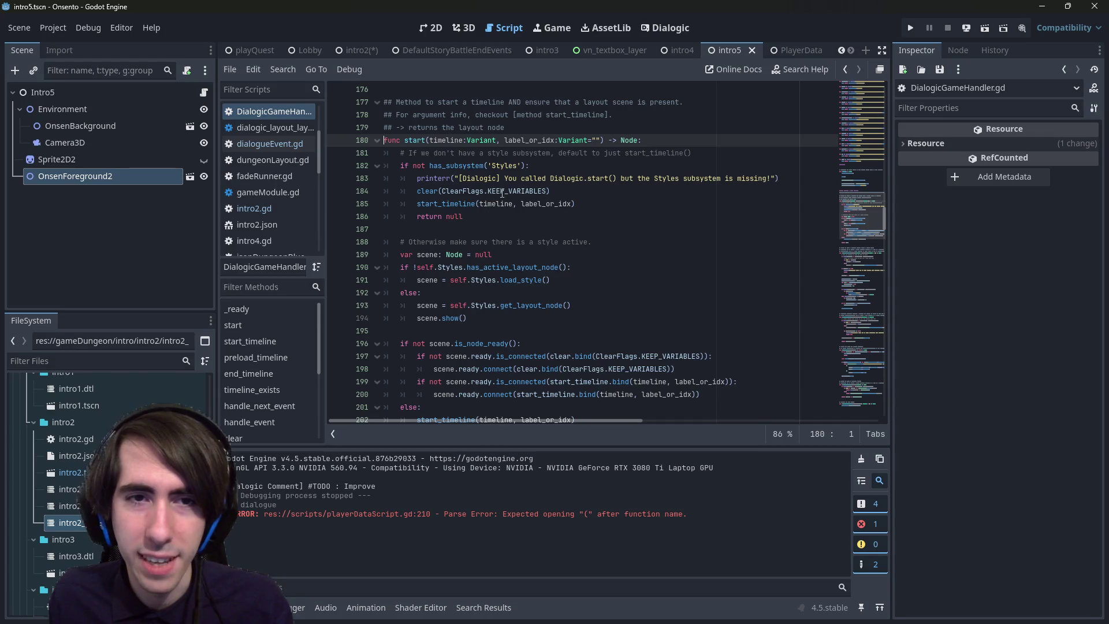
scroll(502, 192, down, 2)
click(576, 227)
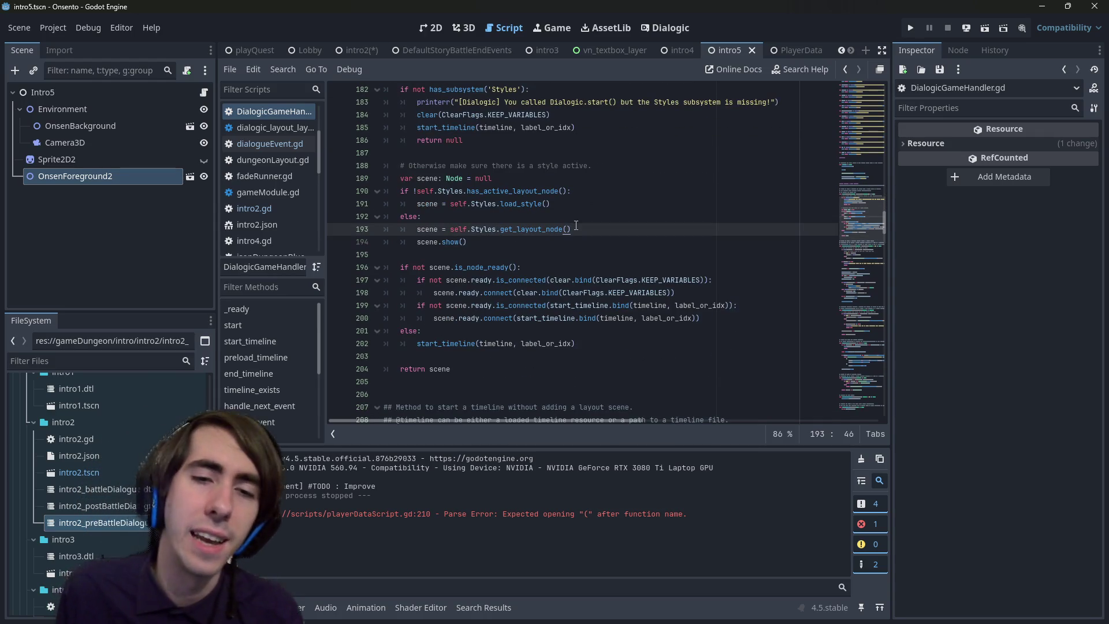
ctrl+click(466, 341)
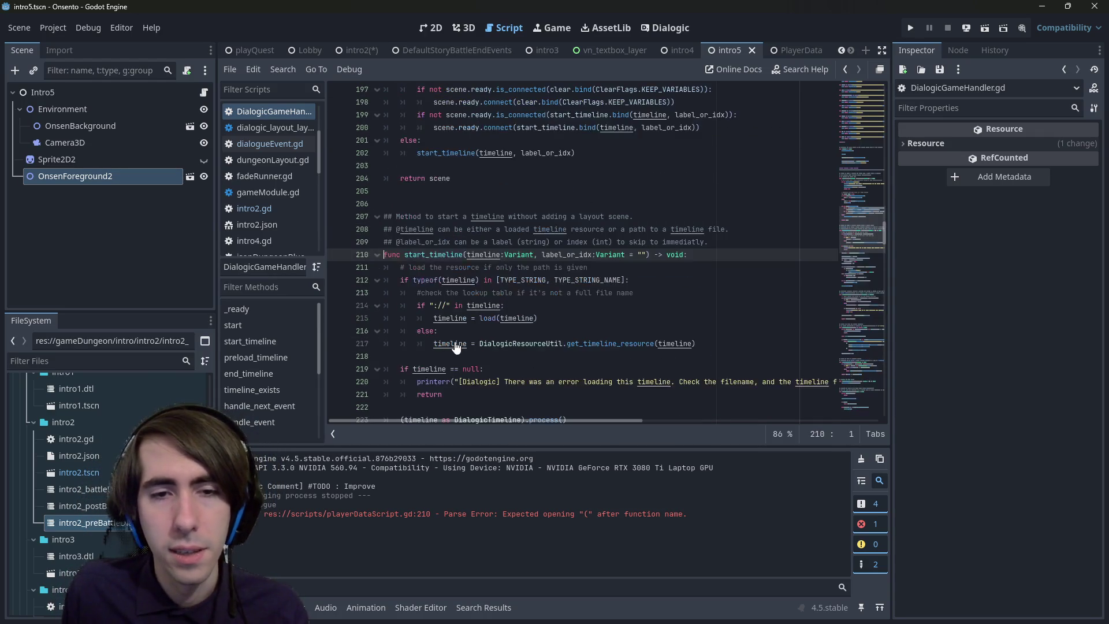
scroll(453, 335, down, 2)
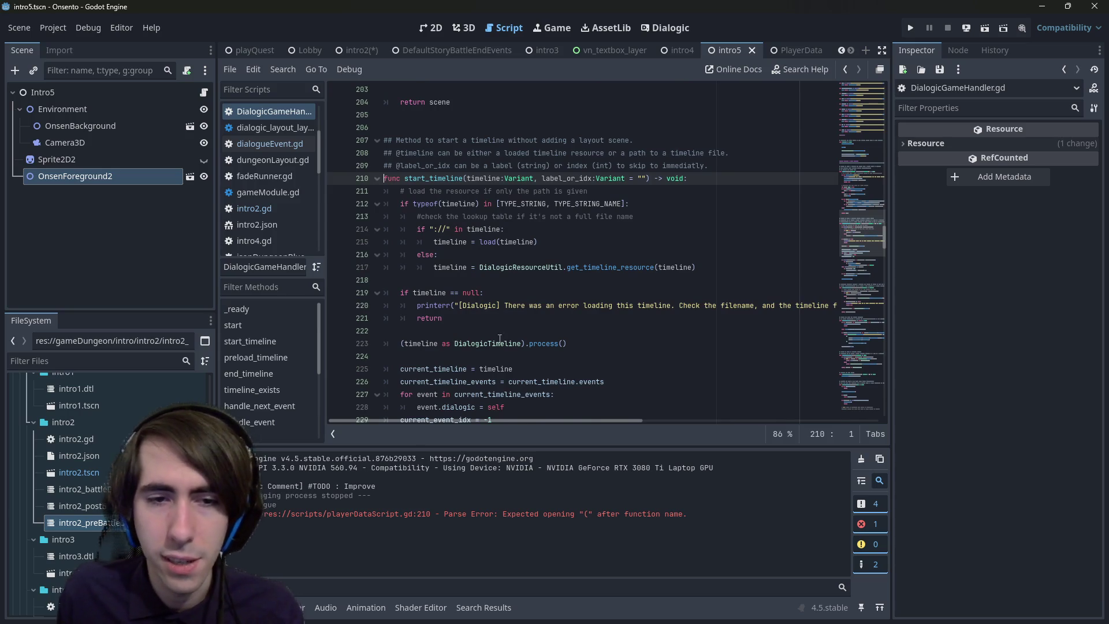
scroll(462, 337, down, 7)
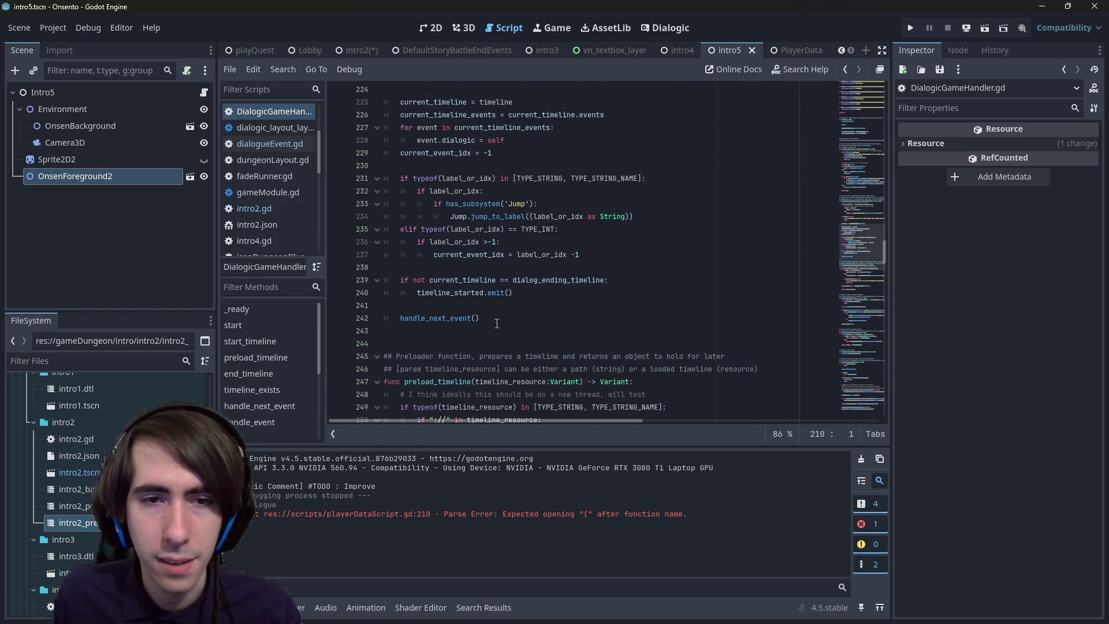
ctrl+click(433, 318)
scroll(439, 312, down, 4)
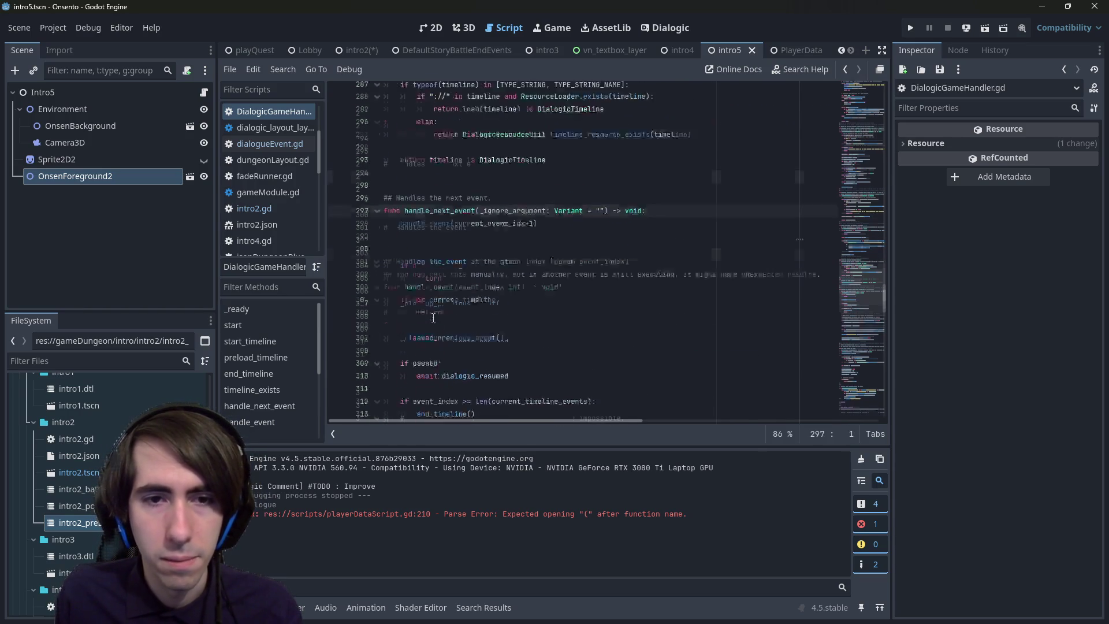
scroll(477, 244, up, 2)
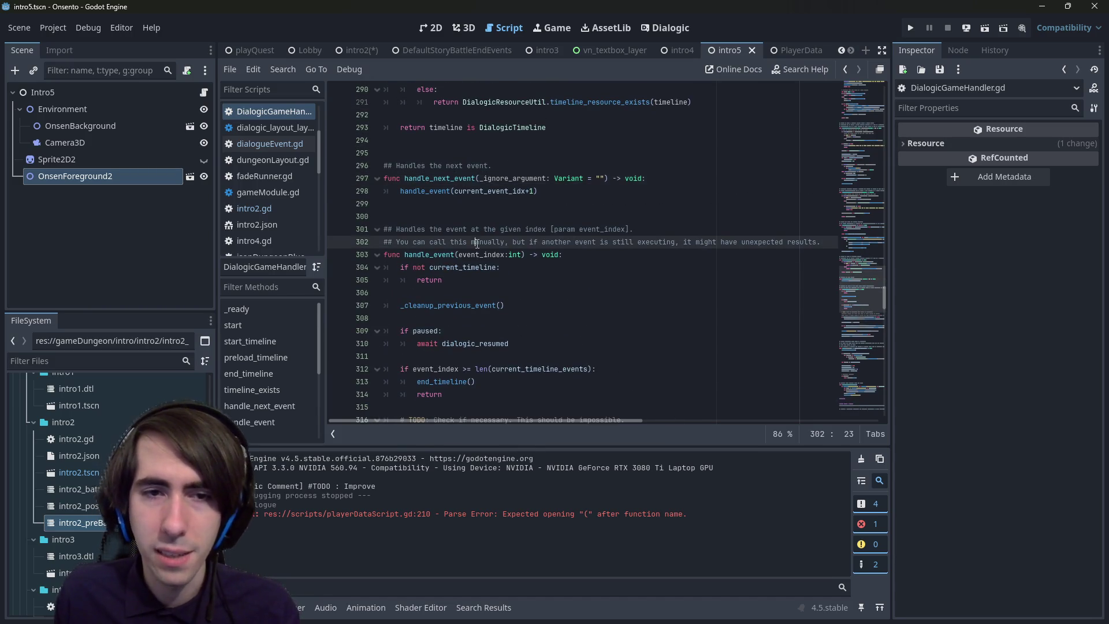
scroll(477, 244, up, 15)
scroll(477, 244, down, 10)
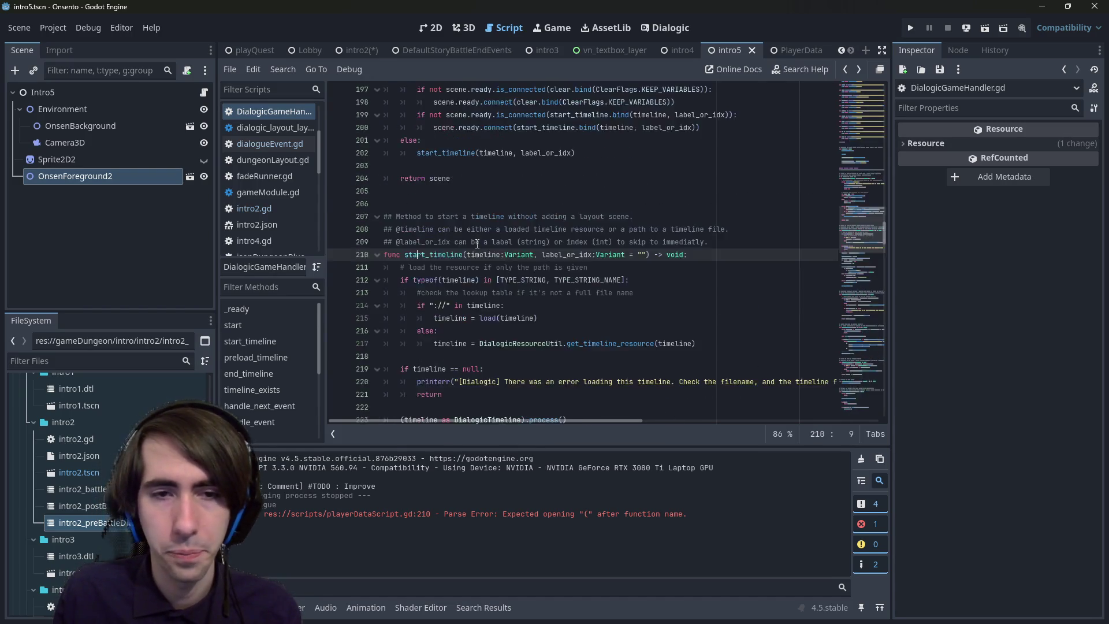
key(alt+Left)
key(alt+Left)
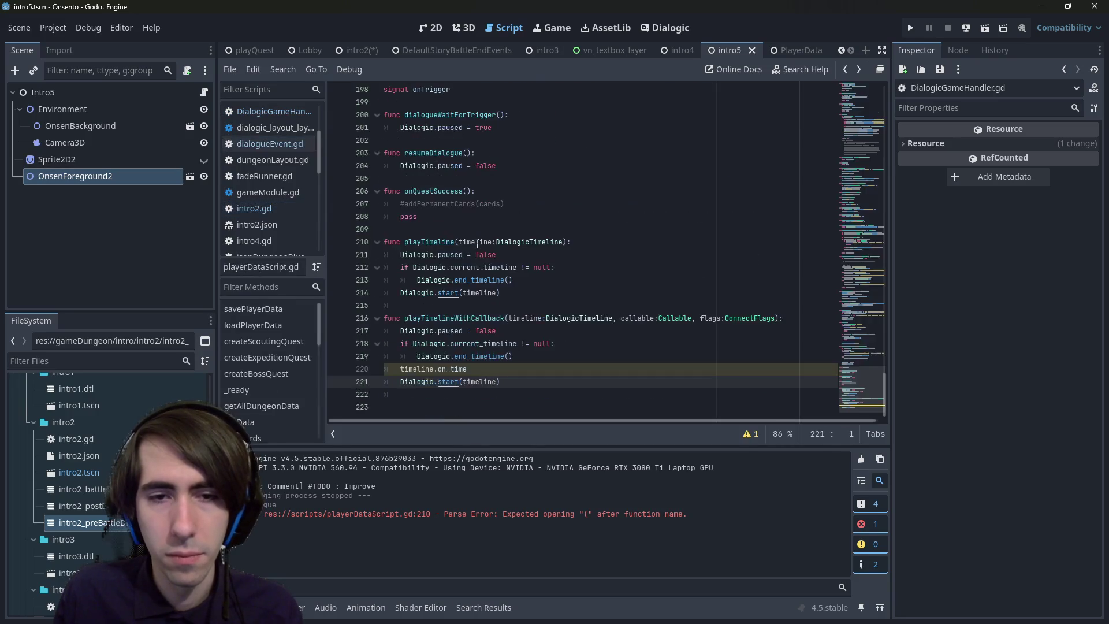
- Remove the stray indent from blank line 215 in playerDataScript.gd
drag(537, 394, 378, 373)
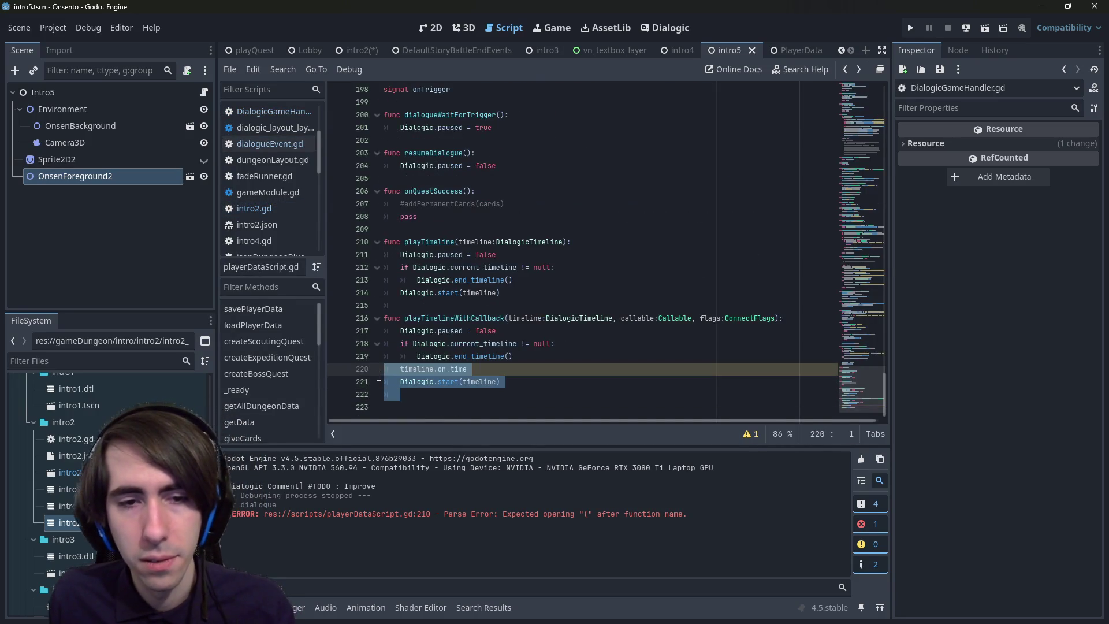
click(530, 383)
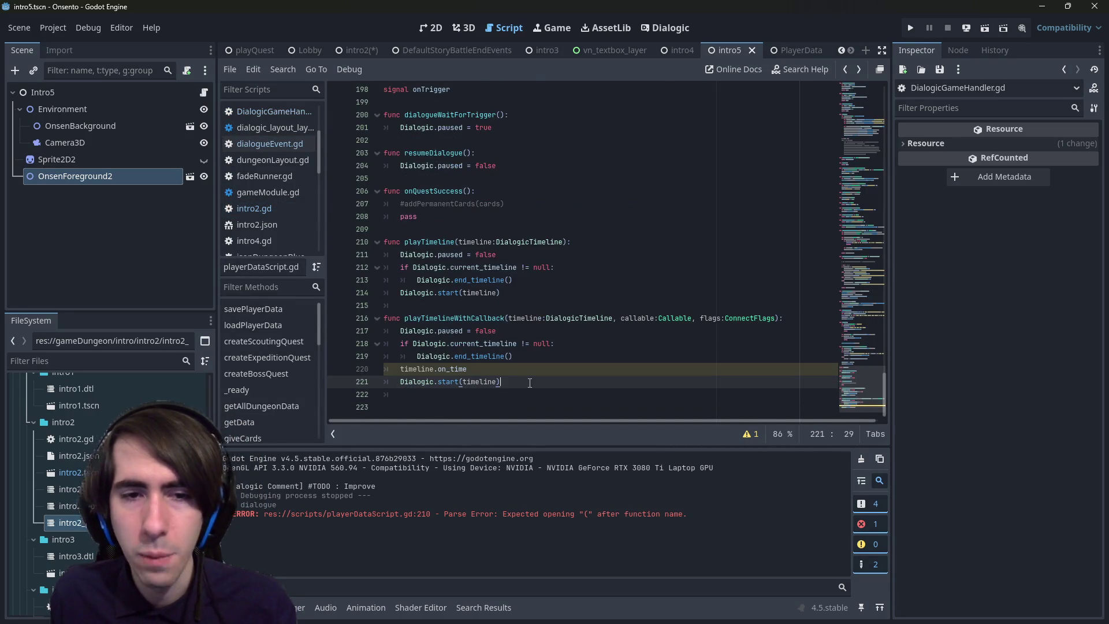
key(Up)
key(Up)
key(Up)
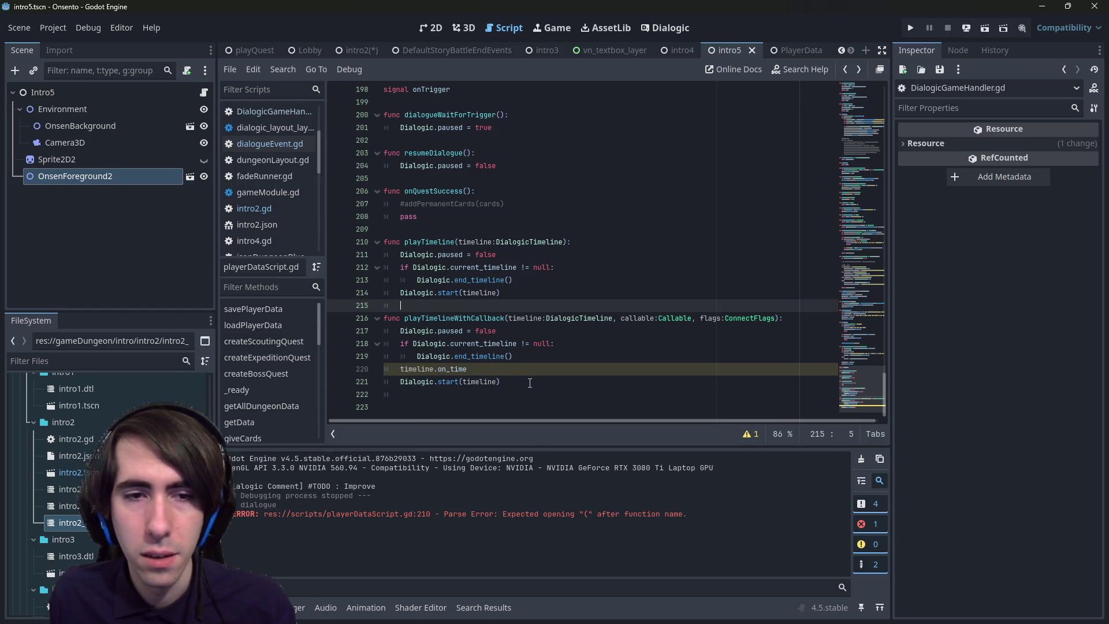
key(BackSpace)
- Delete the unfinished timeline.on_time line and copy the playTimelineWithCallback function name
mouse_move(542, 391)
mouse_down()
mouse_move(508, 357)
mouse_move(345, 372)
mouse_up()
click(507, 358)
key(BackSpace)
key(BackSpace)
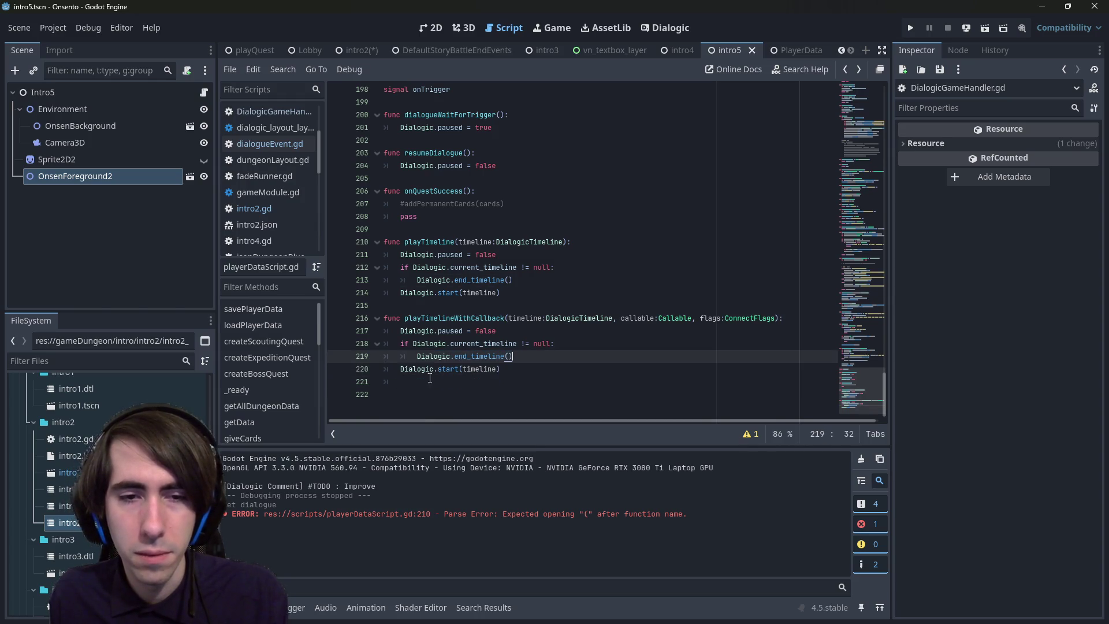
click(430, 380)
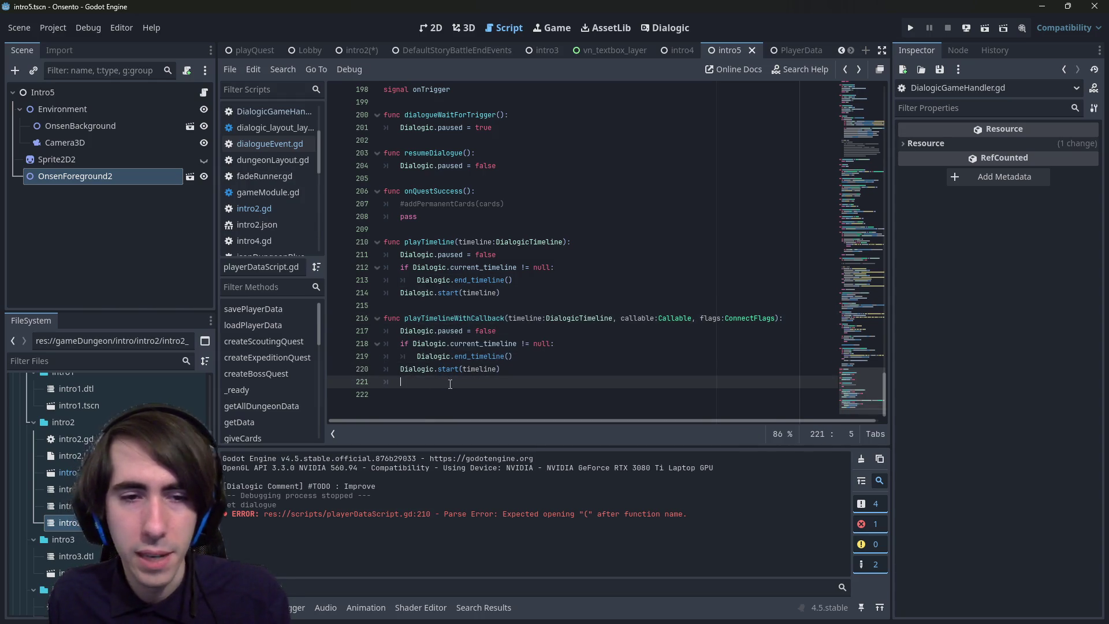
double_click(473, 317)
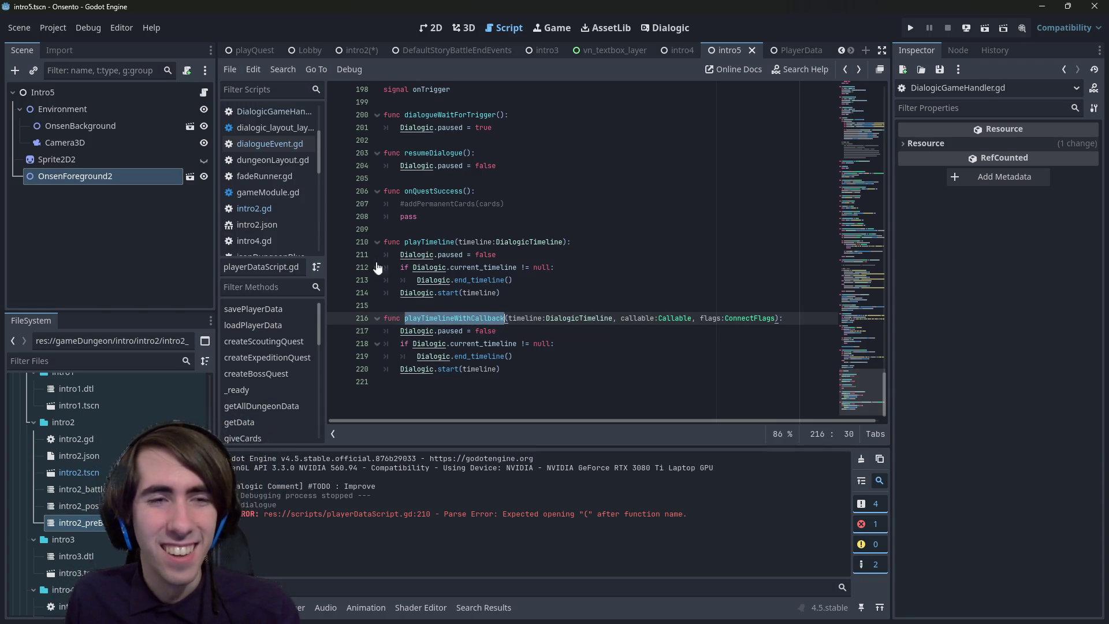
click(270, 144)
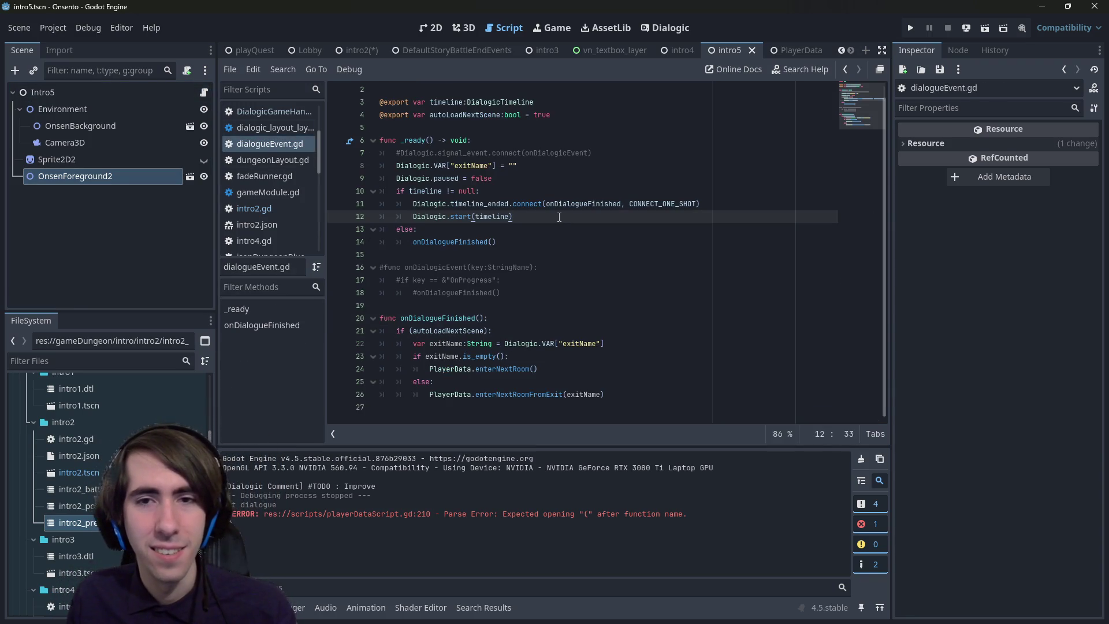
- In _ready, add Dialogic.playTimelineWithCallback(timeline, onDialogueFinished, CONNECT_ONE_SHOT) below Dialogic.start(timeline) and save
key(Return)
text(Dialogic.)
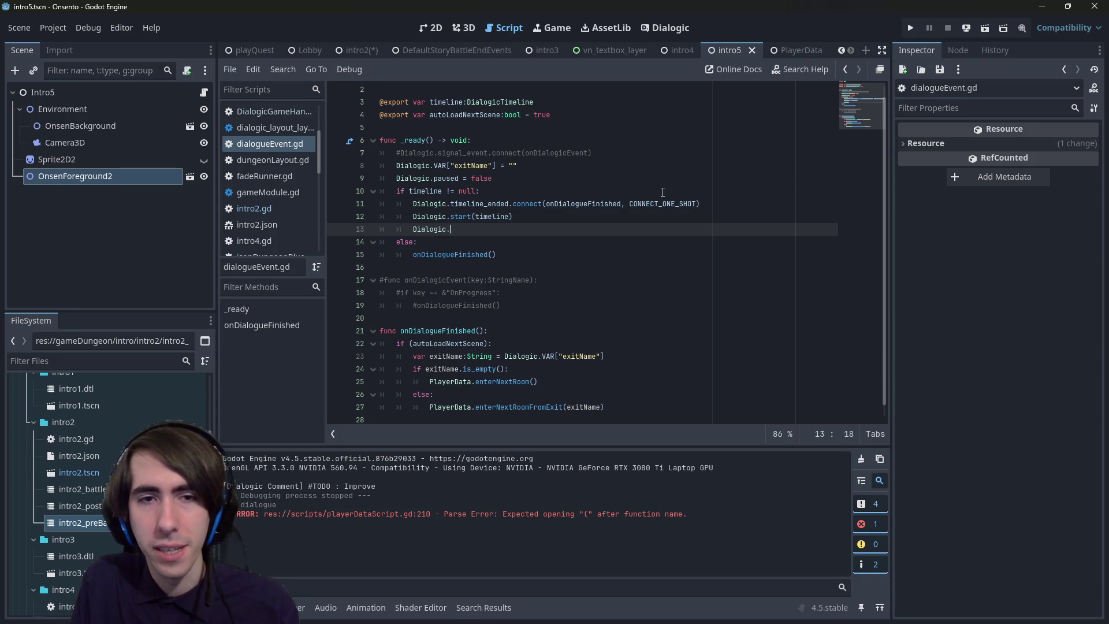
text(playTimelineWithCallback()
key(Return)
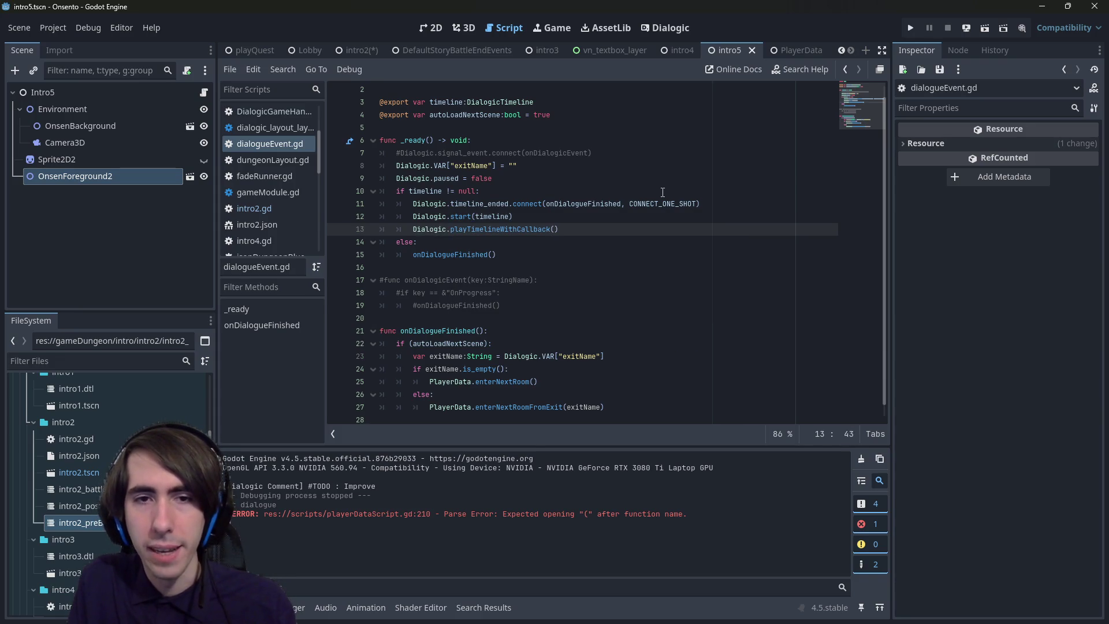
key(Up)
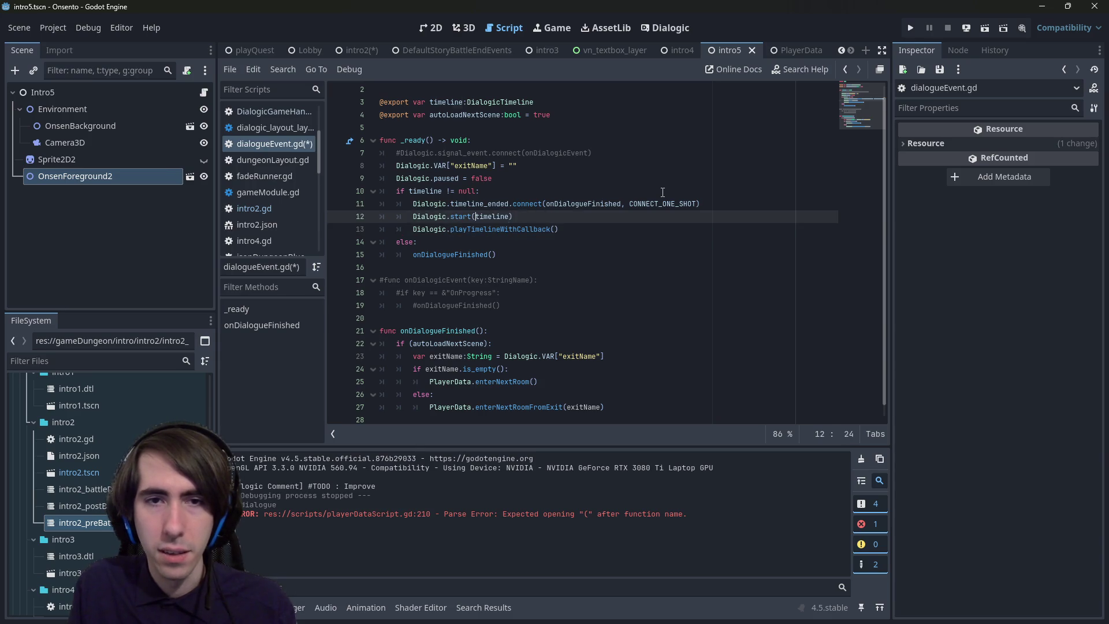
key(Down)
key(Right)
key(Right)
key(Right)
text(timeline,)
key(Up)
key(Up)
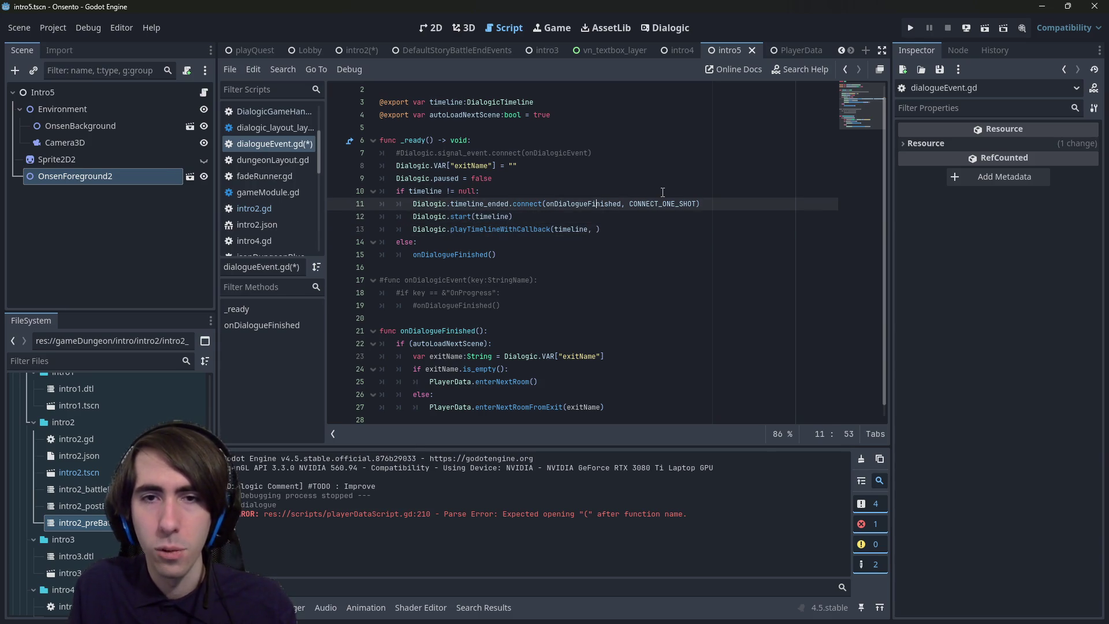
key(Down)
key(Down)
text(onDialogueFinished)
key(Up)
key(Up)
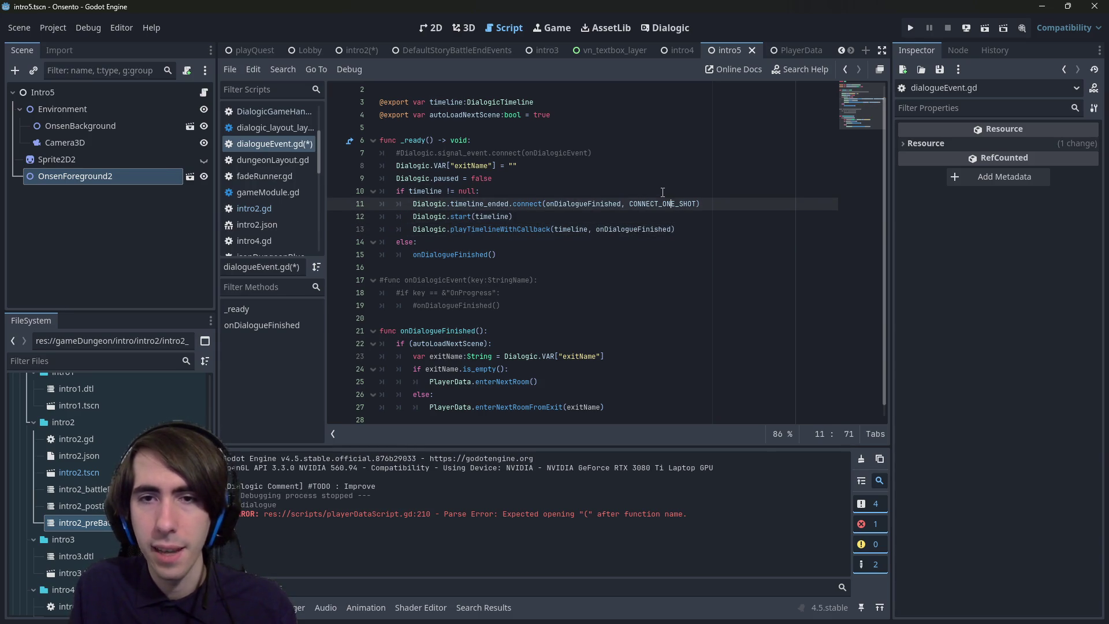
key(Down)
key(Down)
text(, CONNECT_ONE_SHOT)
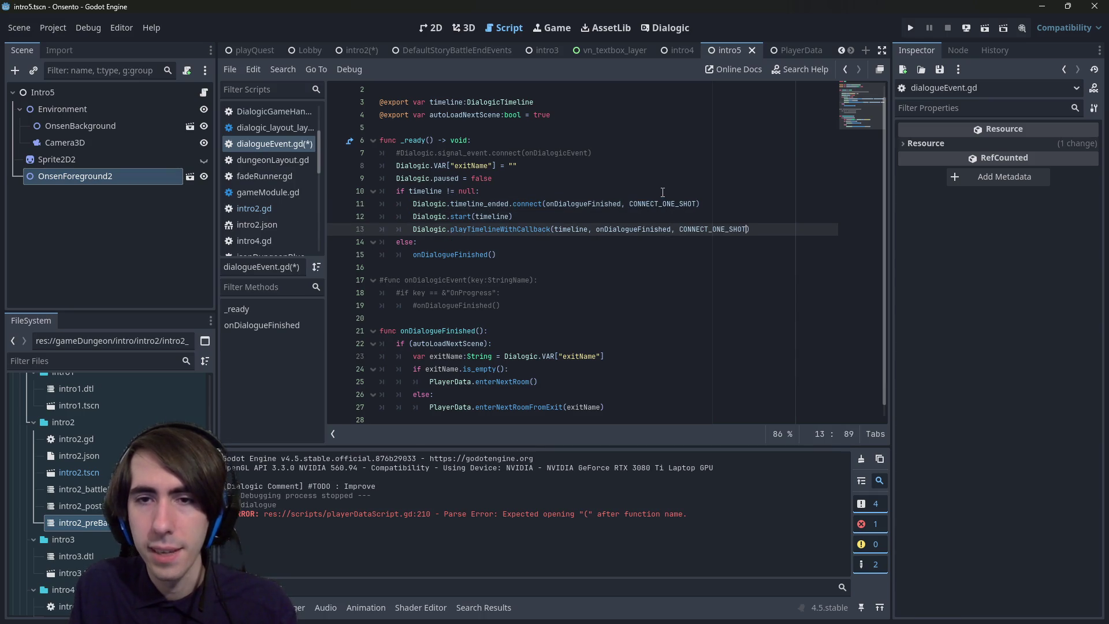
key(ctrl+s)
- Delete the old connect and Dialogic.start lines, leaving only the new call, and save
drag(553, 216, 347, 205)
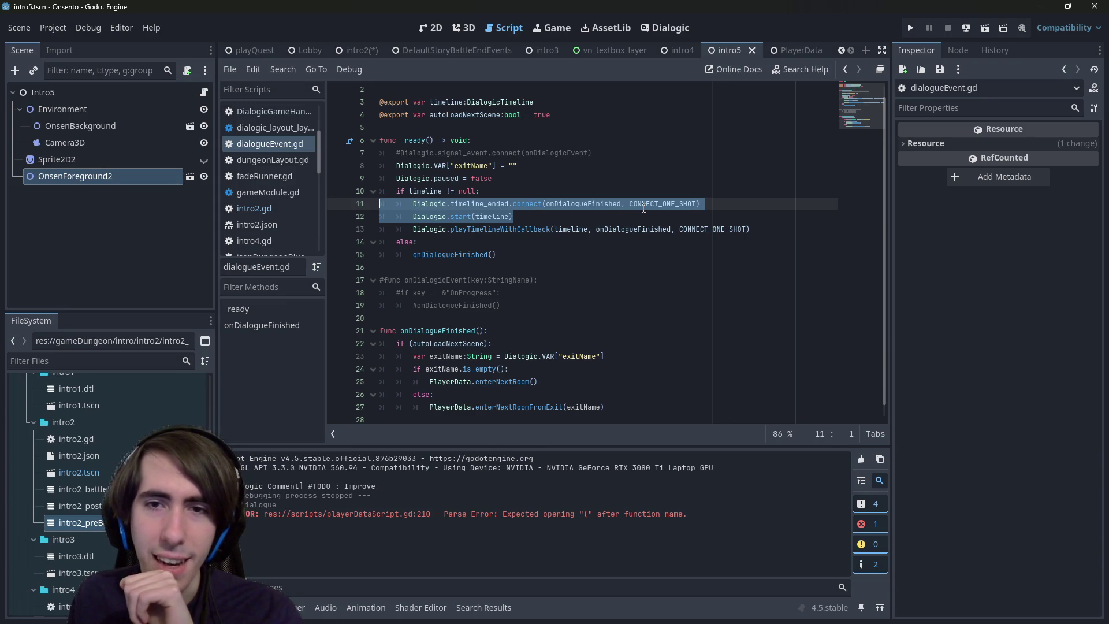
key(BackSpace)
key(BackSpace)
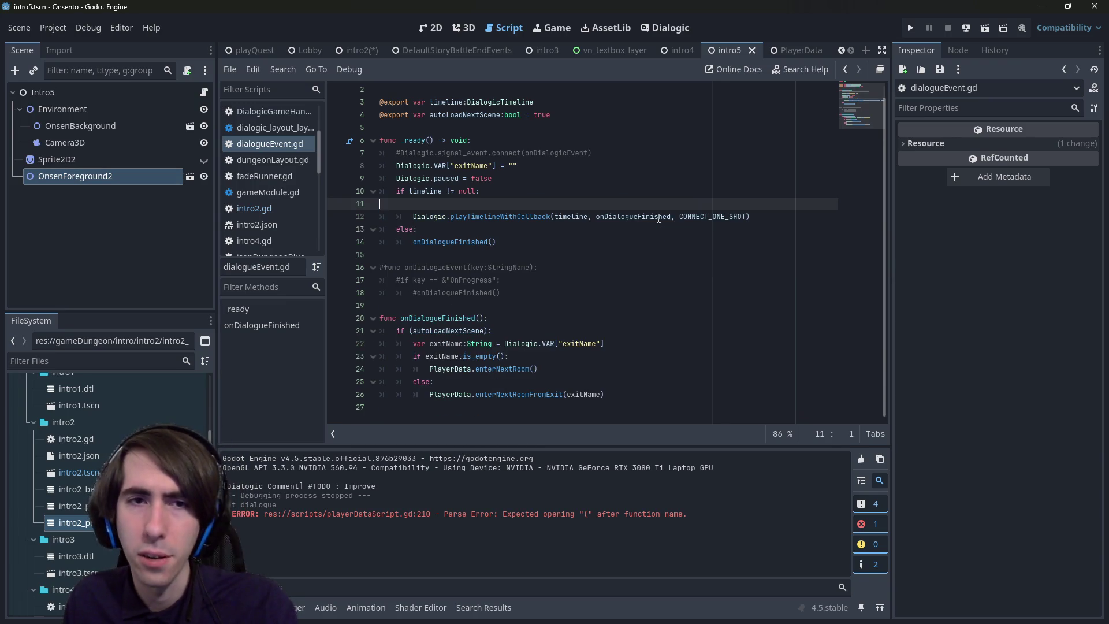
drag(745, 217, 335, 212)
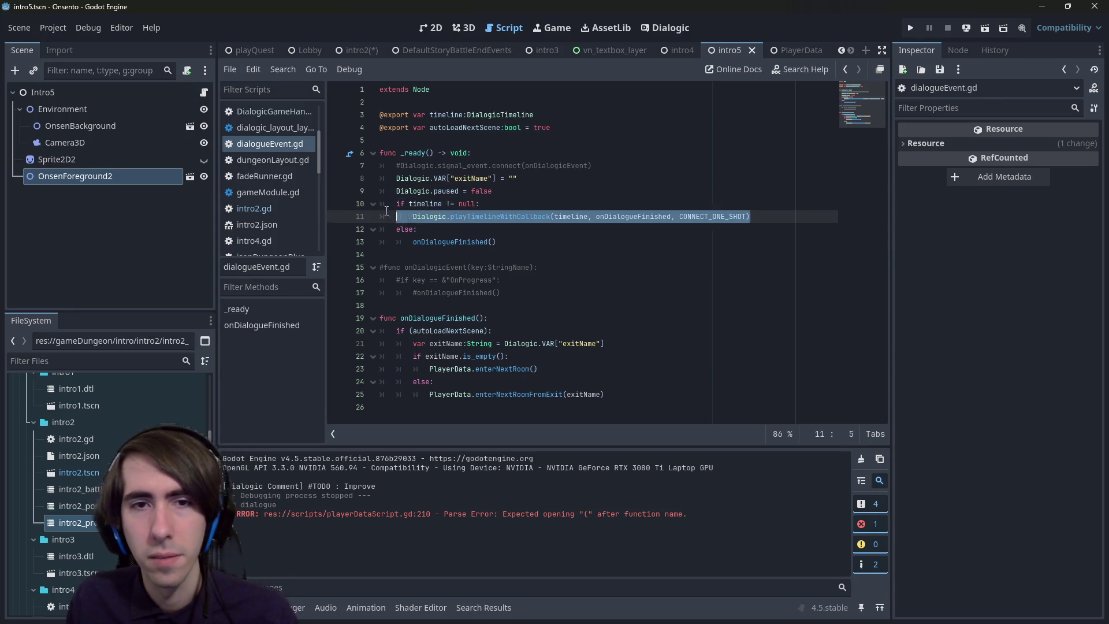
key(ctrl+z)
key(ctrl+z)
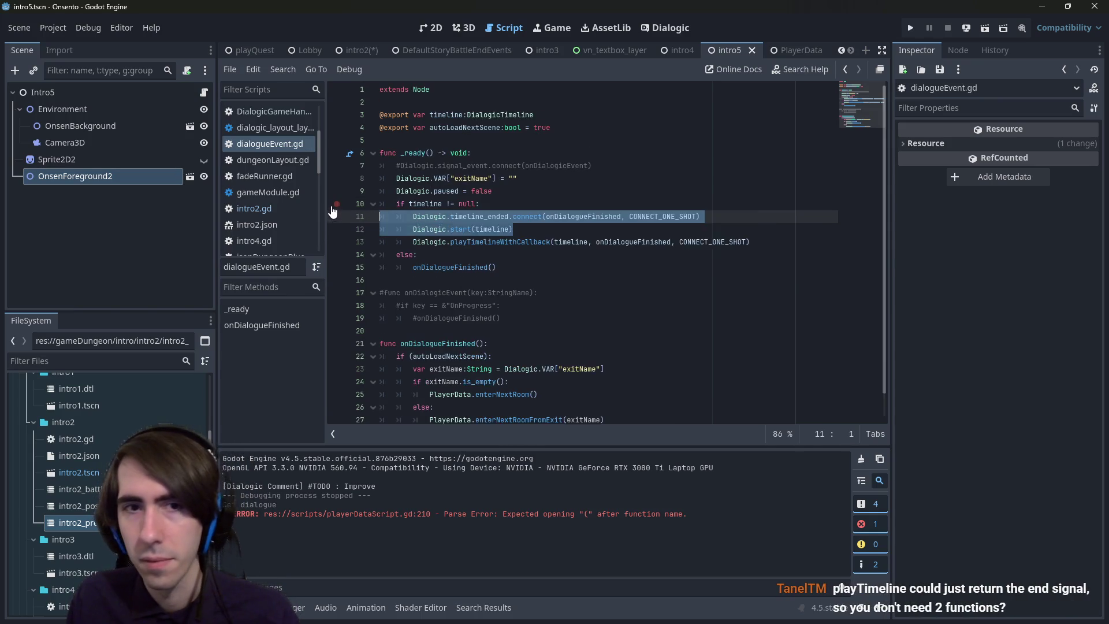
key(ctrl+y)
key(ctrl+s)
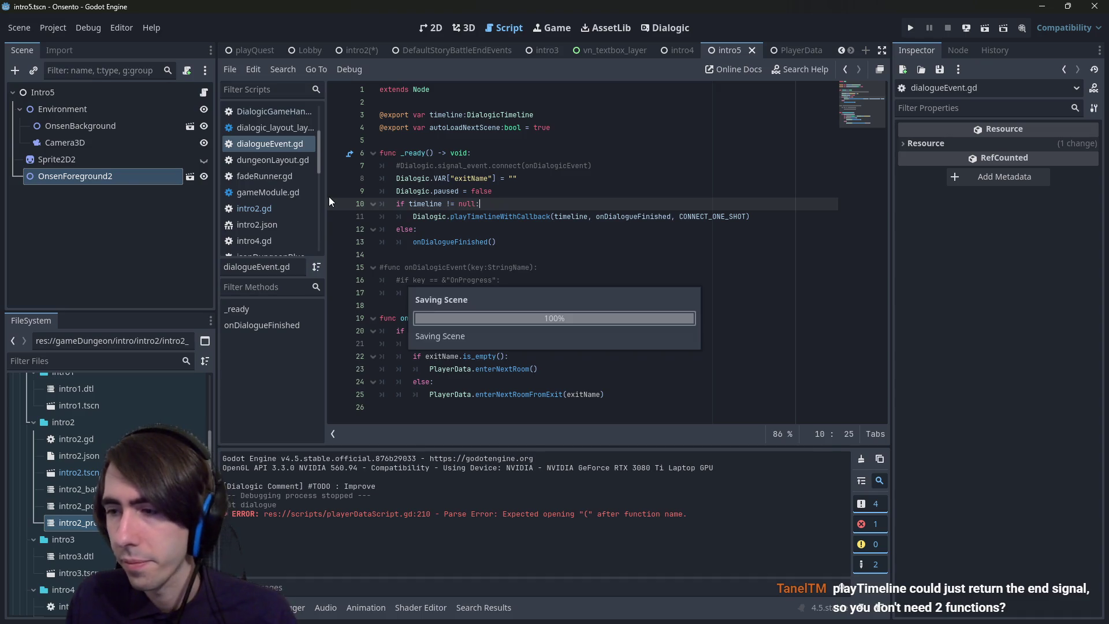
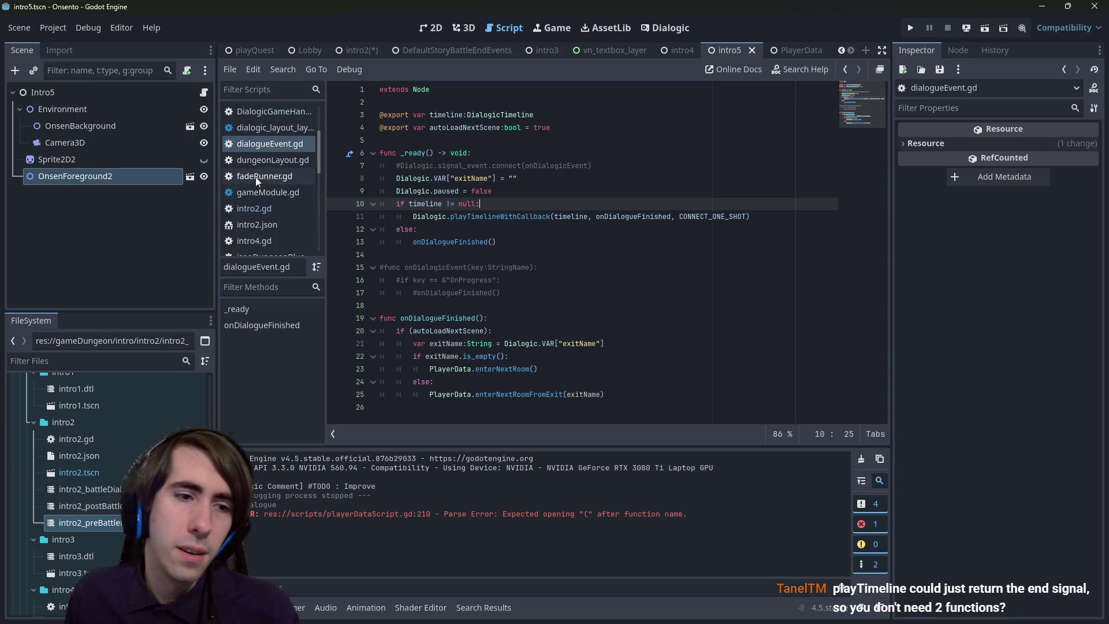
- Open the intro2_preBattleDialogue.dtl timeline, then quick-open playerDataScript.gd by searching 'playerdata'
click(174, 522)
double_click(173, 522)
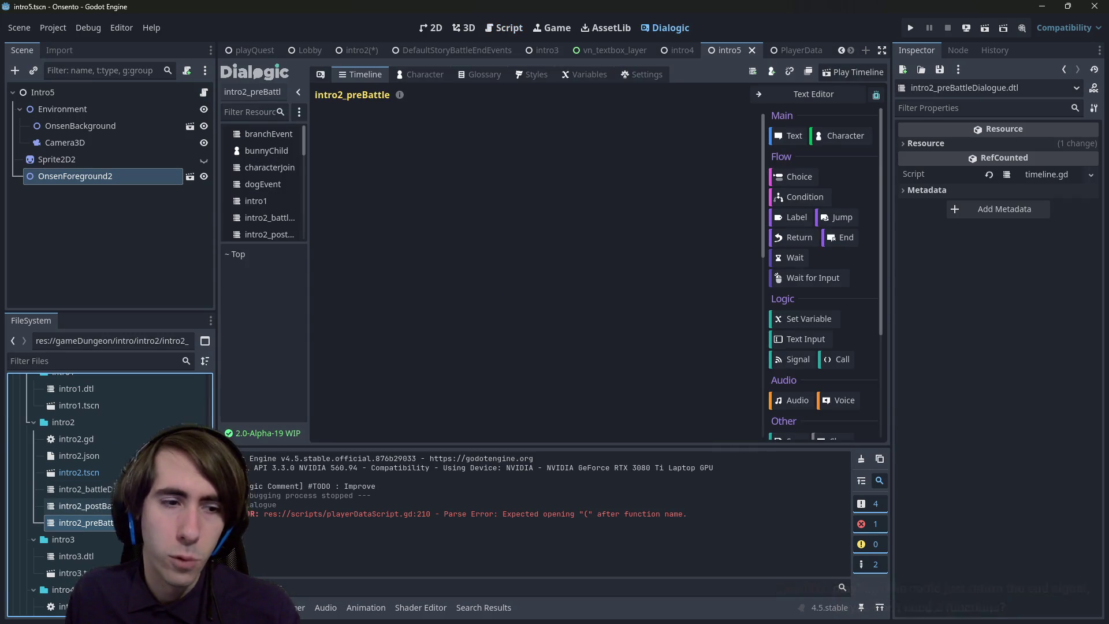
key(alt+shift+o)
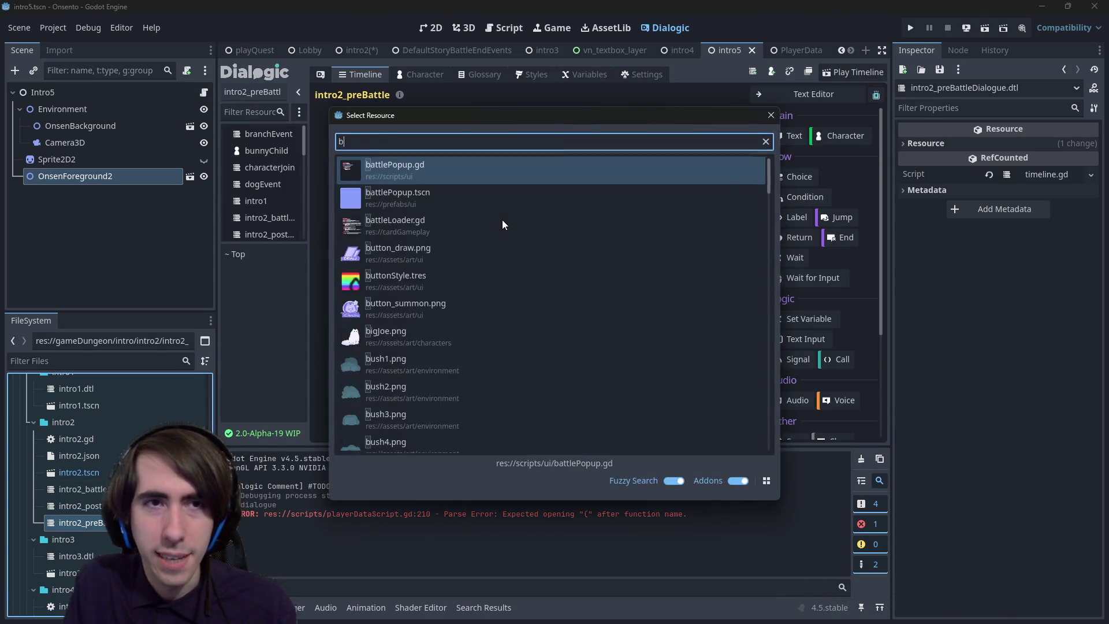
text(battle)
key(ctrl+a)
text(playerdata)
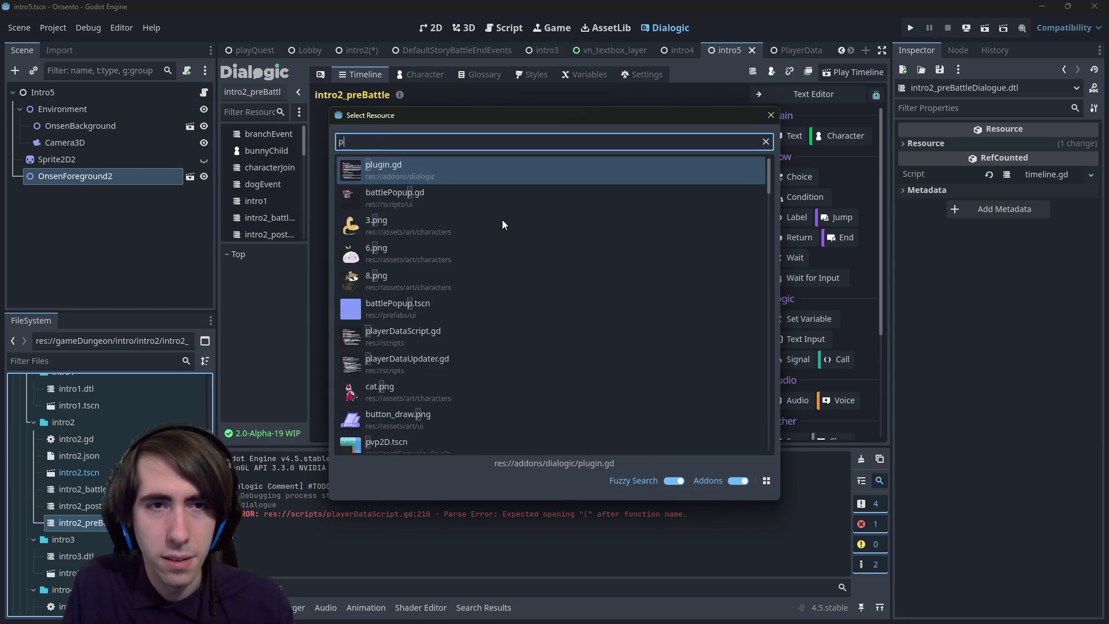
key(Down)
key(Return)
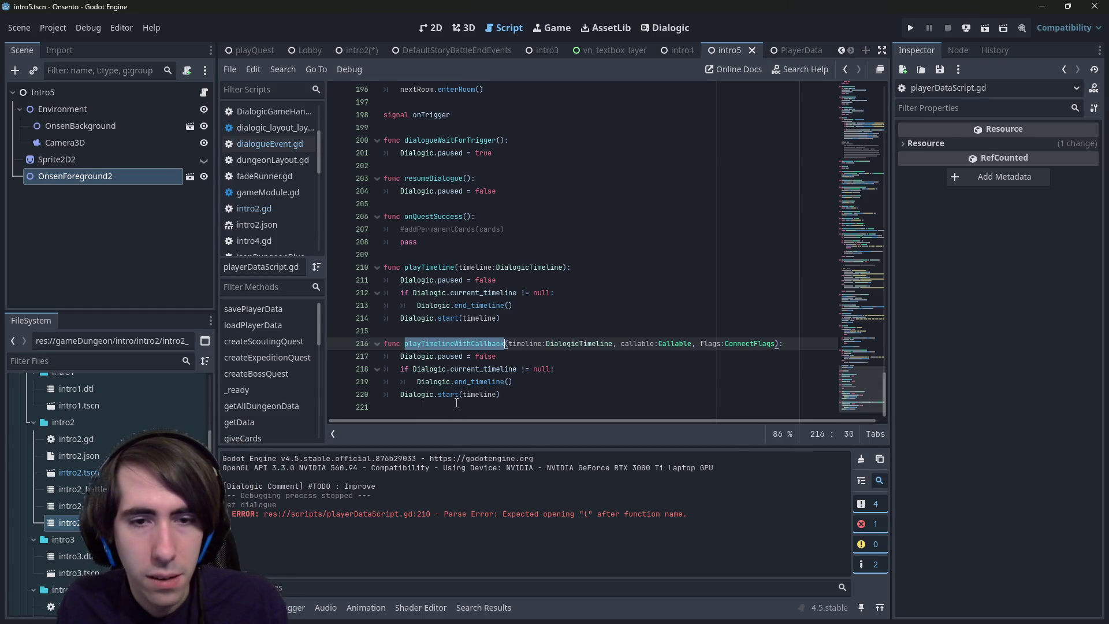
- Review playTimelineWithCallback's existing-timeline check and add a new line above Dialogic.start(timeline)
mouse_move(450, 396)
drag(513, 382, 329, 365)
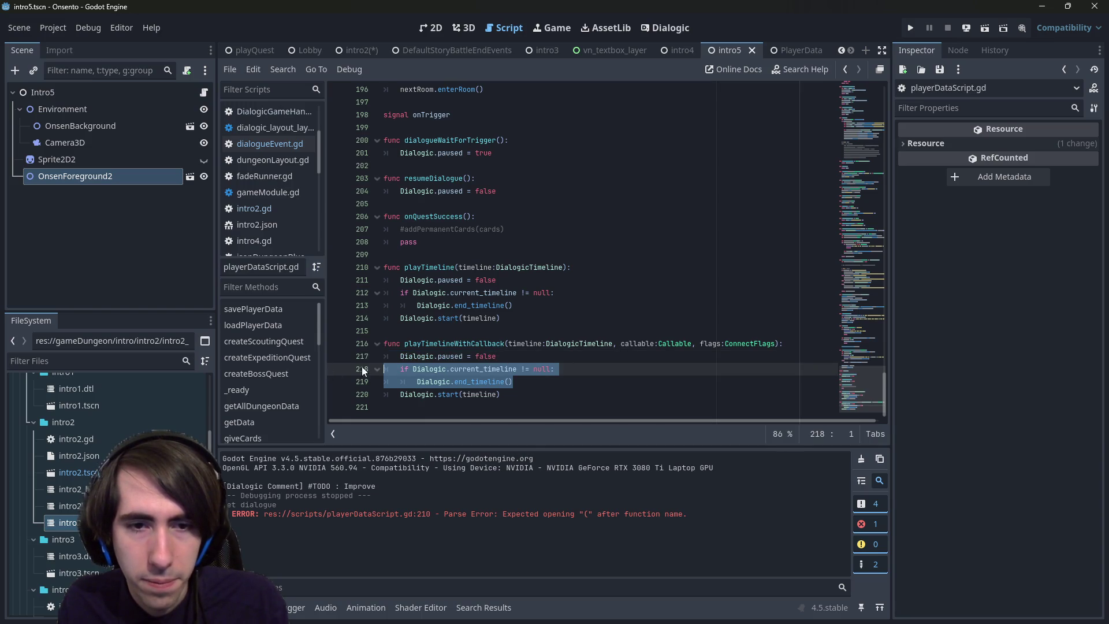
double_click(464, 368)
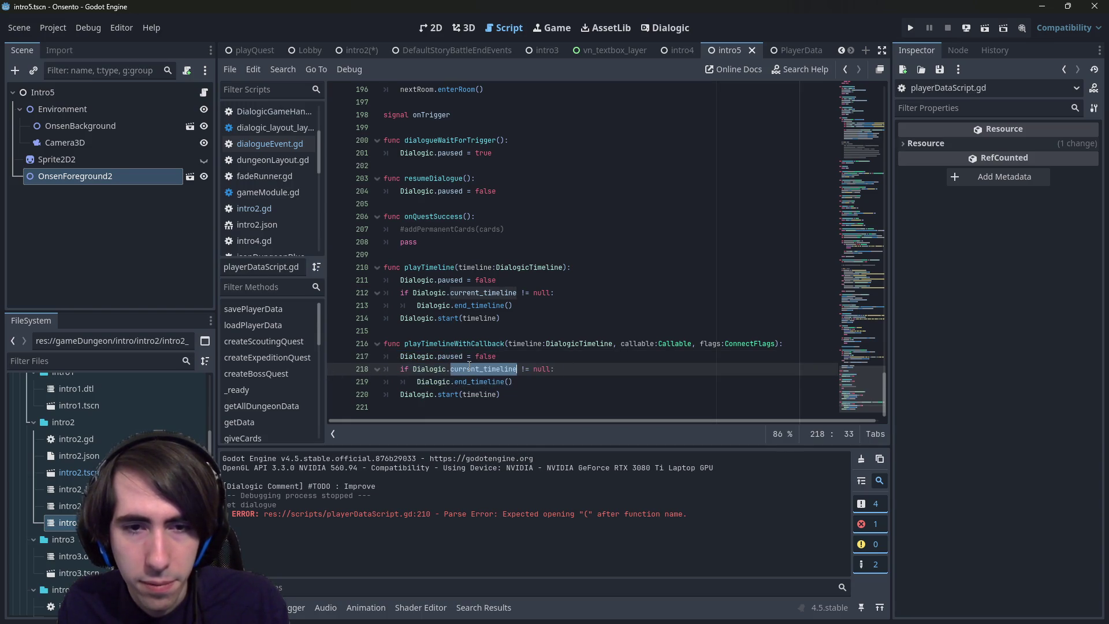
double_click(630, 344)
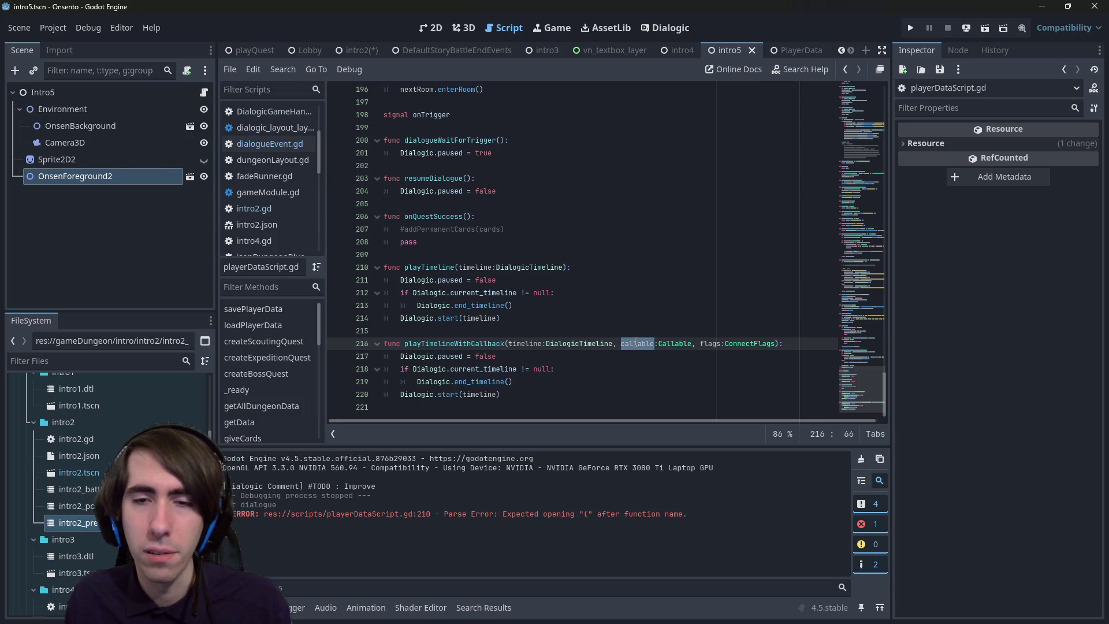
click(578, 382)
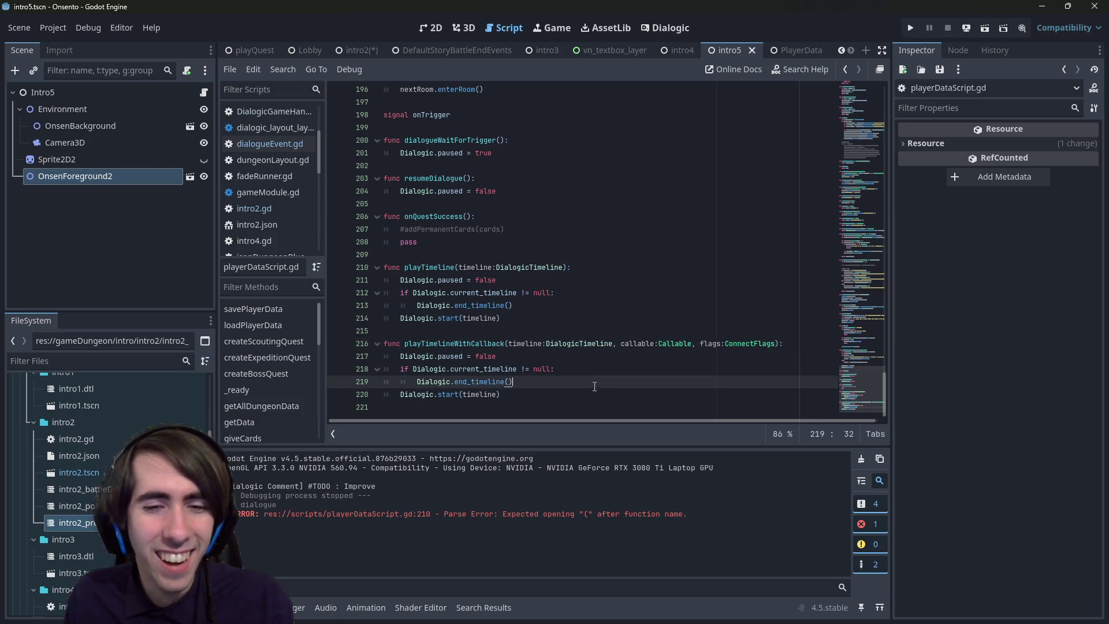
click(573, 394)
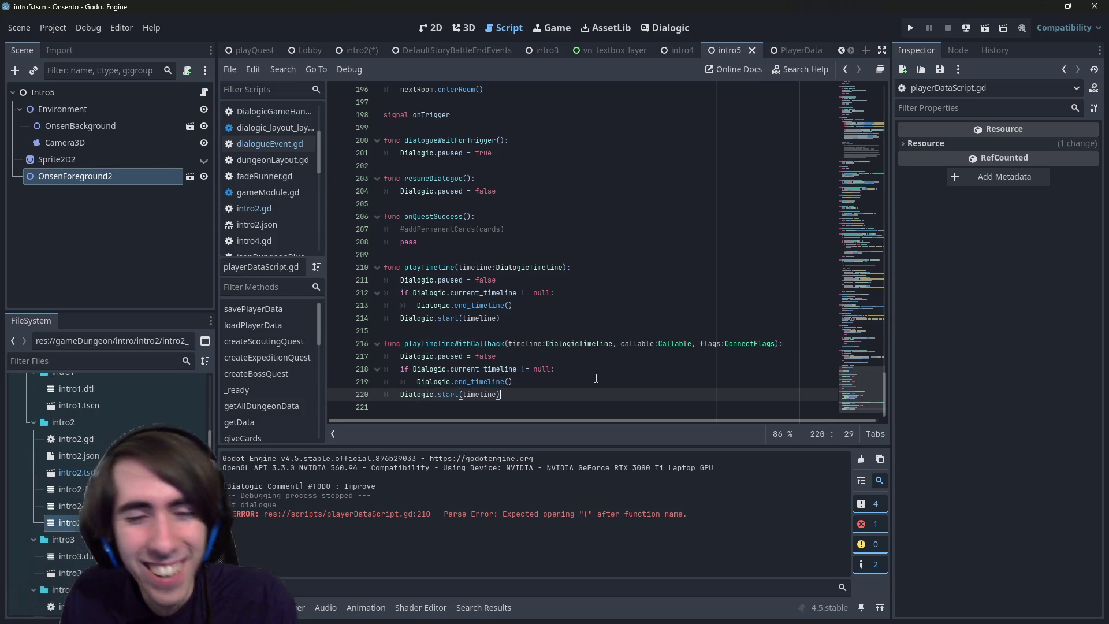
key(ctrl+shift+Return)
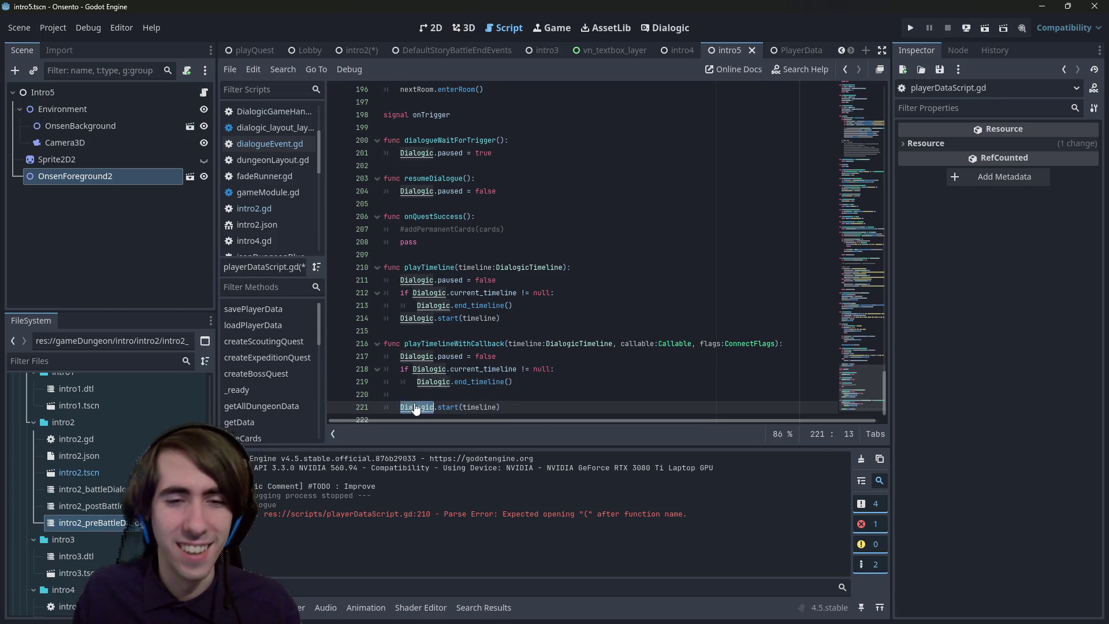
- Write Dialogic.timeline_ended.connect(callable, flags) above Dialogic.start(timeline) using autocomplete suggestions
text(Dialogic.o)
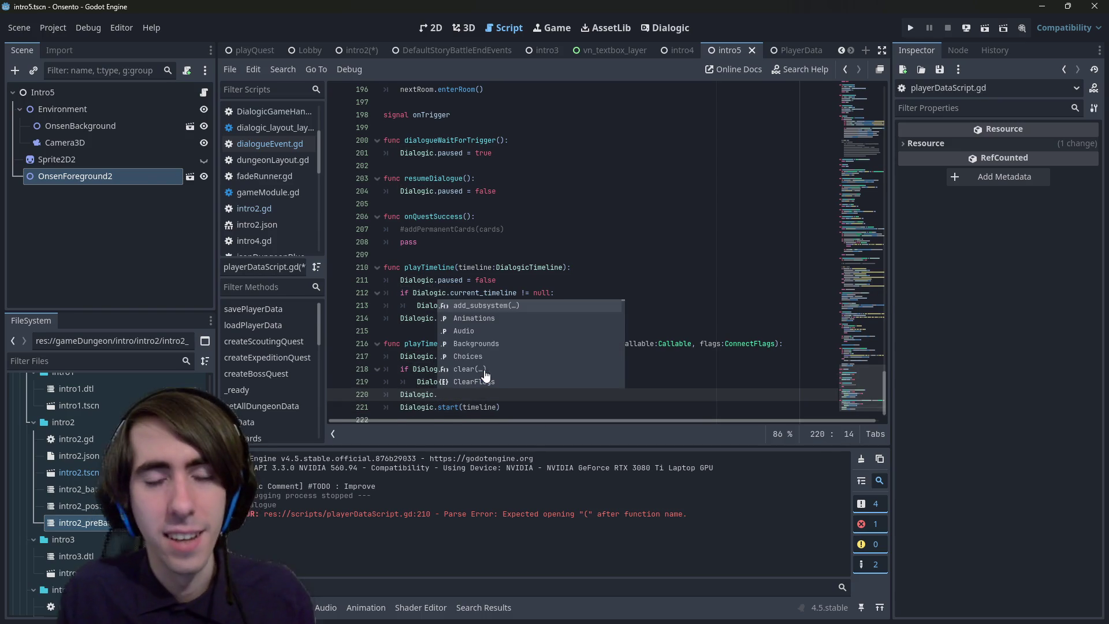
key(BackSpace)
text(dialogic)
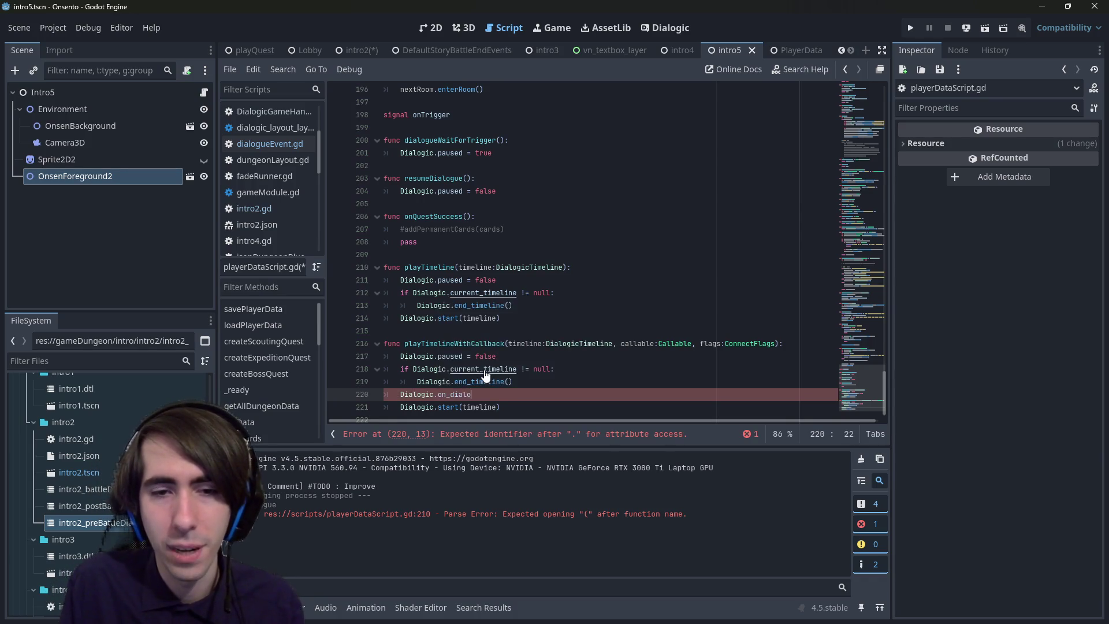
key(BackSpace)
key(BackSpace)
key(BackSpace)
text(timeline_f)
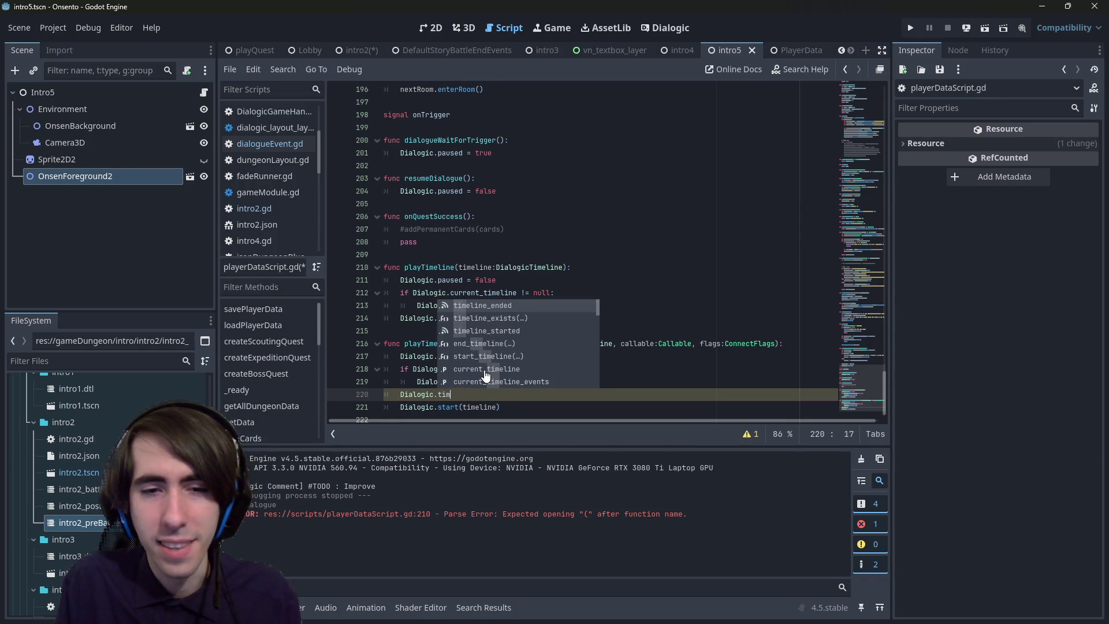
key(BackSpace)
key(BackSpace)
key(BackSpace)
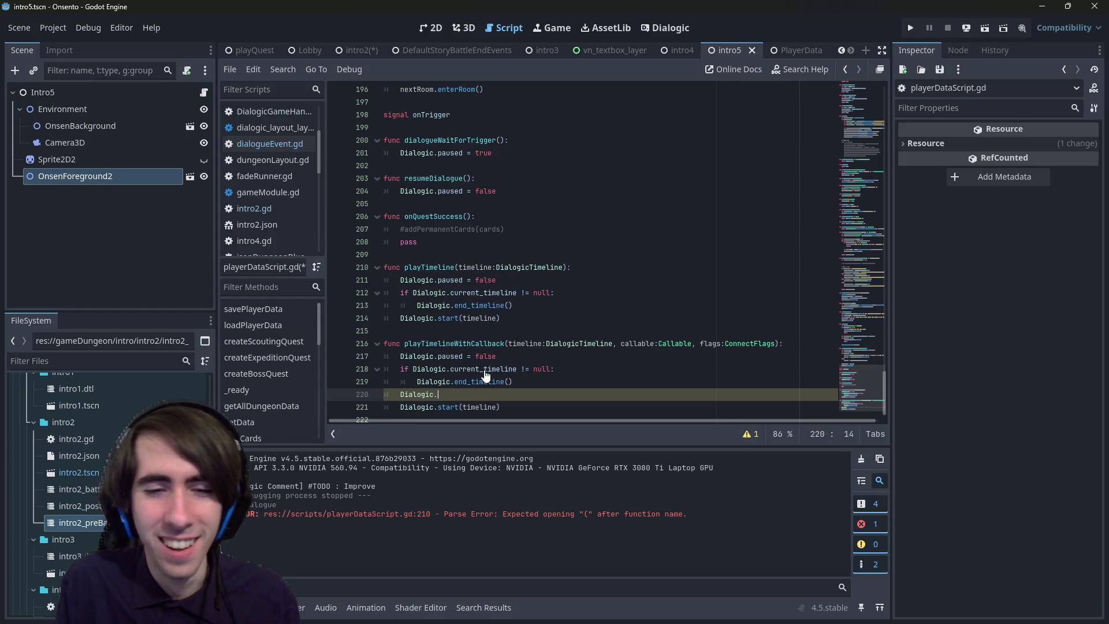
text(timeline)
key(Return)
text(.con)
key(Return)
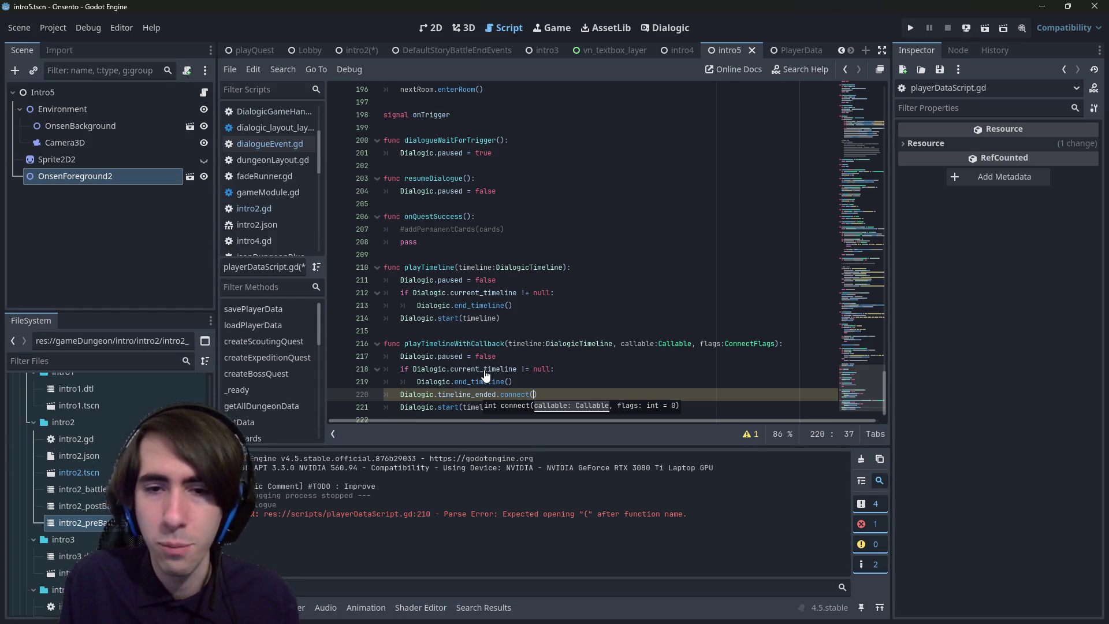
text(callable, flags)
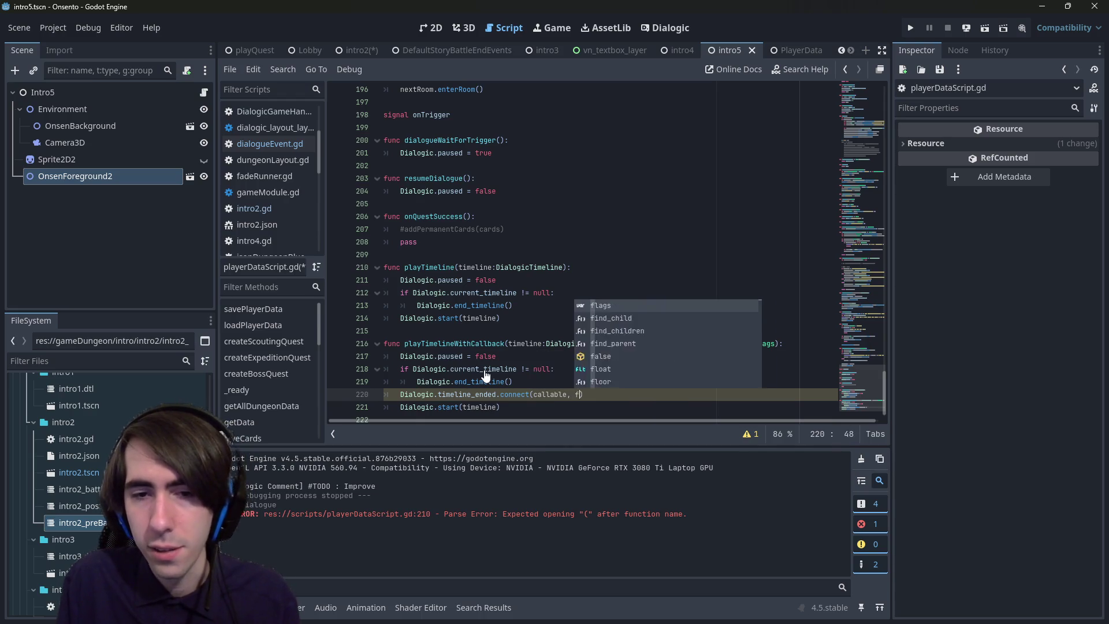
- Look over the new connect line and open the intro4_postBattleDialogue.dtl timeline
drag(601, 394, 251, 388)
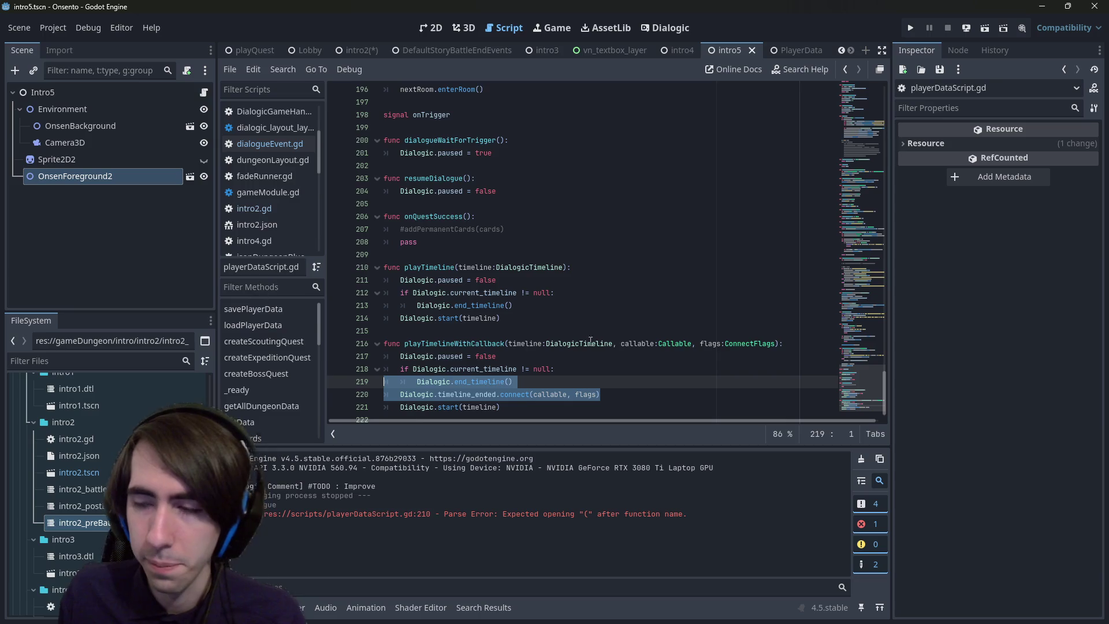
scroll(675, 345, down, 1)
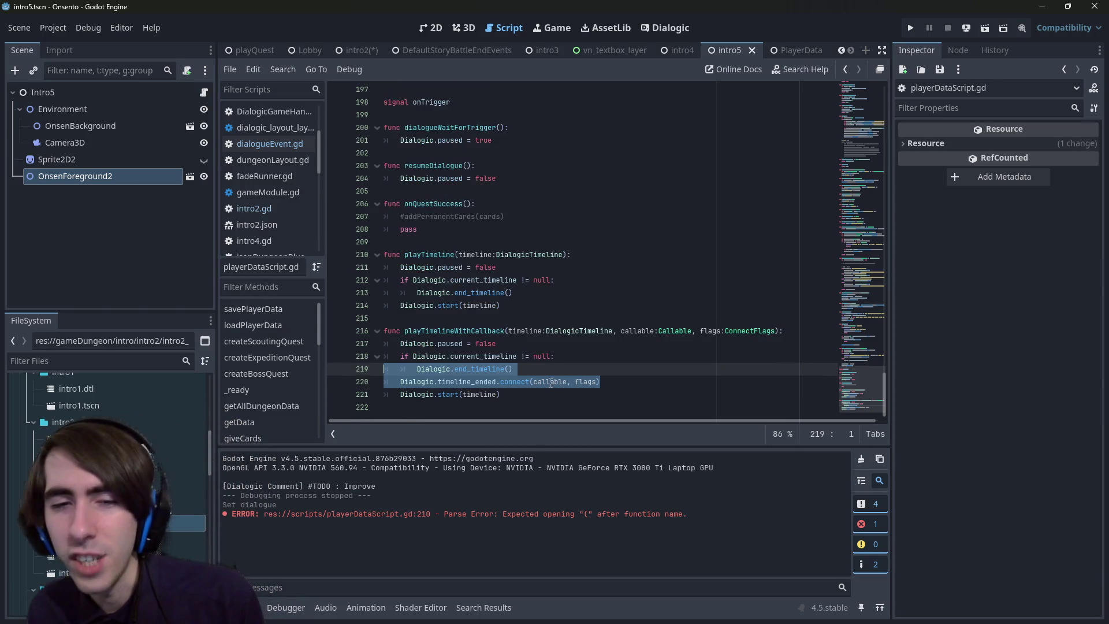
scroll(115, 439, down, 5)
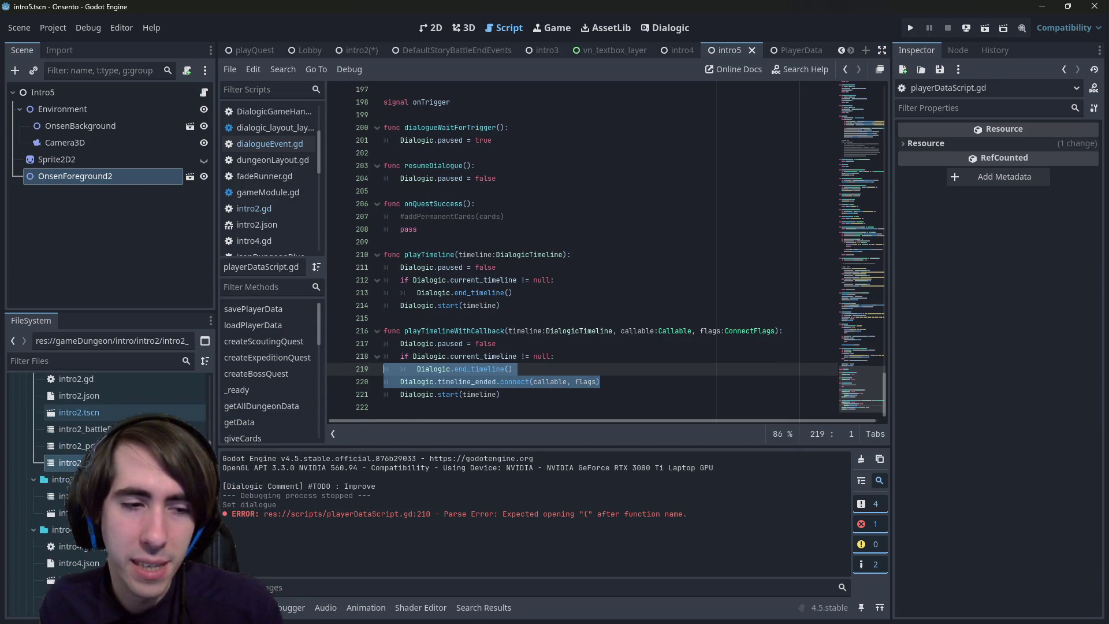
double_click(80, 552)
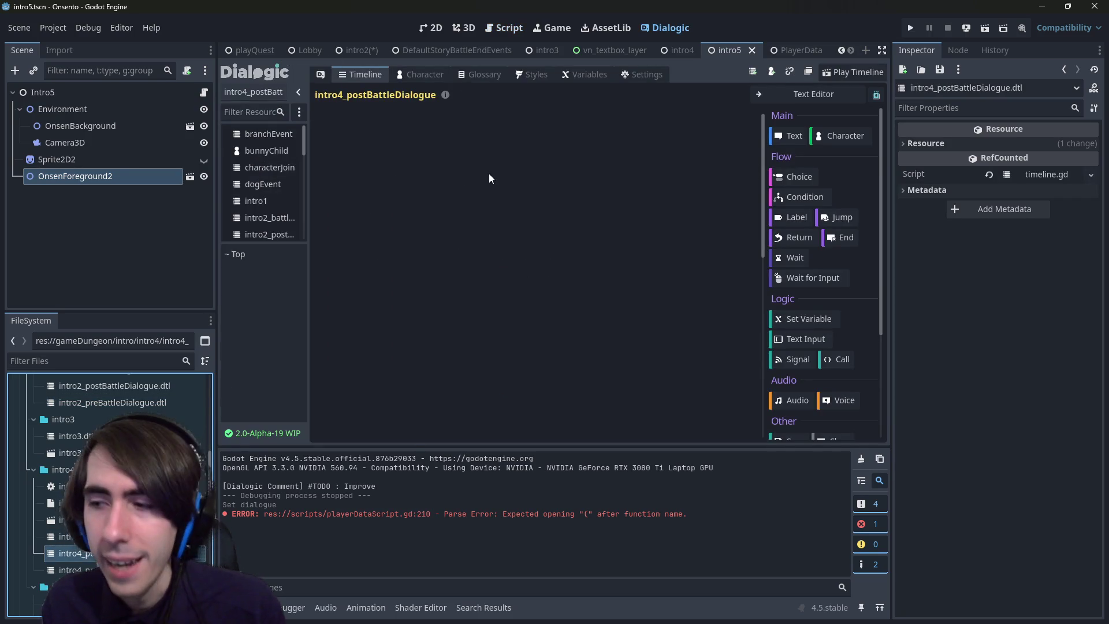
- Back in playerDataScript.gd, set a breakpoint on the Dialogic.start(timeline) line 221
click(509, 33)
drag(500, 395, 335, 403)
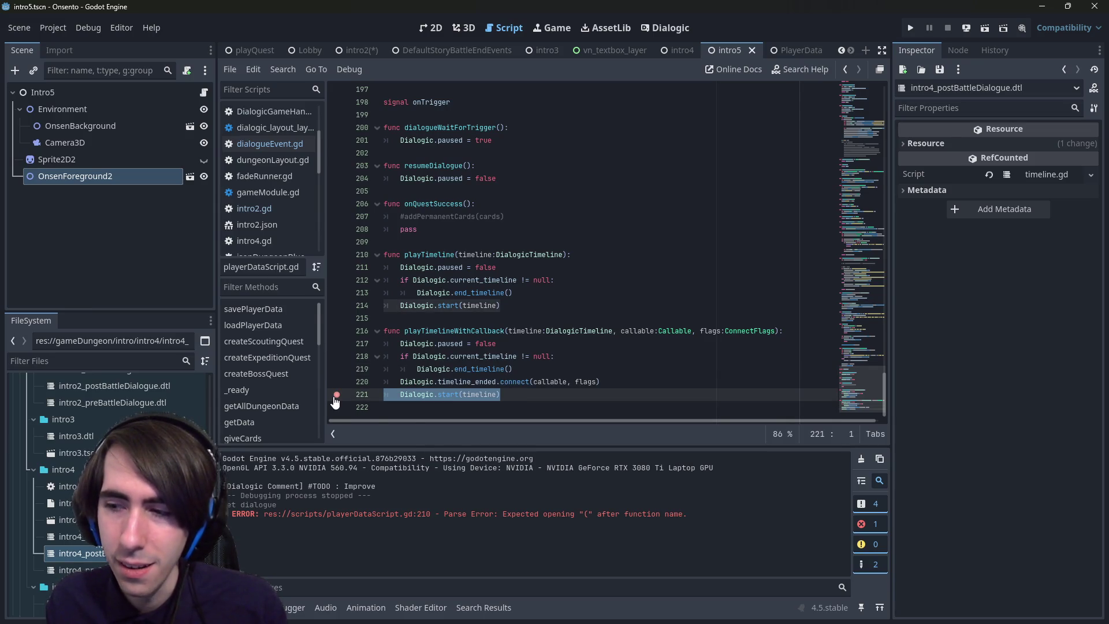
click(334, 399)
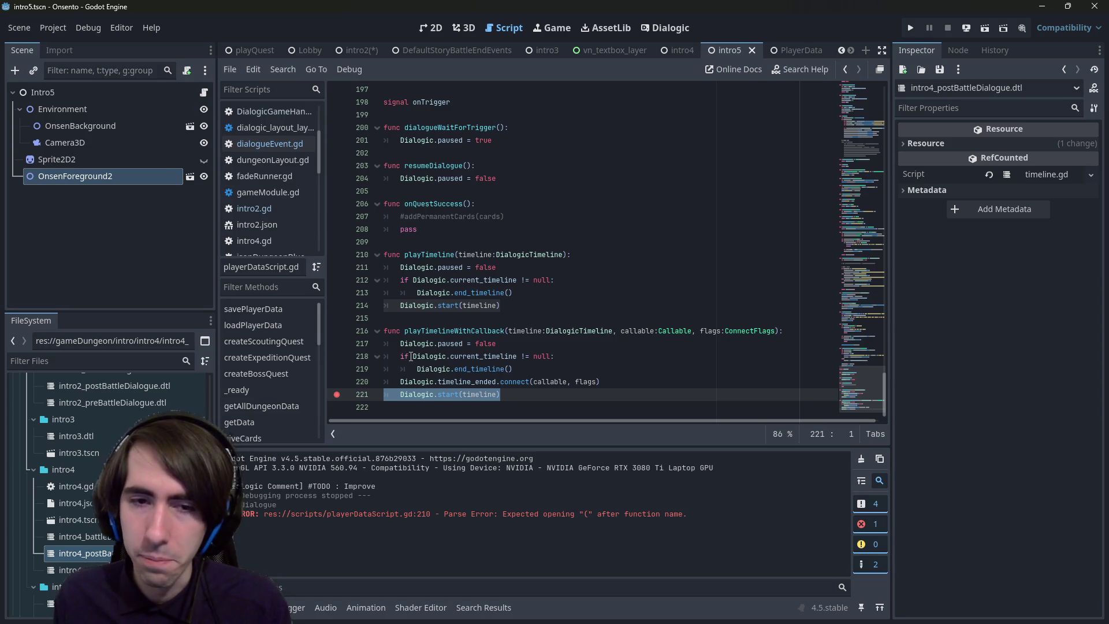
- Remove the line 221 breakpoint and jump to the definition of Dialogic's start function
drag(636, 382, 326, 383)
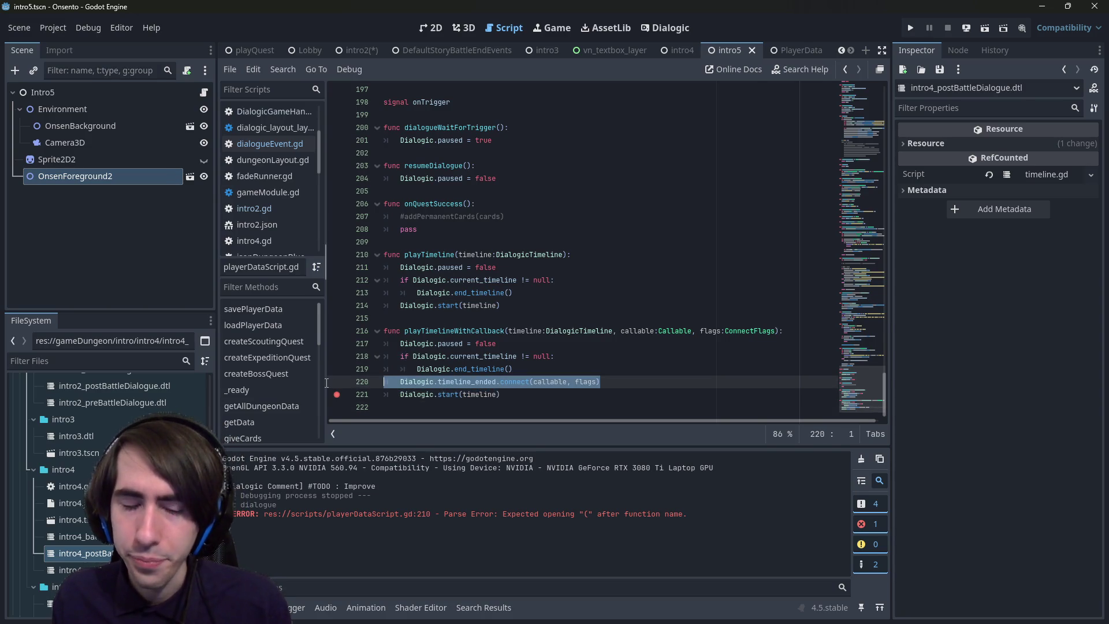
click(449, 391)
double_click(449, 391)
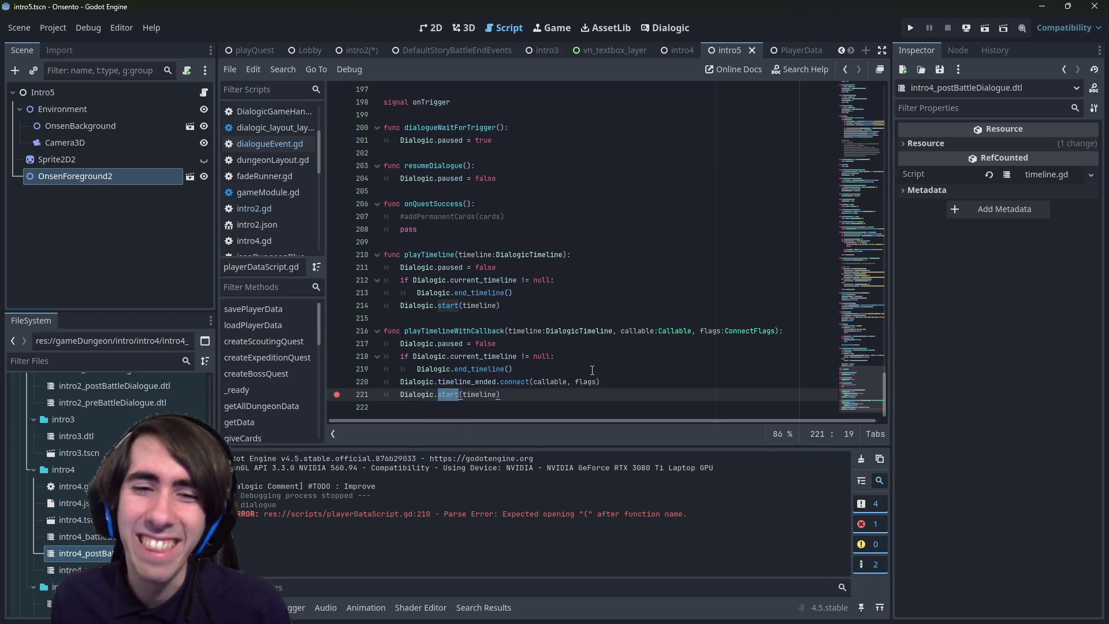
click(629, 381)
drag(629, 381, 383, 382)
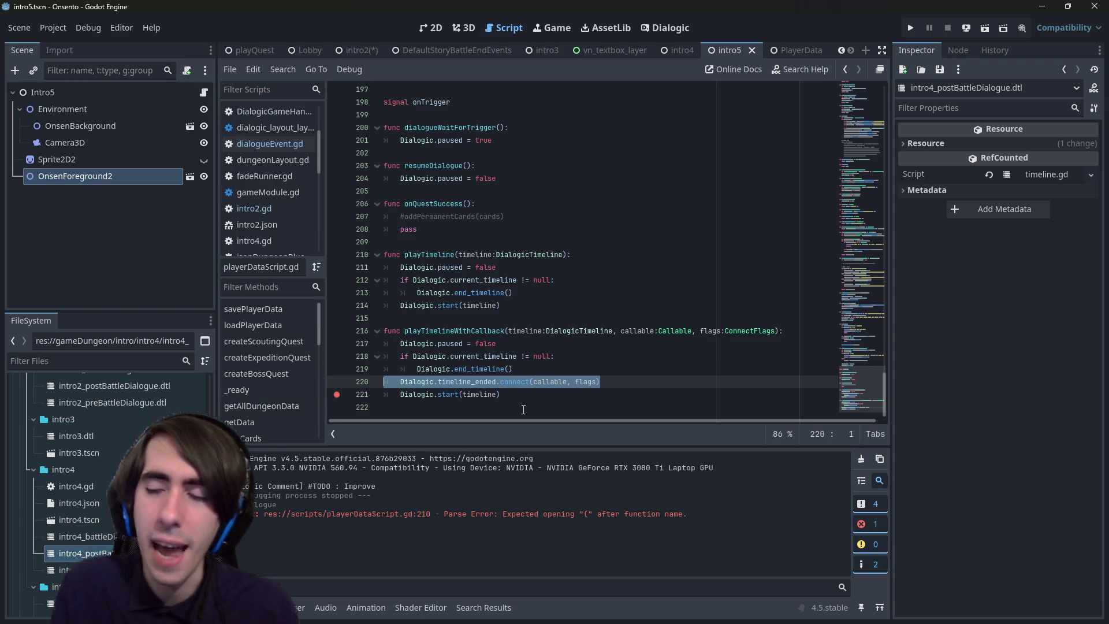
click(337, 394)
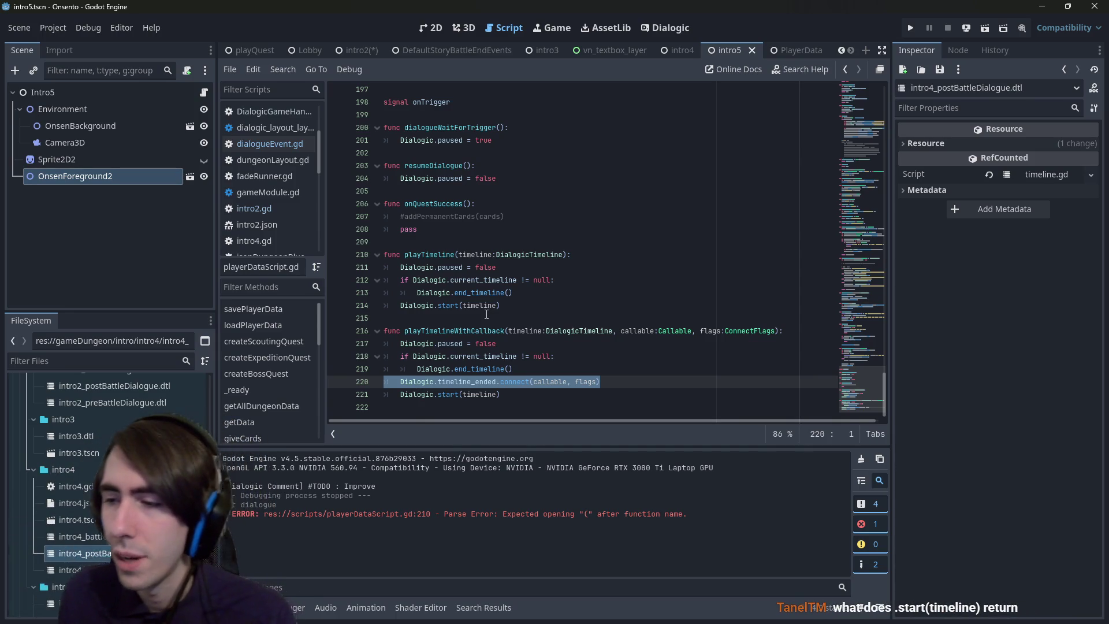
ctrl+click(443, 393)
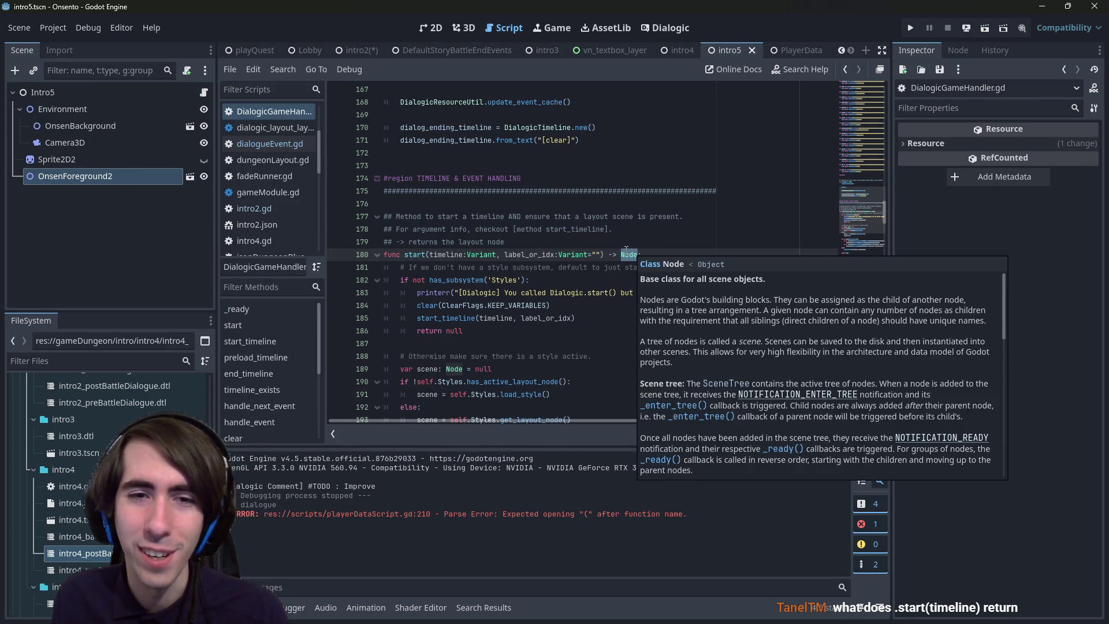
- Read DialogicGameHandler.gd's start() function, which returns a Node, then go back to playerDataScript.gd
double_click(629, 254)
scroll(614, 264, down, 1)
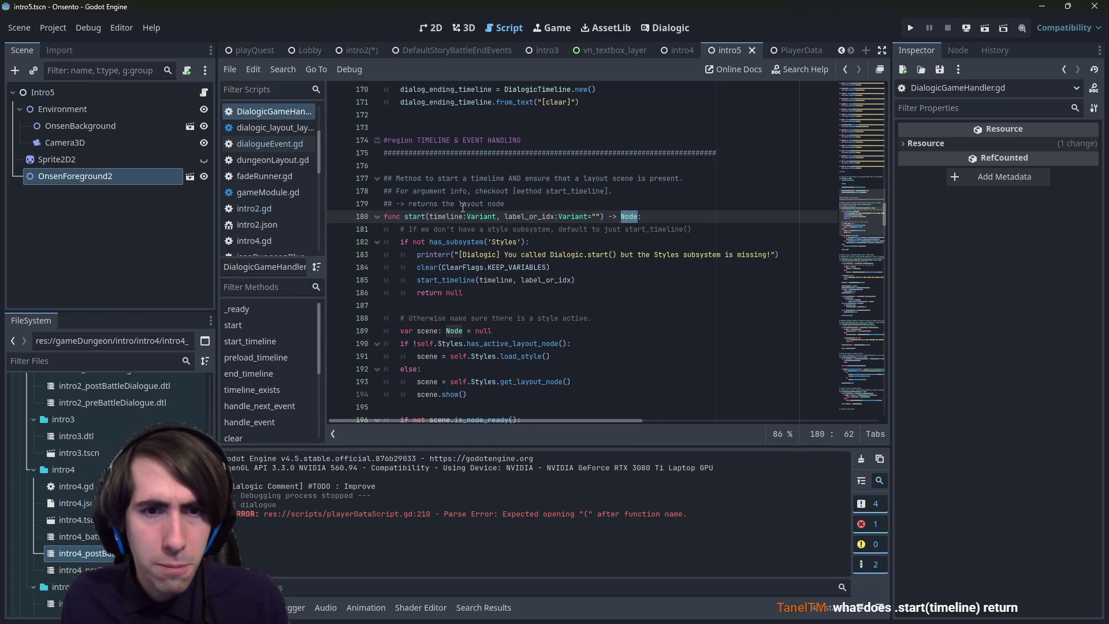
scroll(462, 207, down, 2)
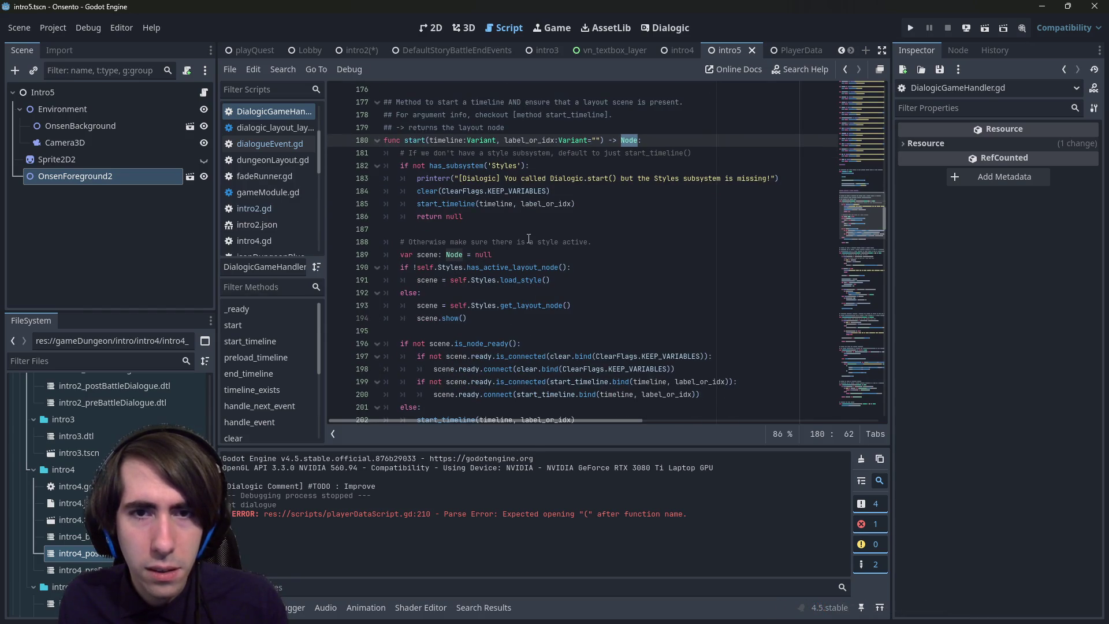
scroll(549, 213, down, 4)
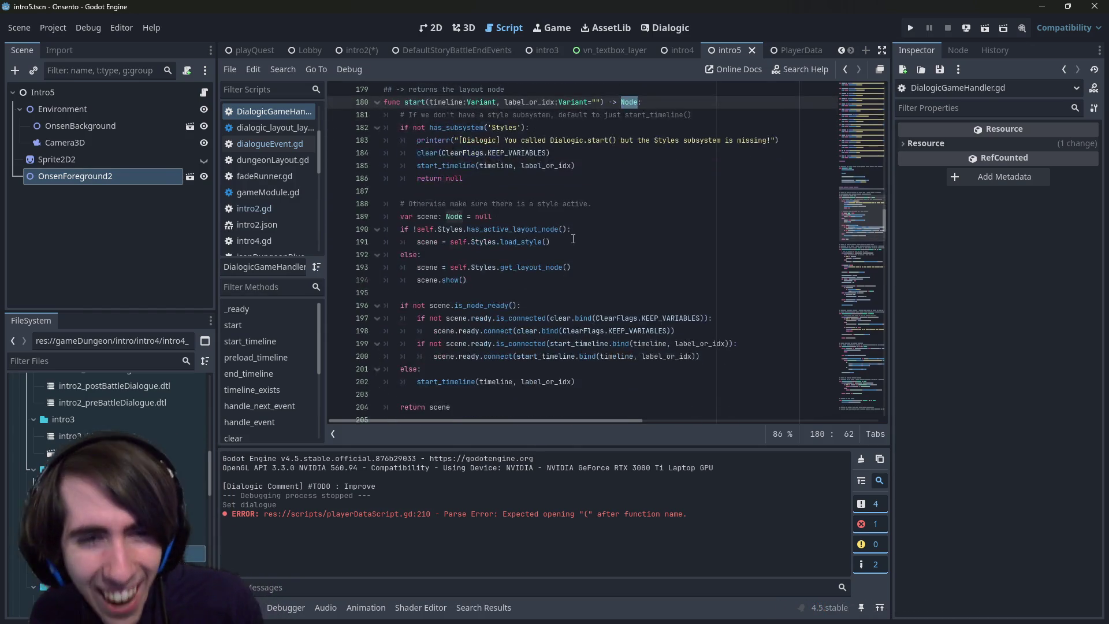
scroll(515, 288, up, 2)
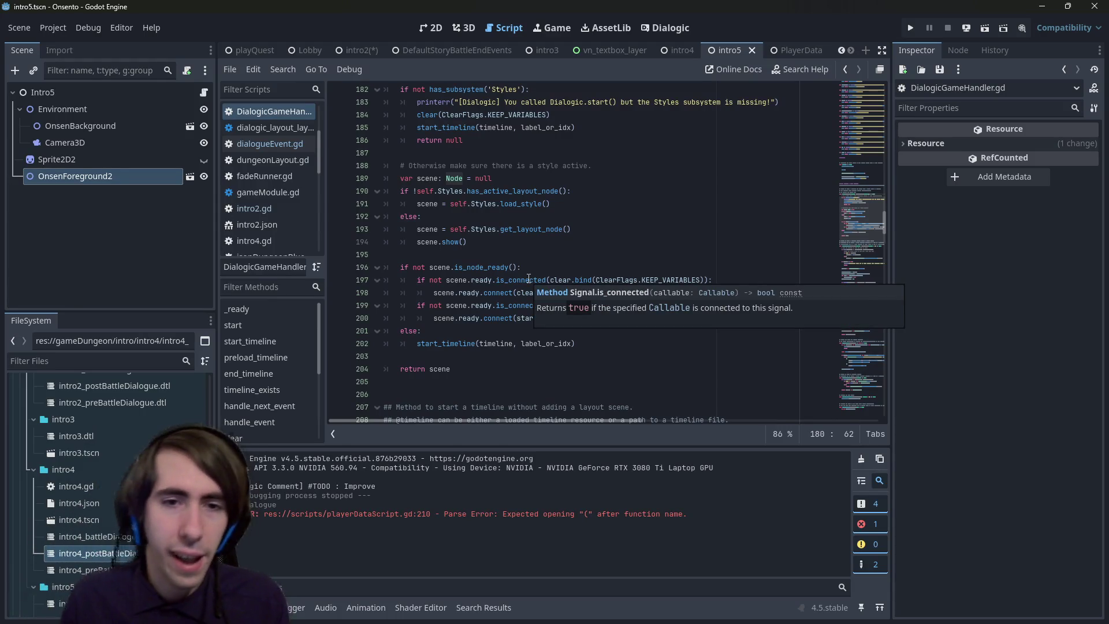
scroll(528, 279, up, 3)
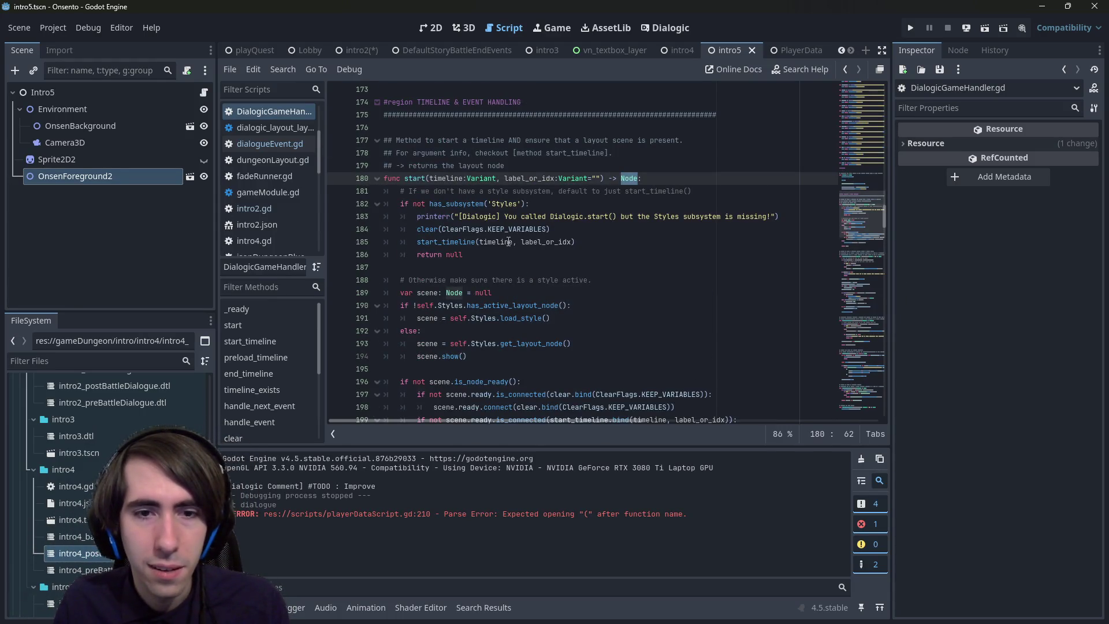
scroll(509, 241, down, 1)
scroll(537, 231, up, 1)
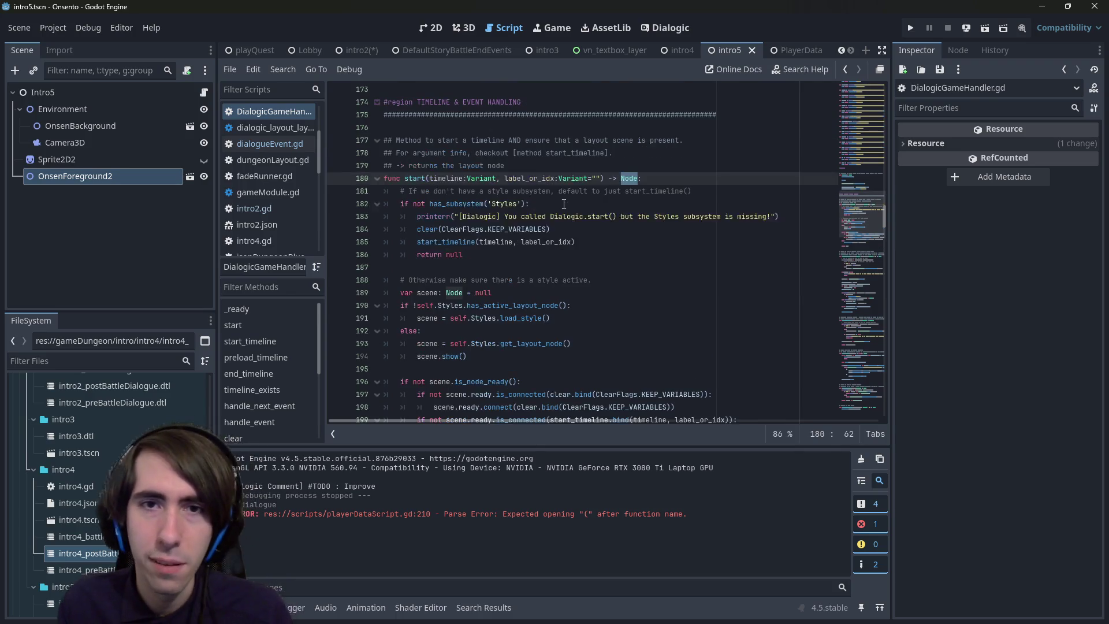
click(565, 203)
key(alt+Left)
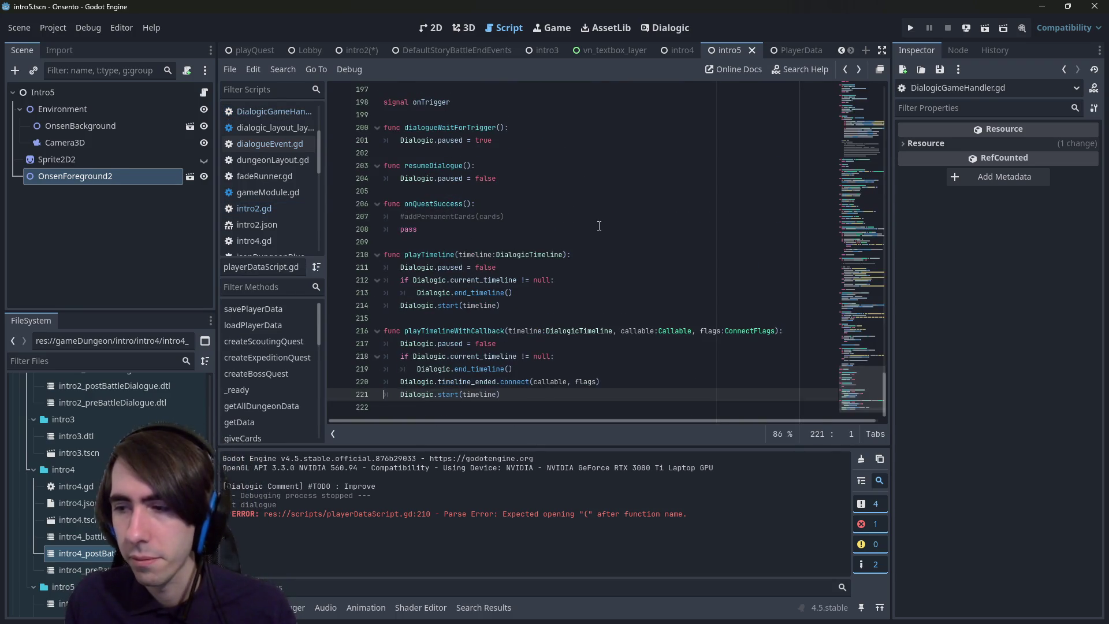
- Move the timeline_ended connect line below Dialogic.start(timeline) and then back above it
click(585, 405)
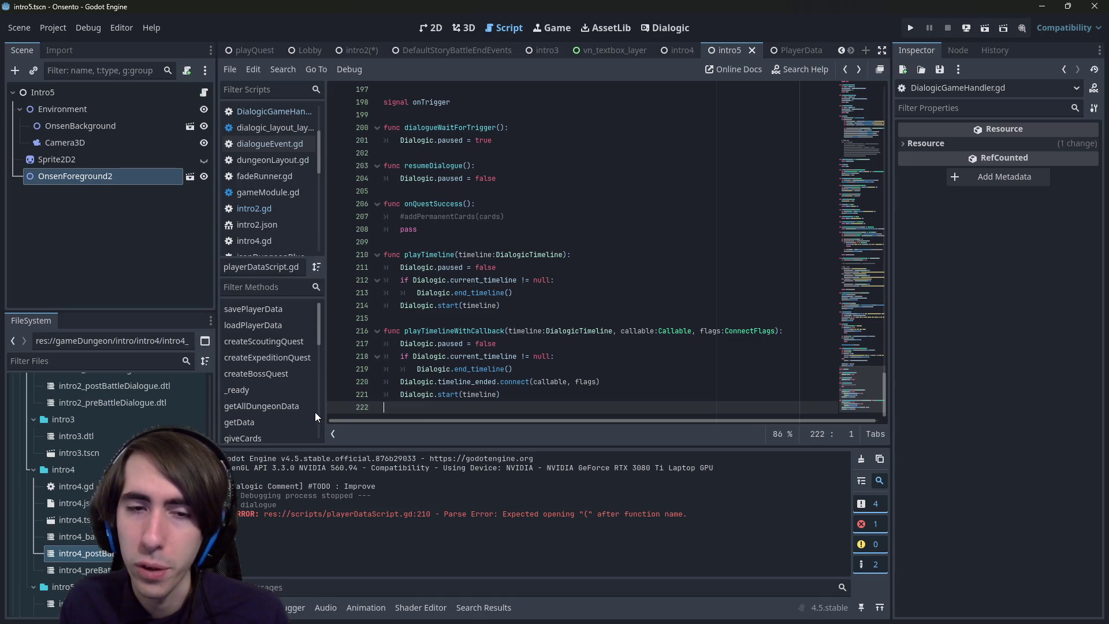
click(603, 381)
key(alt+Down)
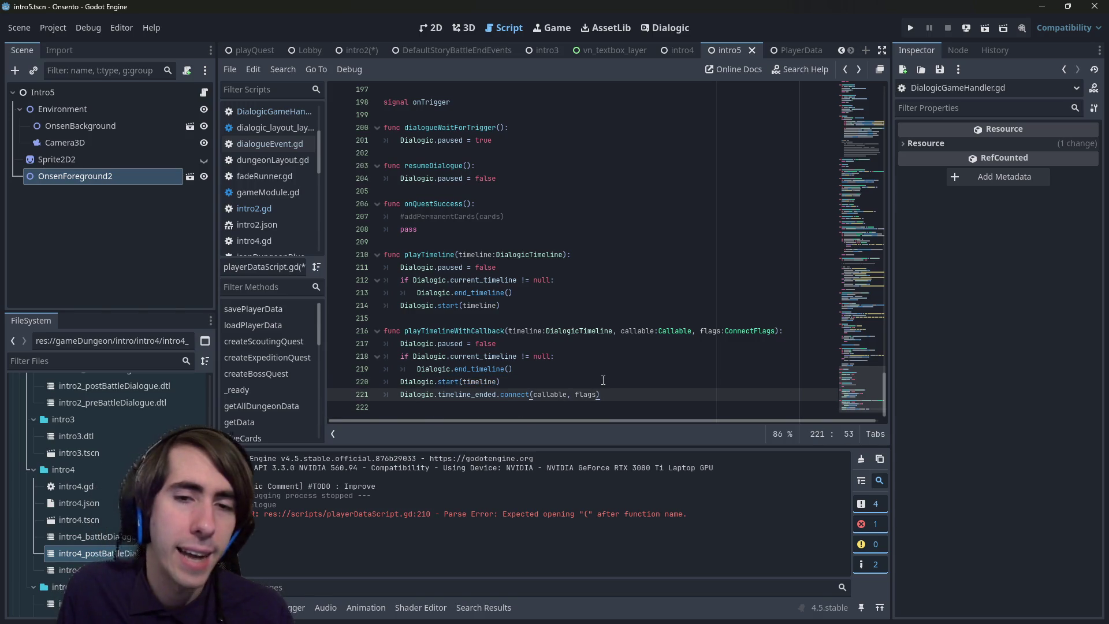
key(alt+Up)
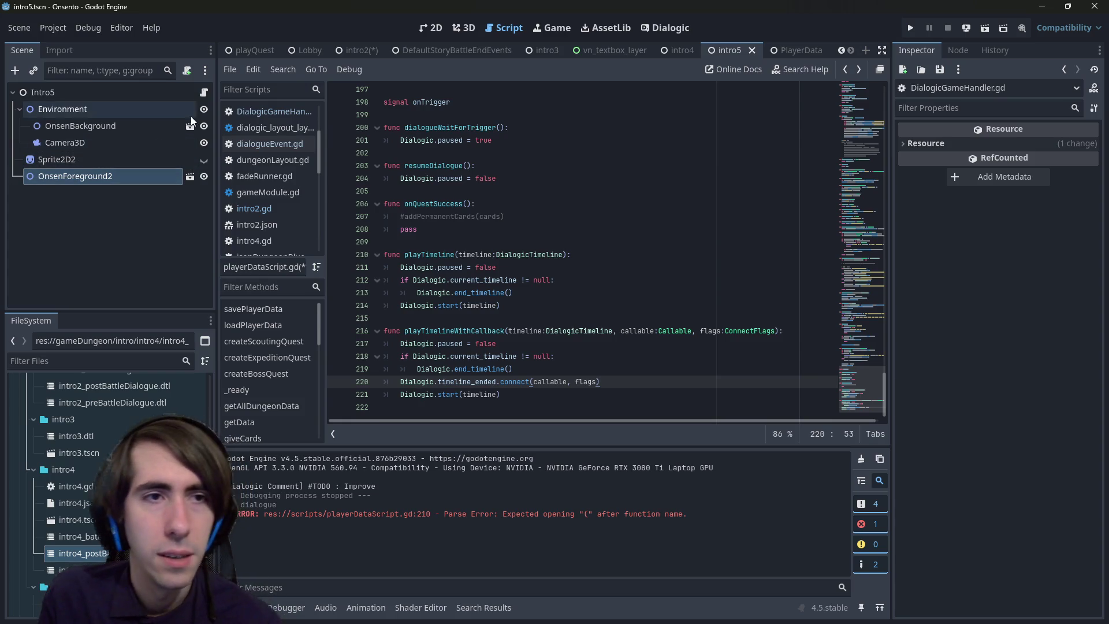
- Copy dialogueEvent.gd's playTimelineWithCallback call on line 11 and bring up the intro4 scene
double_click(455, 343)
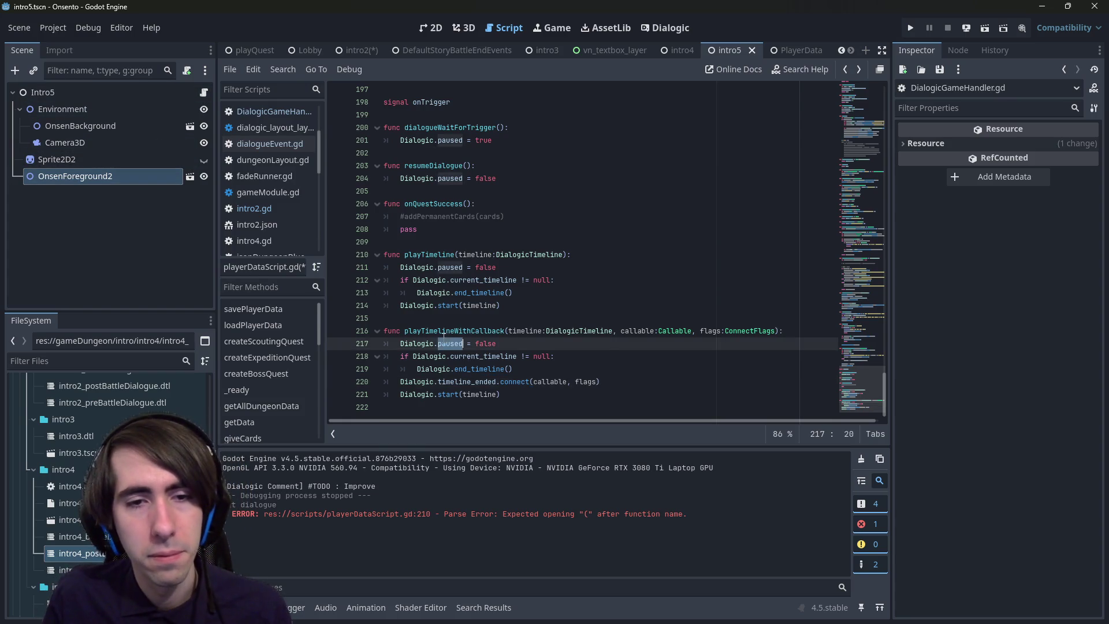
double_click(454, 330)
key(alt+Left)
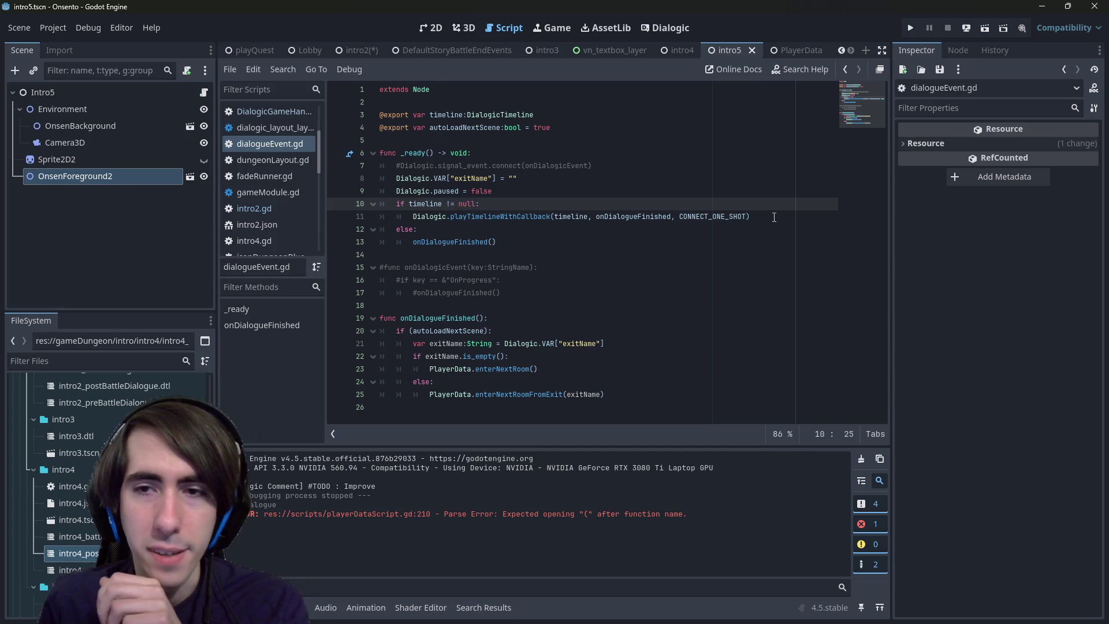
drag(774, 217, 376, 219)
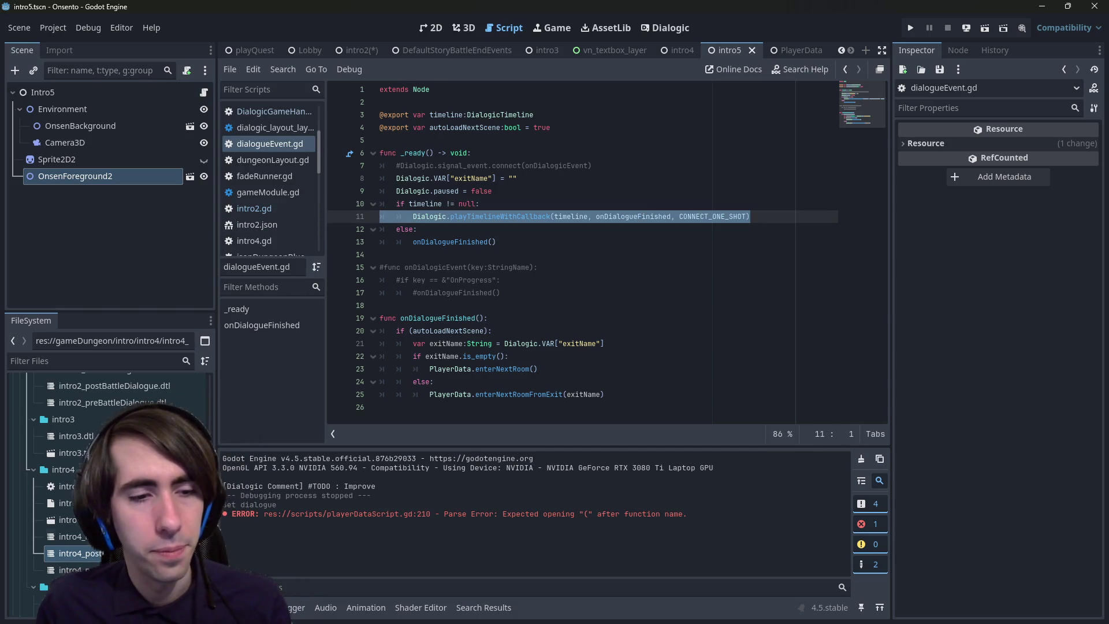
double_click(76, 570)
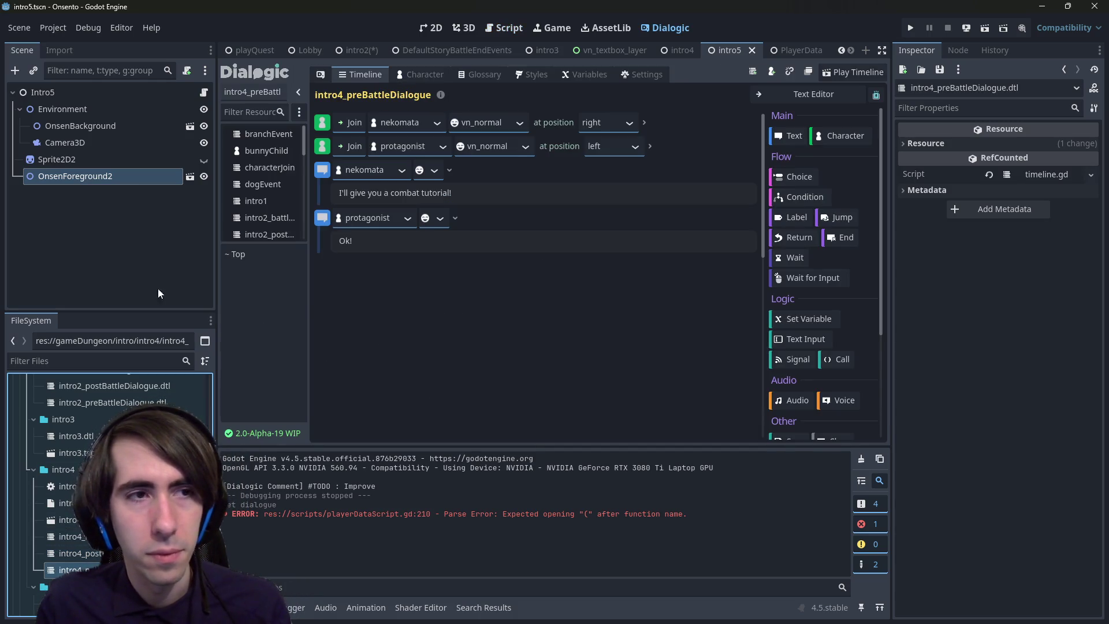
click(203, 93)
click(683, 50)
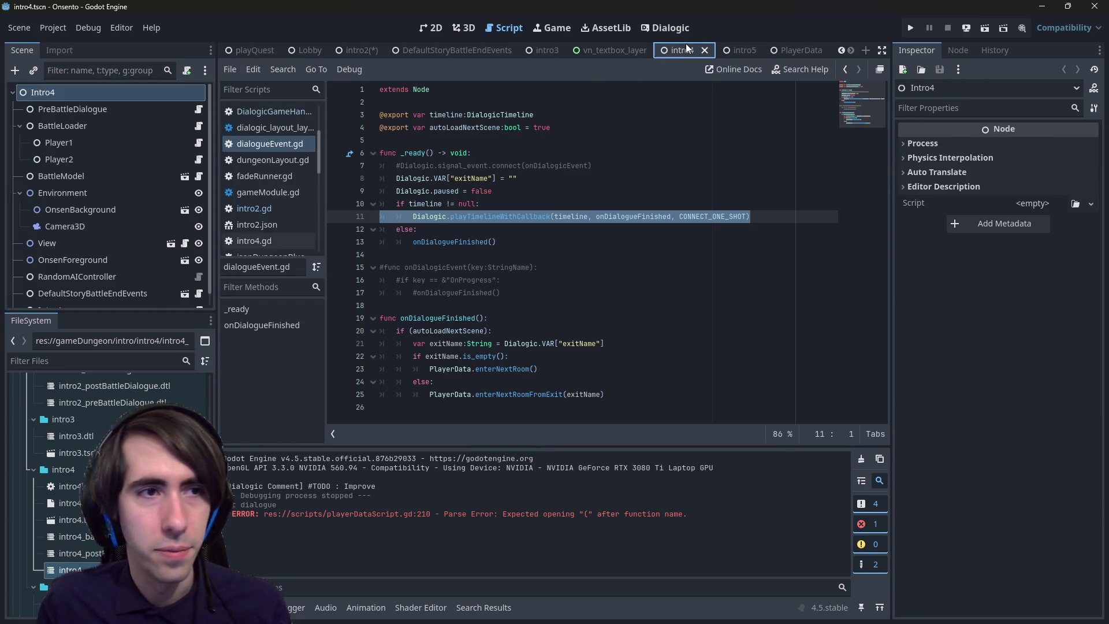
- In preBattleDialogue.gd, paste the playTimelineWithCallback call with onPreDialogueFinished as the callback
click(73, 108)
click(198, 109)
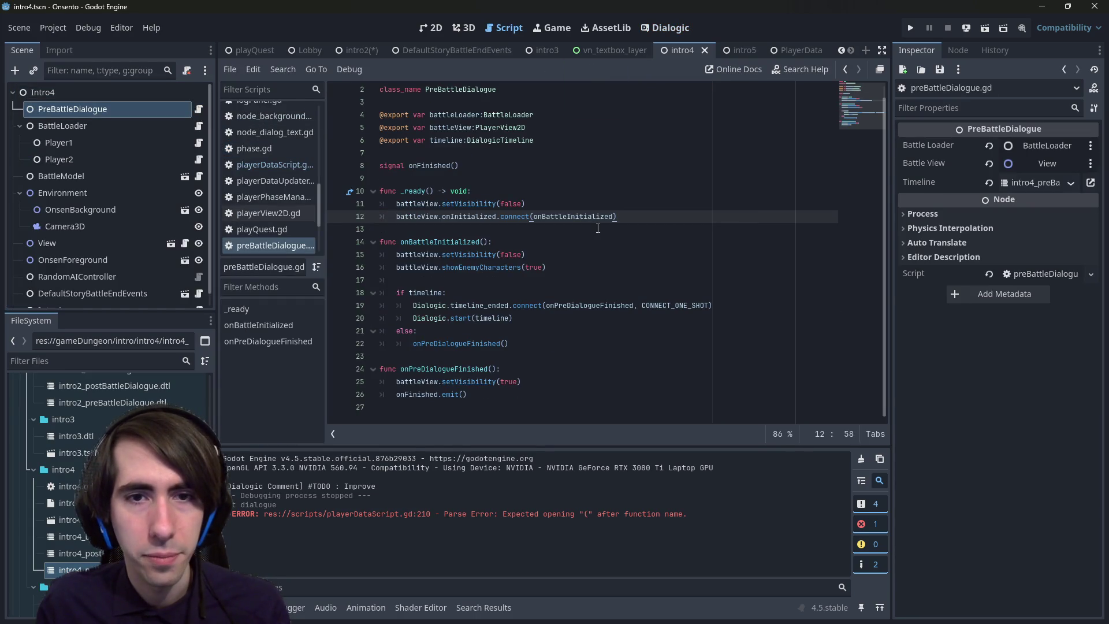
click(538, 294)
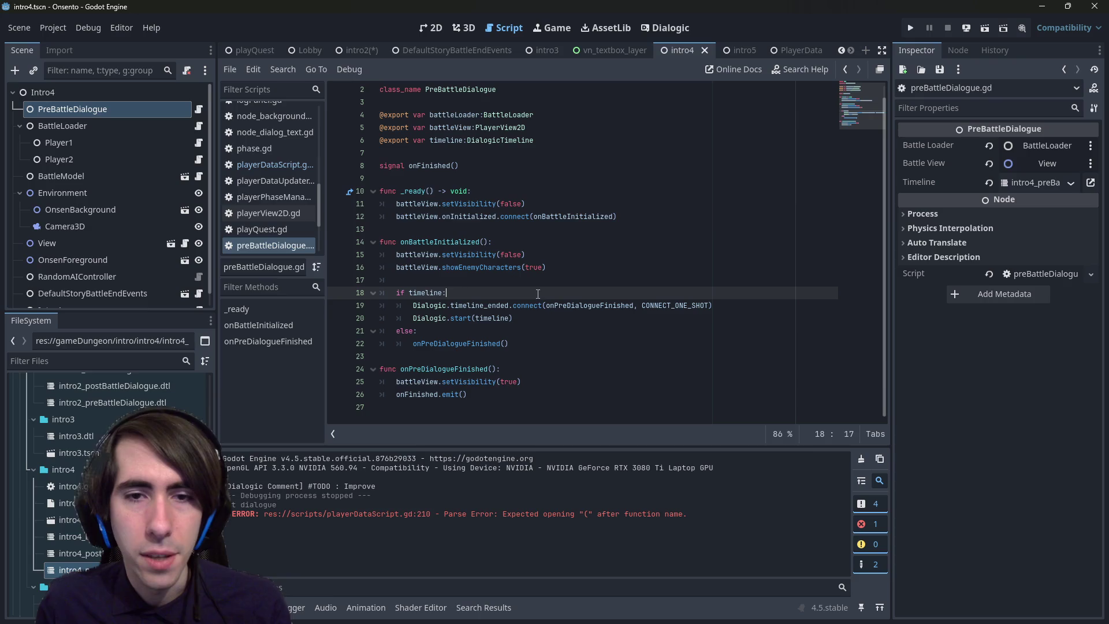
key(Return)
text(Dialogic.playTimelineWithCallback(timeline, onDialogueFinished, CONNECT_ONE_SHOT))
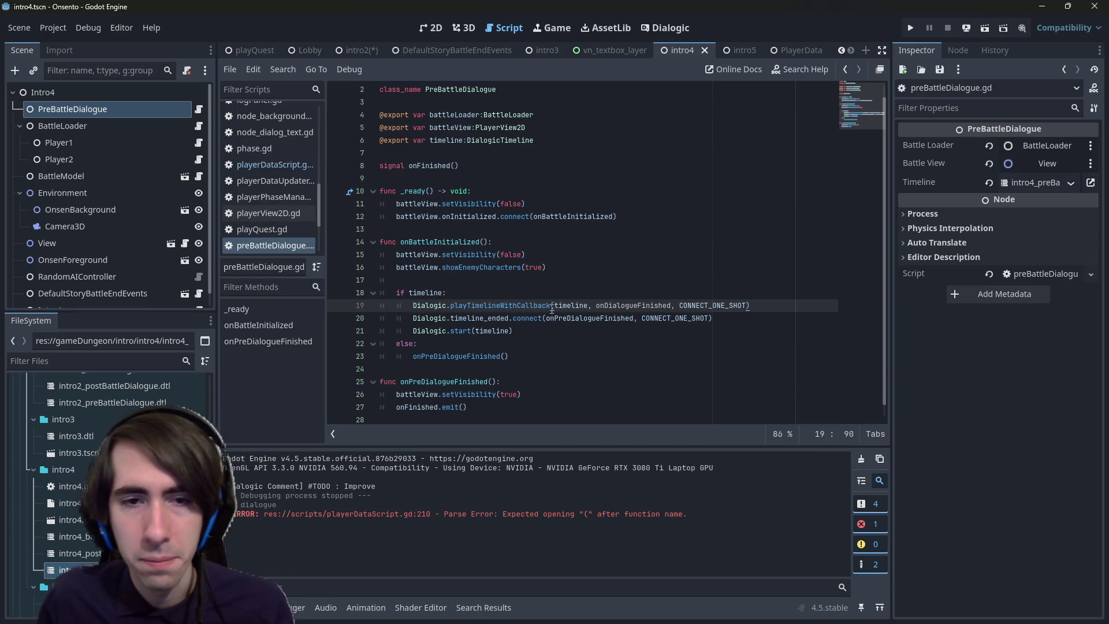
double_click(589, 318)
key(ctrl+c)
double_click(632, 305)
key(ctrl+v)
key(ctrl+s)
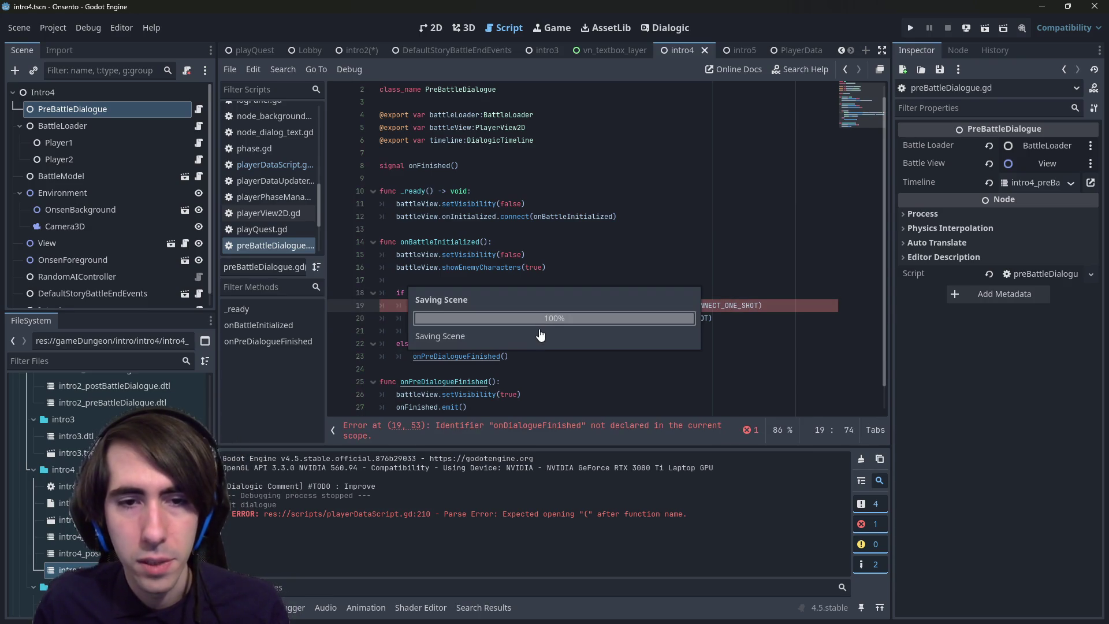
- Delete the old connect and Dialogic.start lines, save, and open intro4.gd
drag(717, 318, 338, 325)
key(BackSpace)
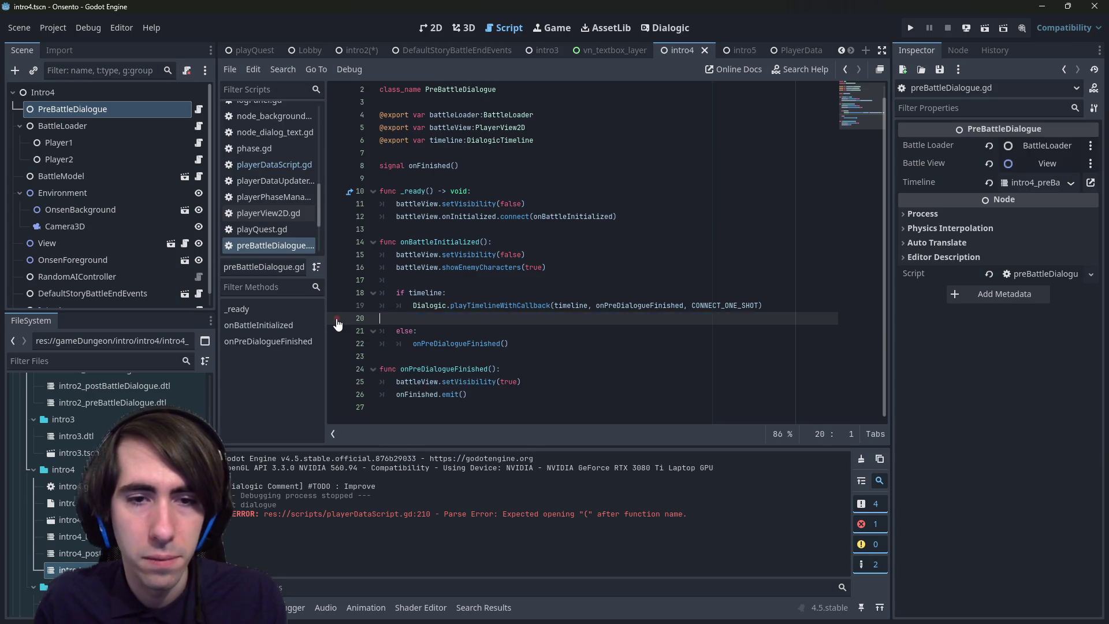
key(BackSpace)
key(ctrl+s)
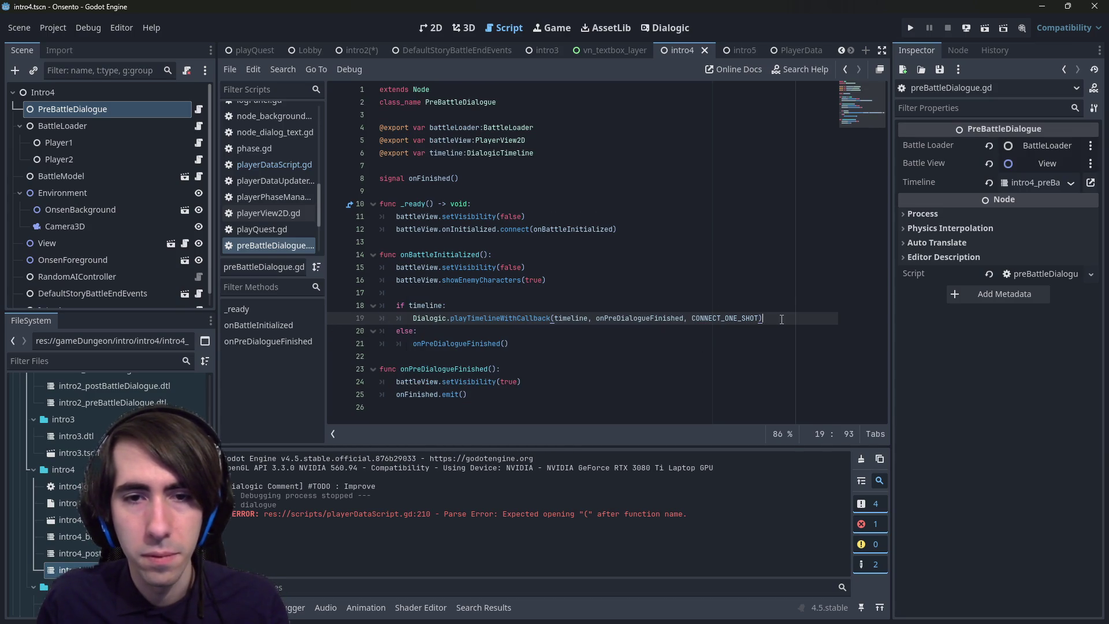
drag(781, 319, 322, 321)
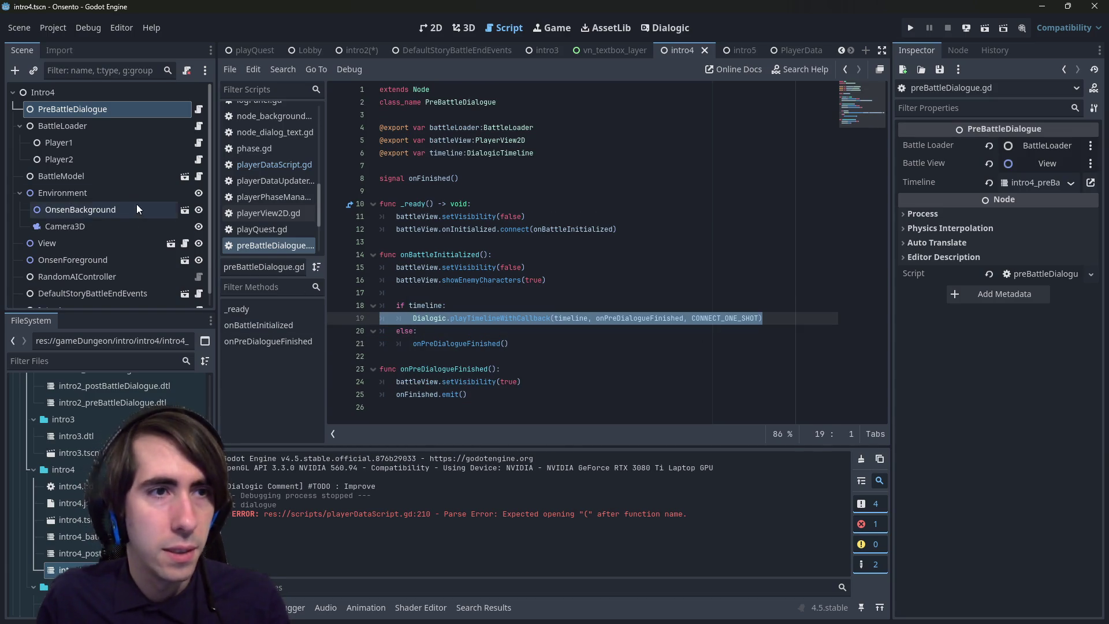
scroll(171, 161, down, 1)
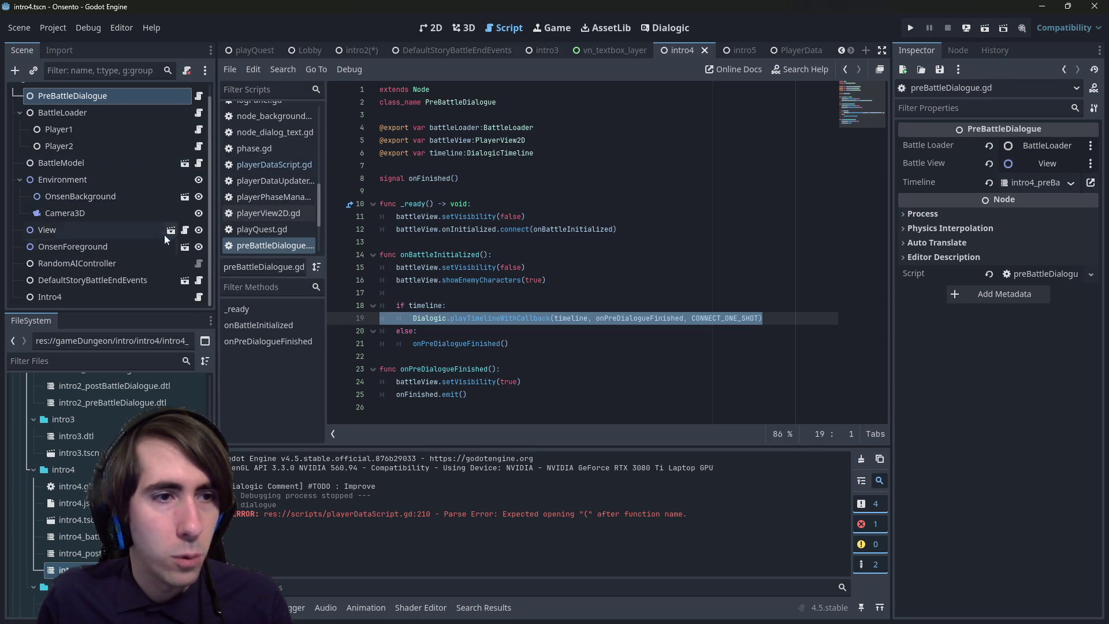
click(200, 296)
scroll(518, 270, down, 1)
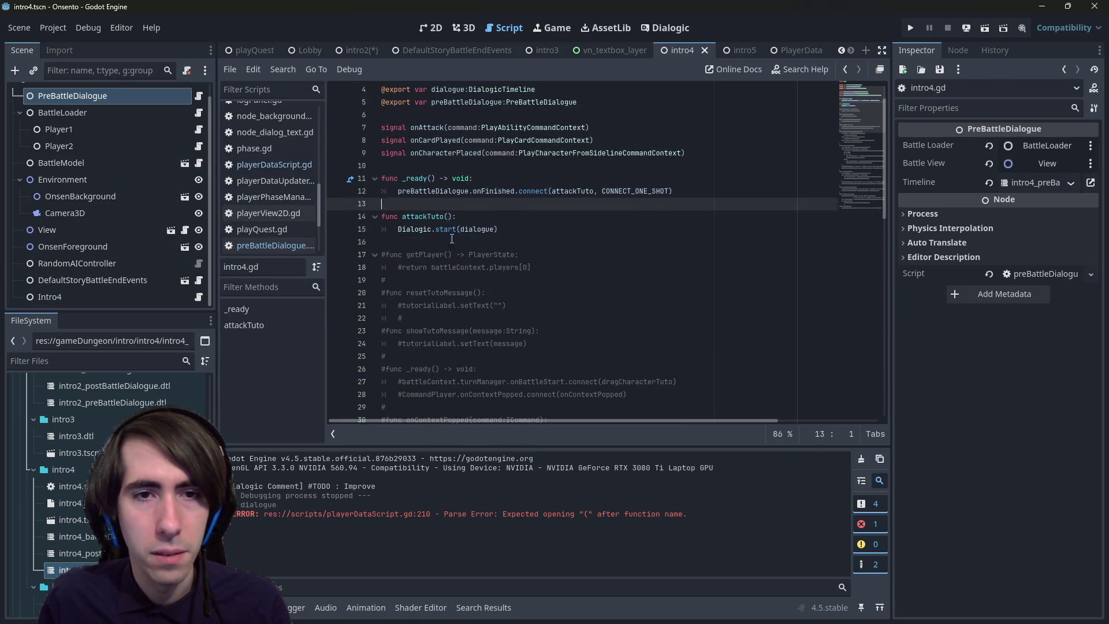
- In attackTuto, replace Dialogic.start(dialogue) with the pasted playTimelineWithCallback call using dialogue, and save
click(438, 228)
drag(445, 231, 472, 229)
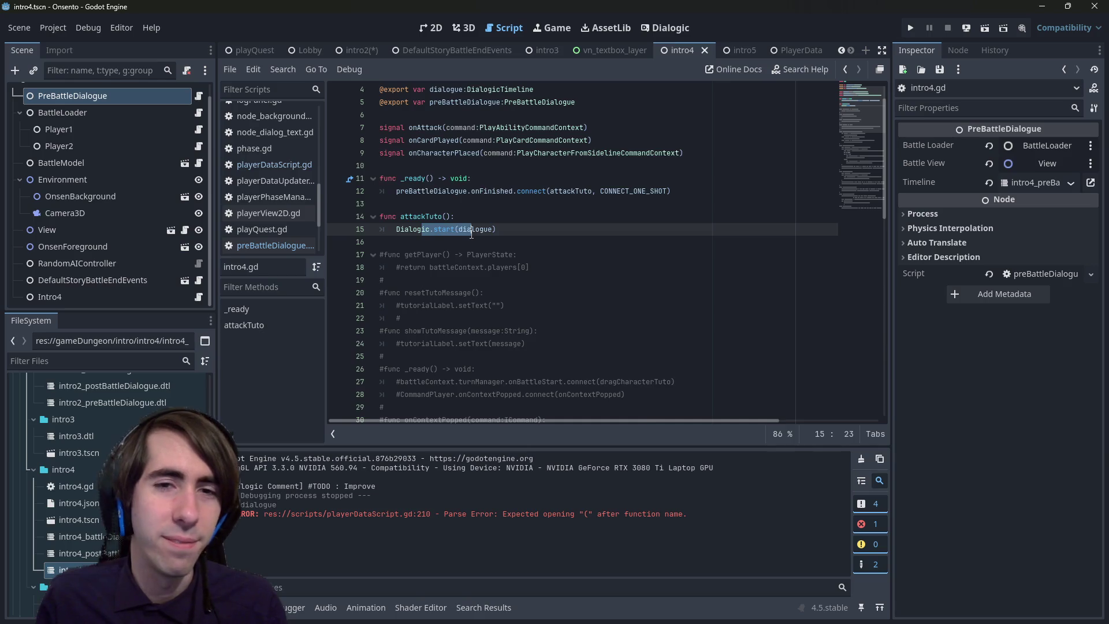
scroll(472, 231, down, 1)
scroll(475, 255, up, 2)
scroll(475, 254, down, 5)
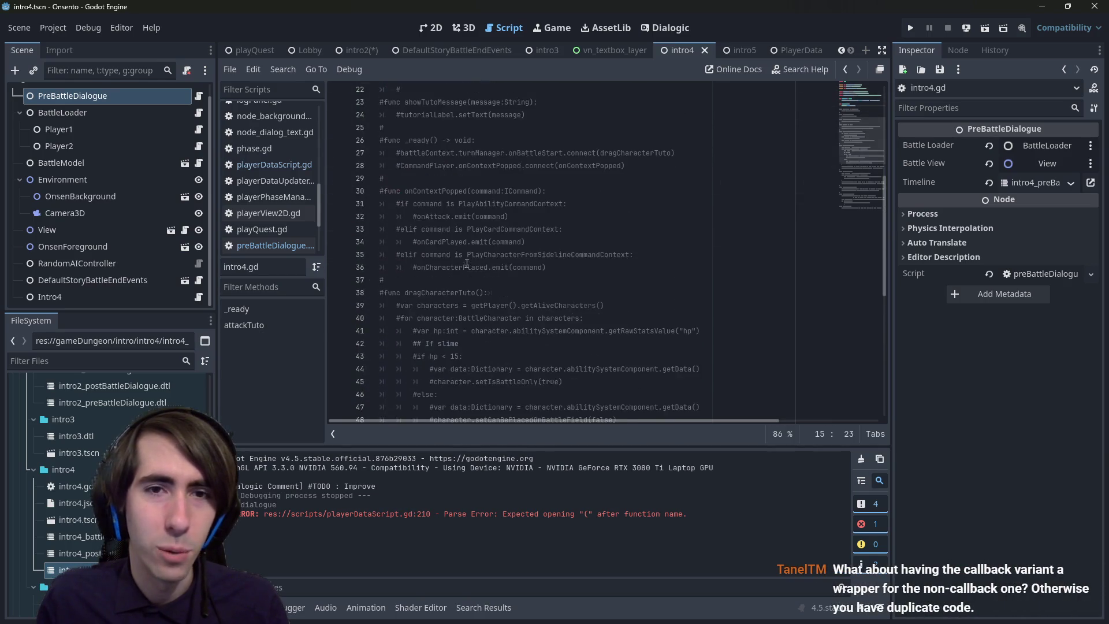
scroll(461, 259, up, 5)
key(ctrl+shift+Return)
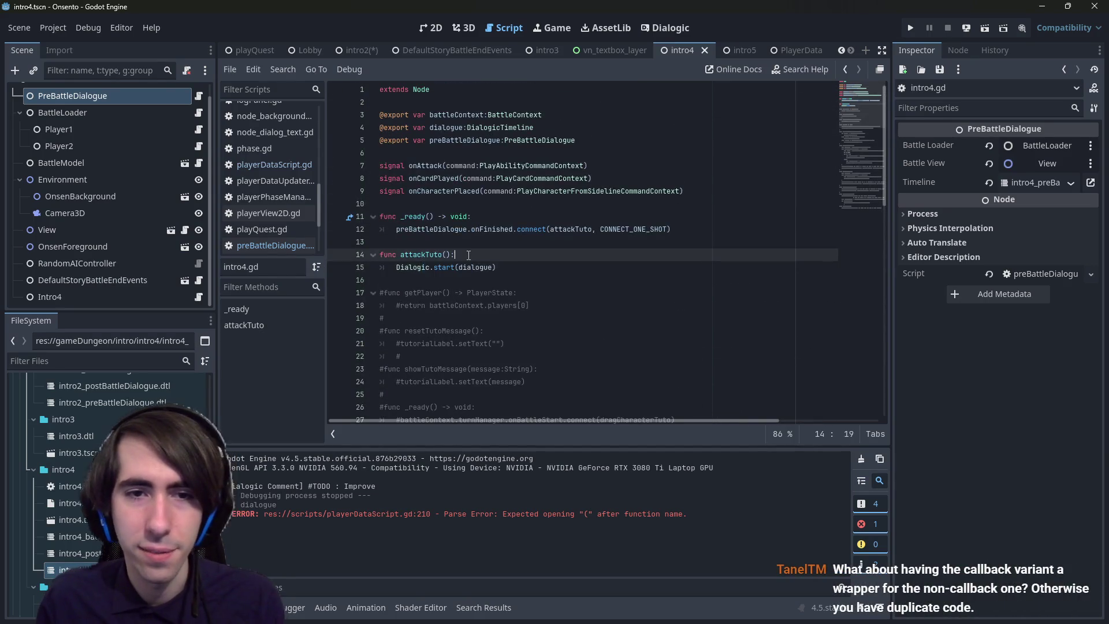
key(ctrl+v)
key(shift+Tab)
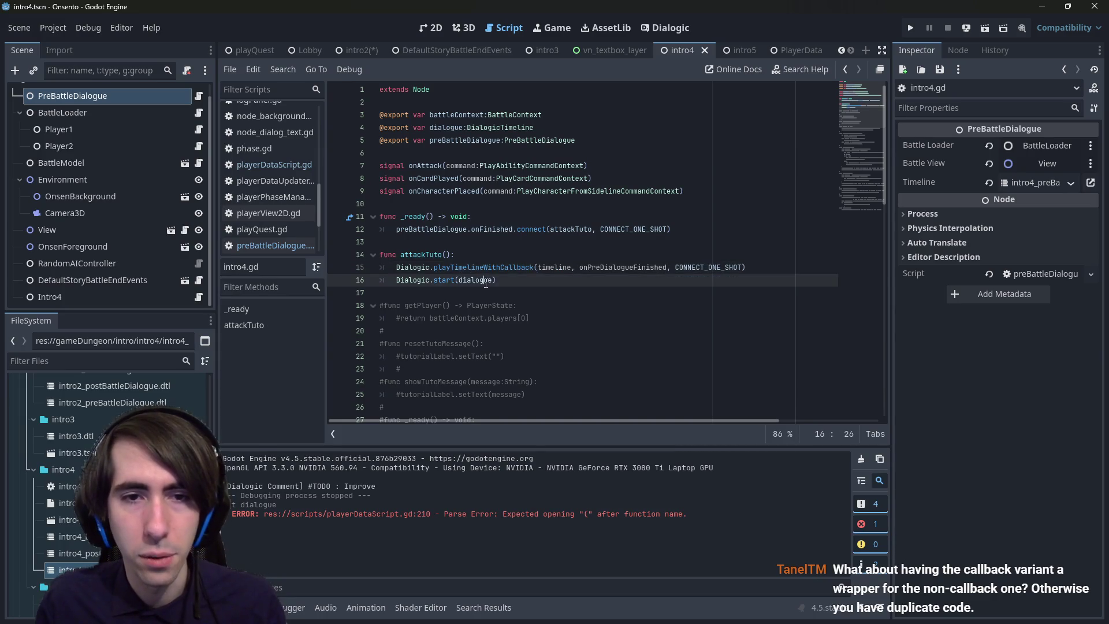
double_click(462, 280)
double_click(555, 267)
text(dialogue)
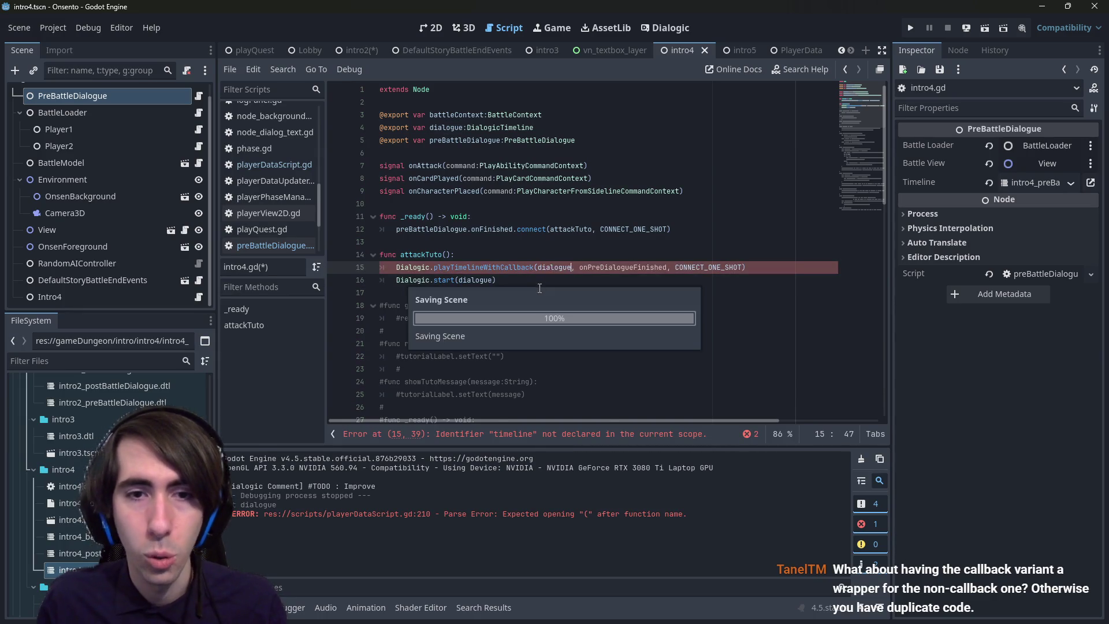
key(Escape)
key(ctrl+shift+k)
key(ctrl+s)
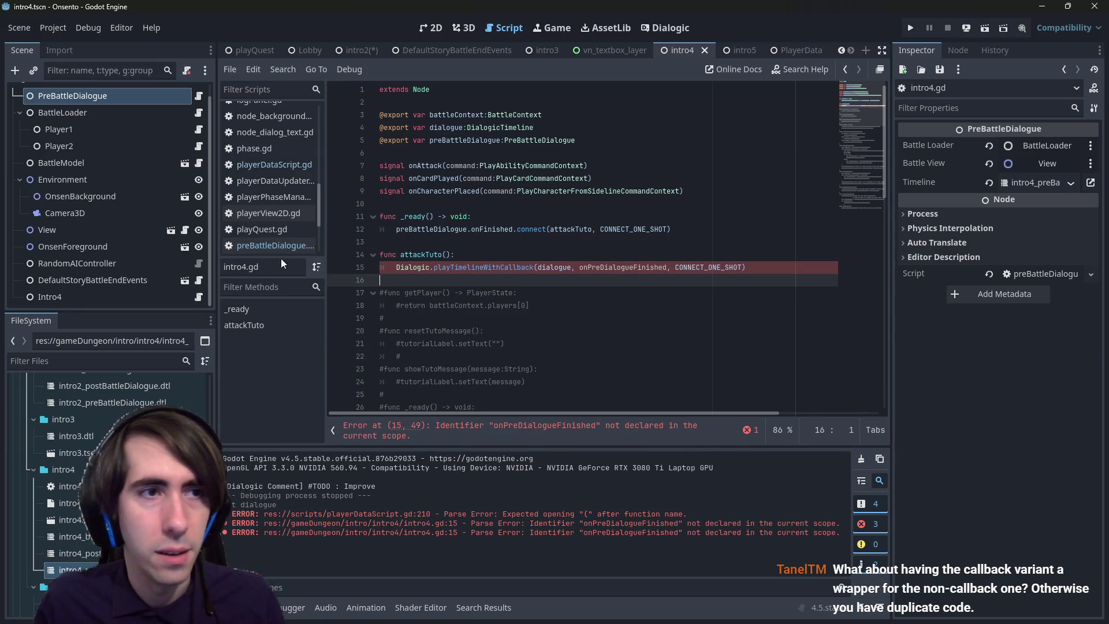
- Remove 'WithCallback' and the callback and flag arguments, leaving Dialogic.playTimeline(dialogue)
scroll(186, 251, up, 1)
drag(380, 279, 402, 271)
key(ctrl+z)
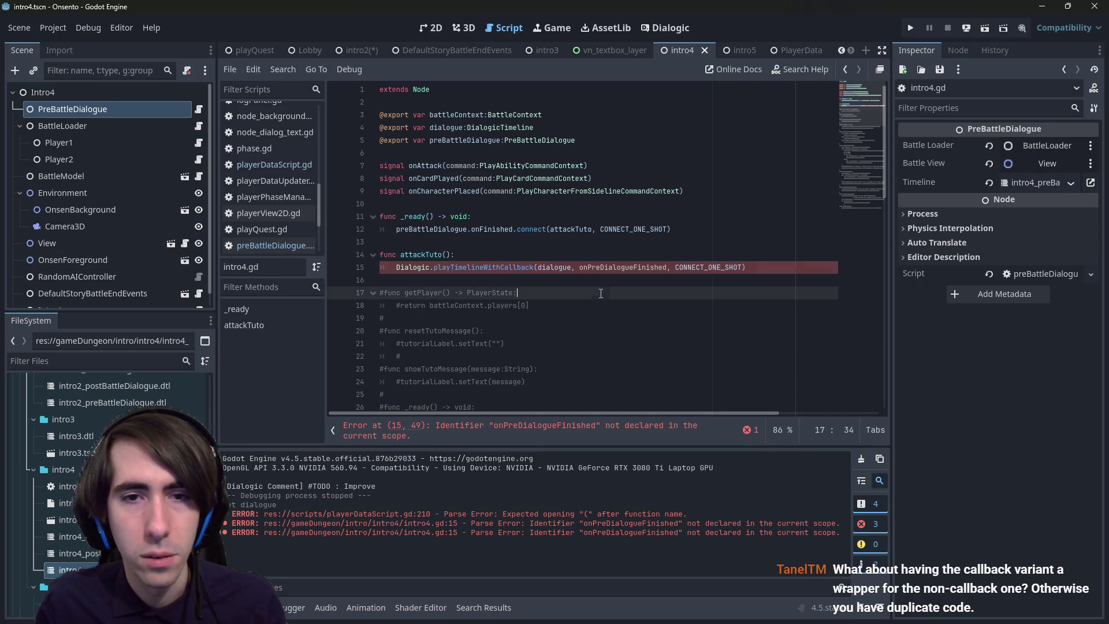
key(ctrl+shift+z)
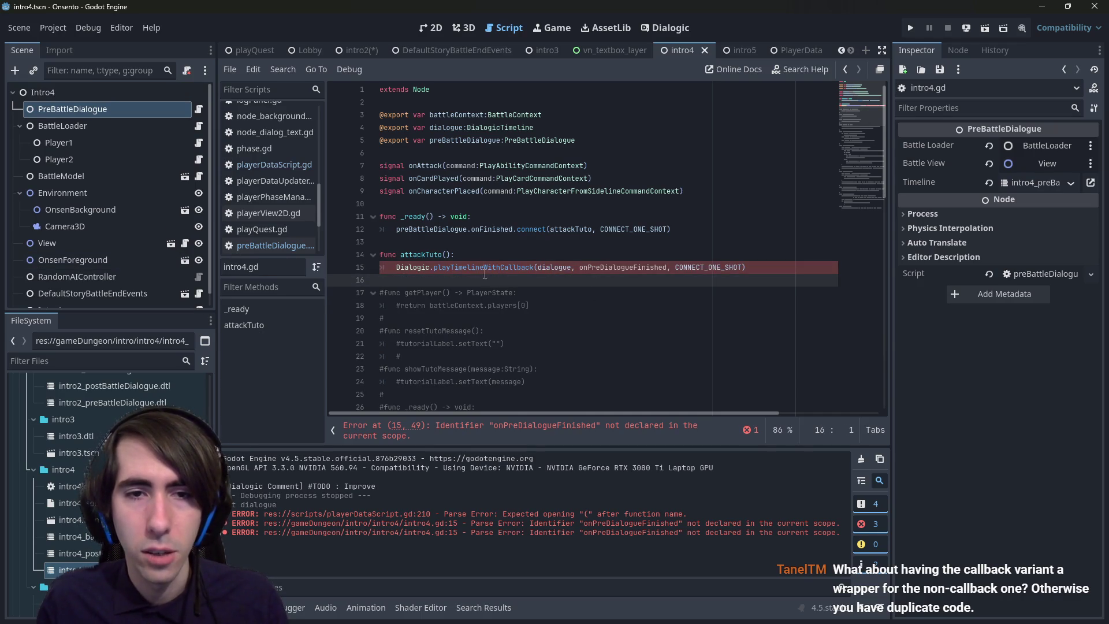
drag(488, 269, 494, 270)
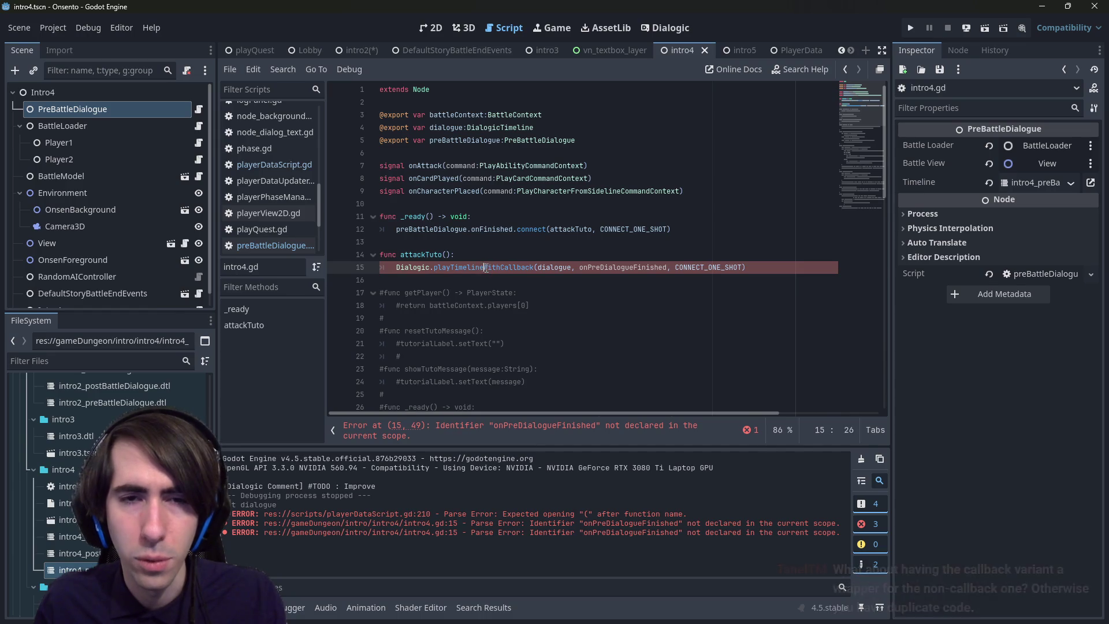
double_click(420, 256)
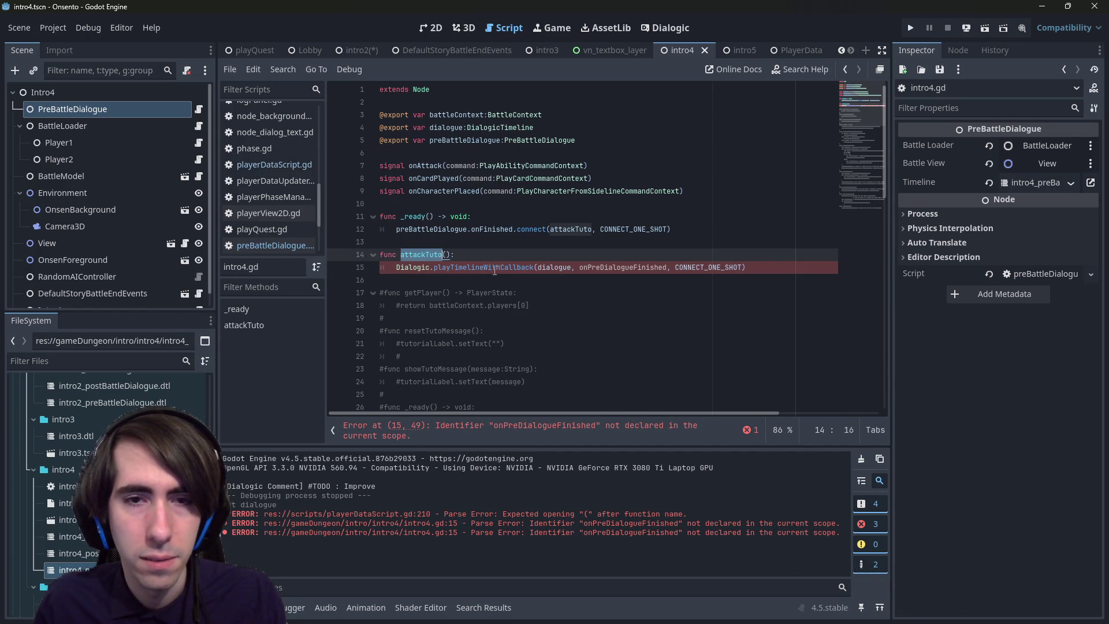
drag(486, 267, 693, 269)
key(BackSpace)
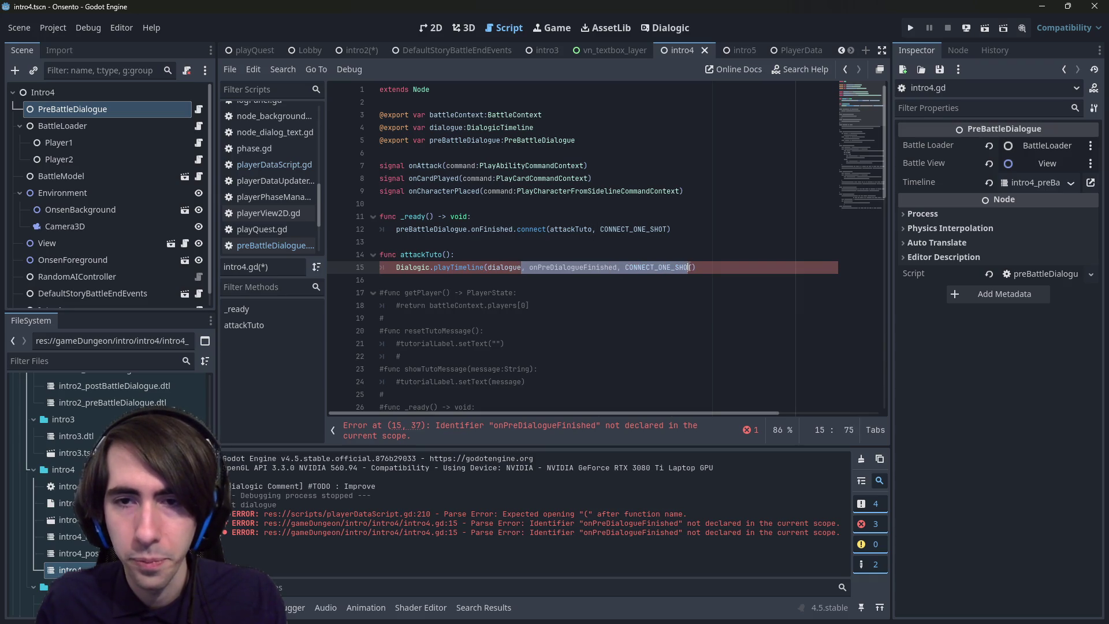
key(BackSpace)
scroll(160, 220, down, 1)
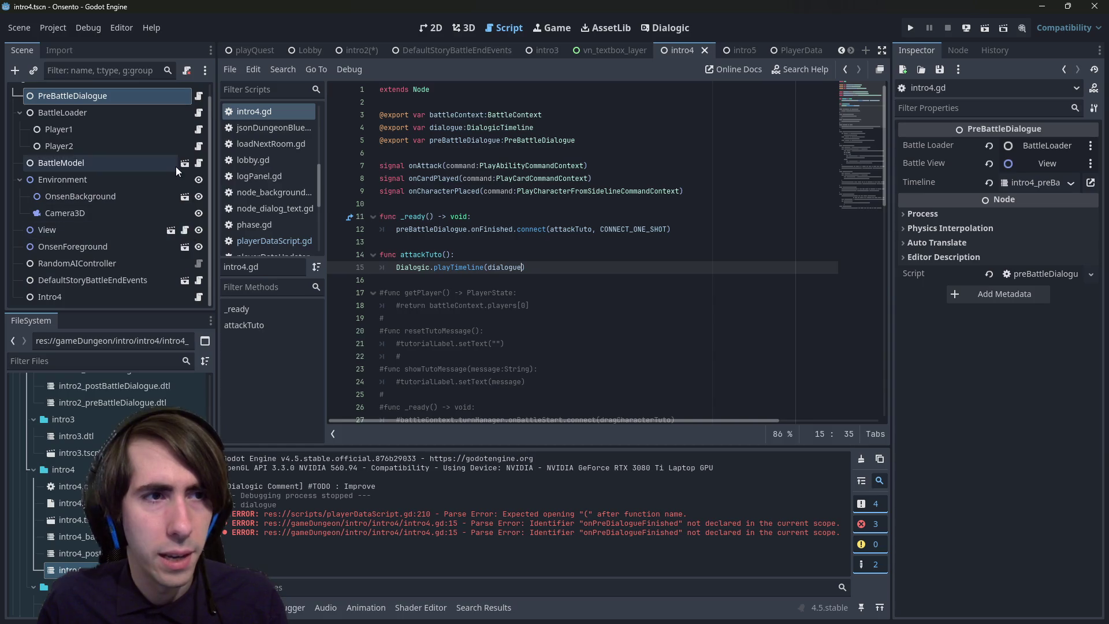
- Open the DefaultStoryBattleEndEvents scene in the 2D view and edit the RunDialogue node's runDialogue.gd
click(160, 283)
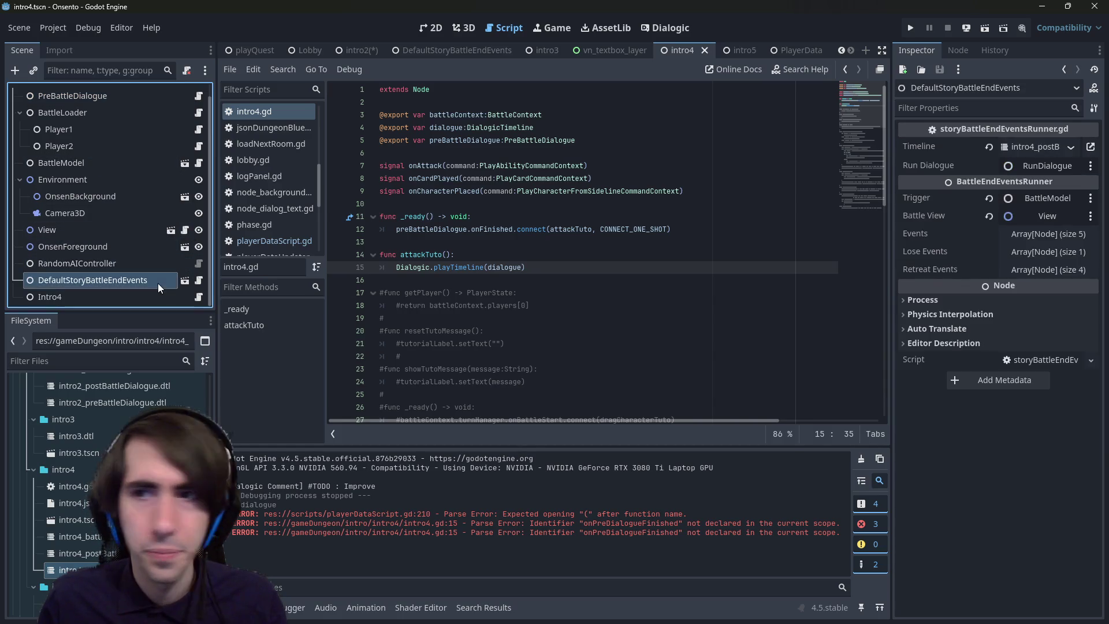
click(185, 281)
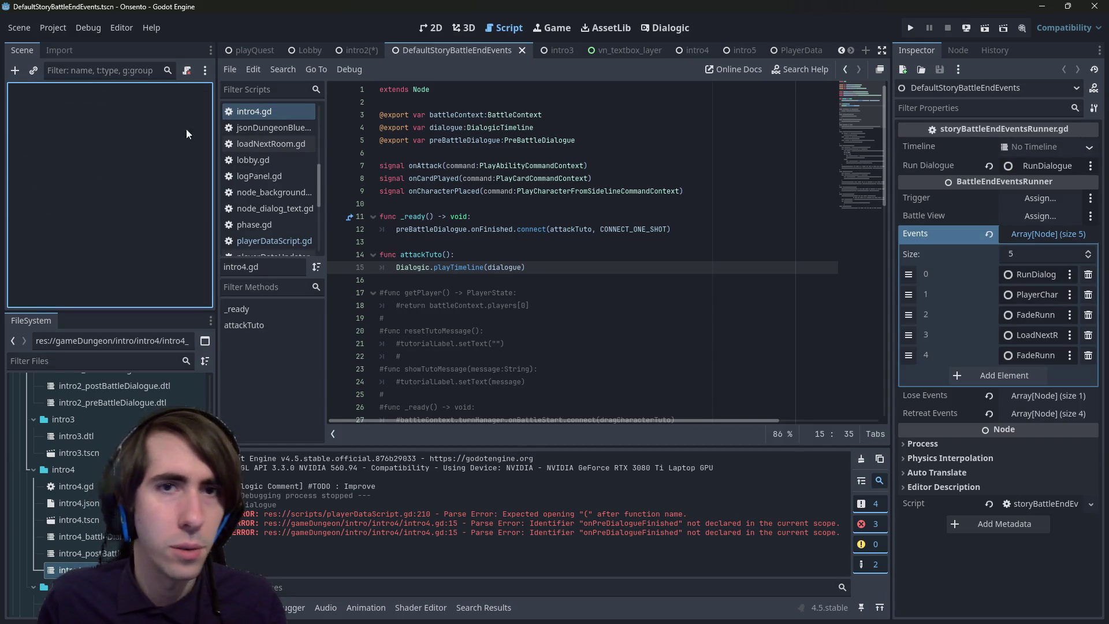
click(439, 32)
click(503, 27)
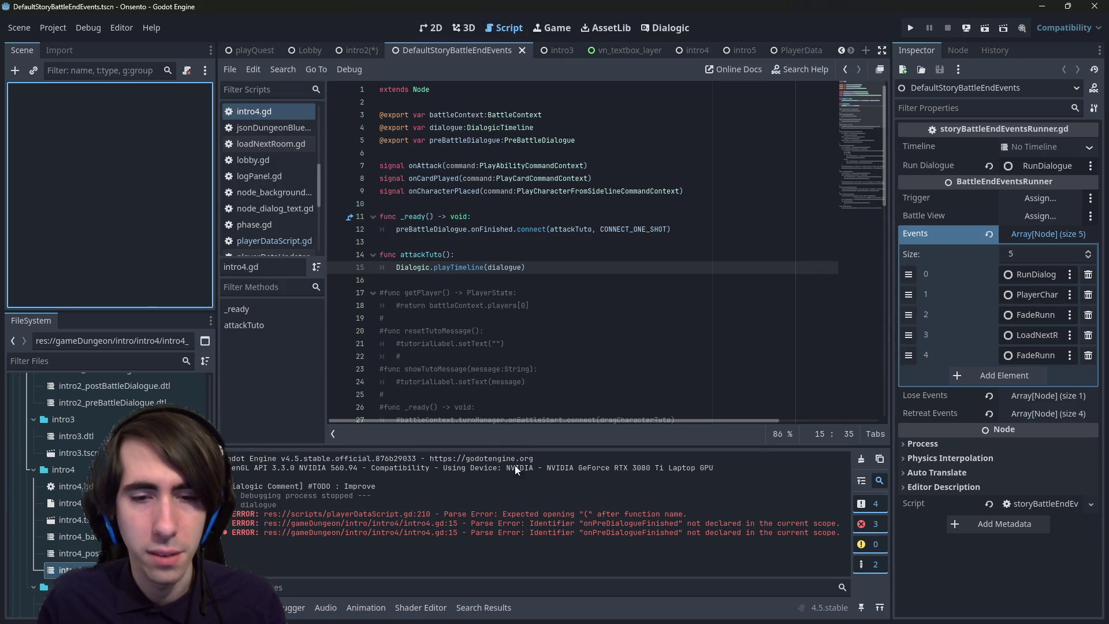
click(530, 343)
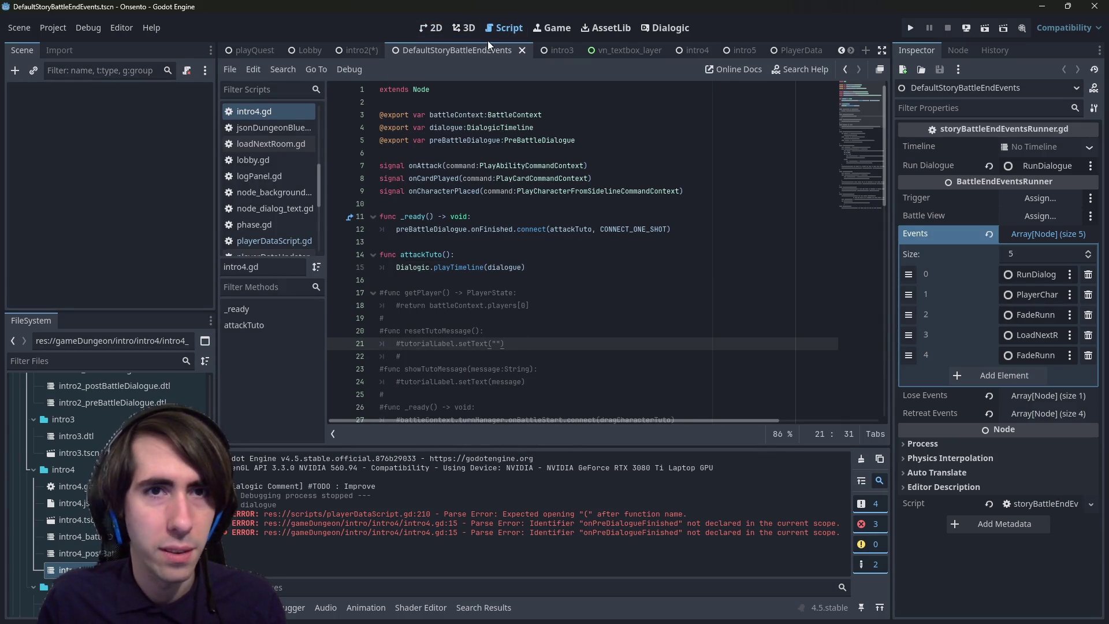
click(522, 50)
click(184, 280)
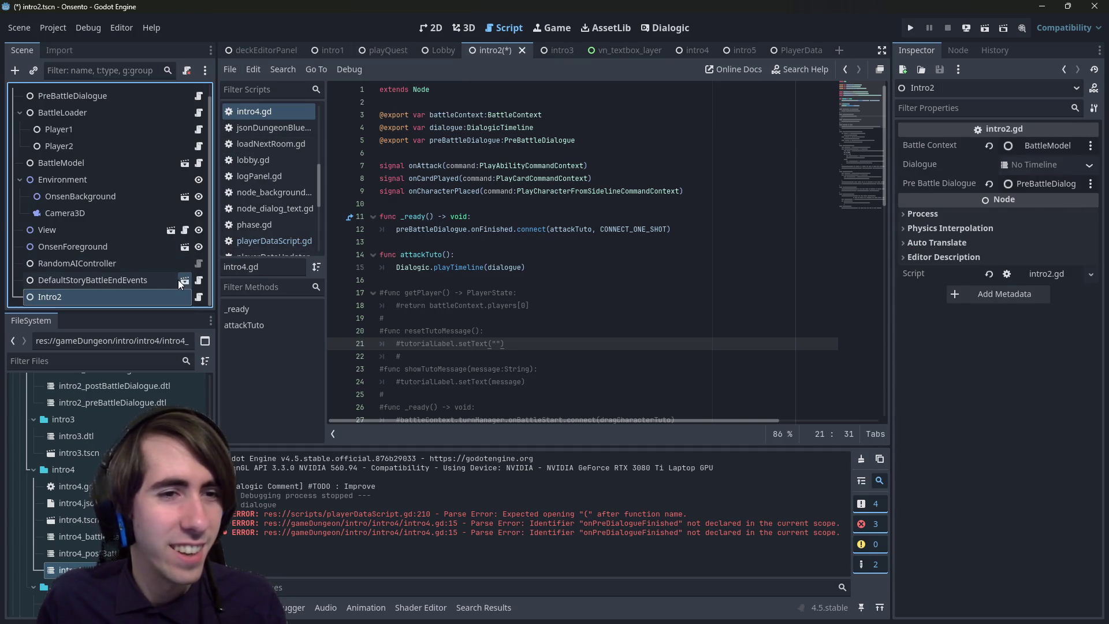
click(433, 28)
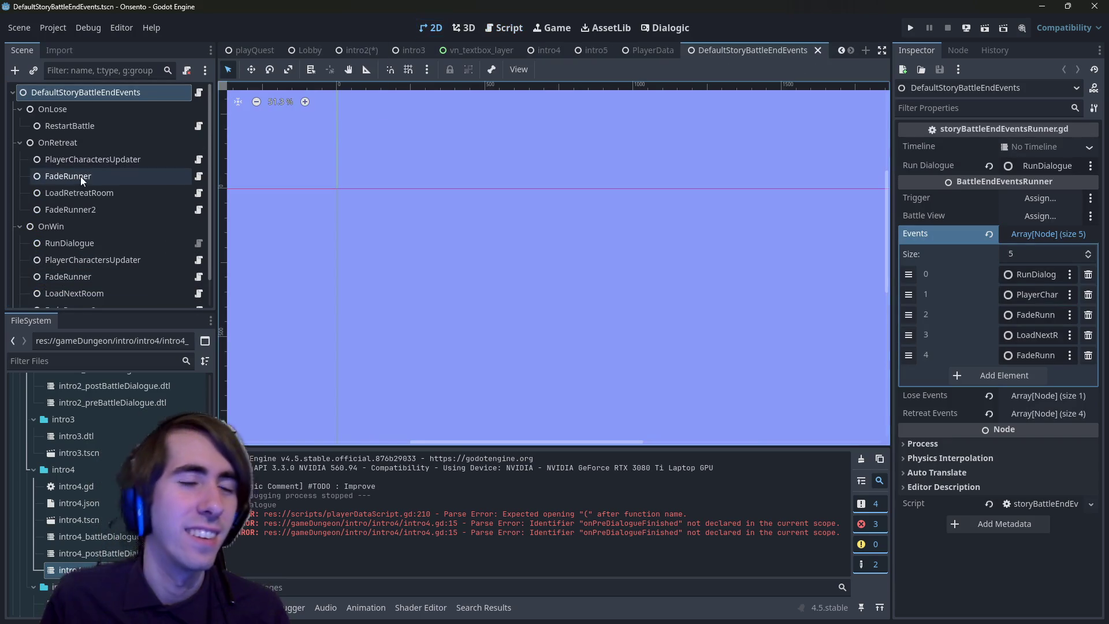
scroll(82, 173, down, 1)
click(198, 216)
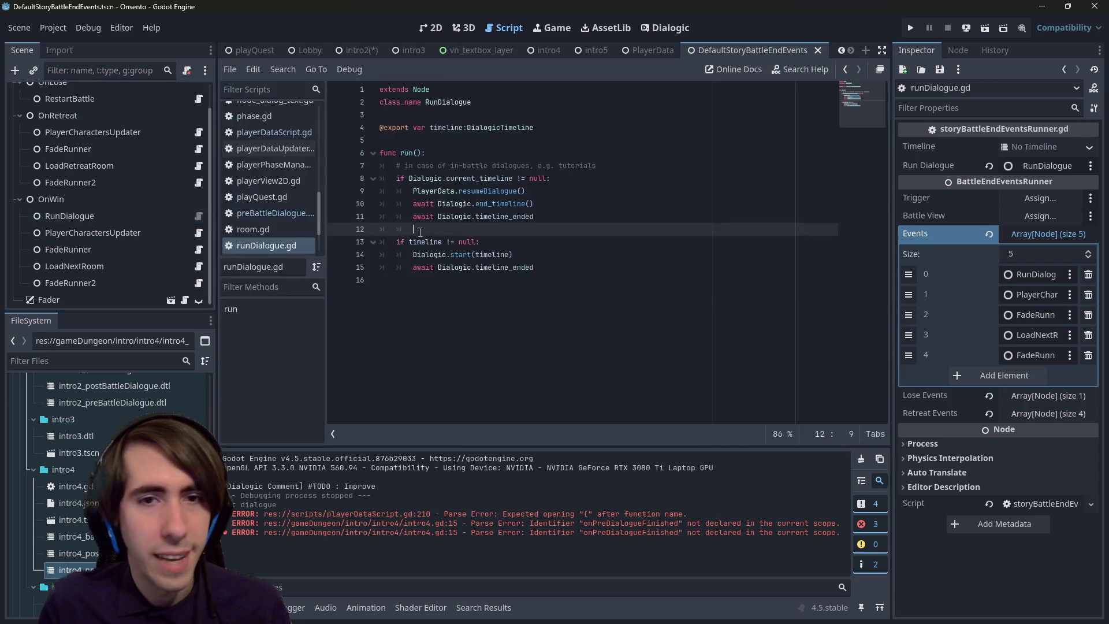
- Insert a blank first line at the top of runDialogue.gd's run() function
click(592, 256)
click(530, 216)
double_click(520, 216)
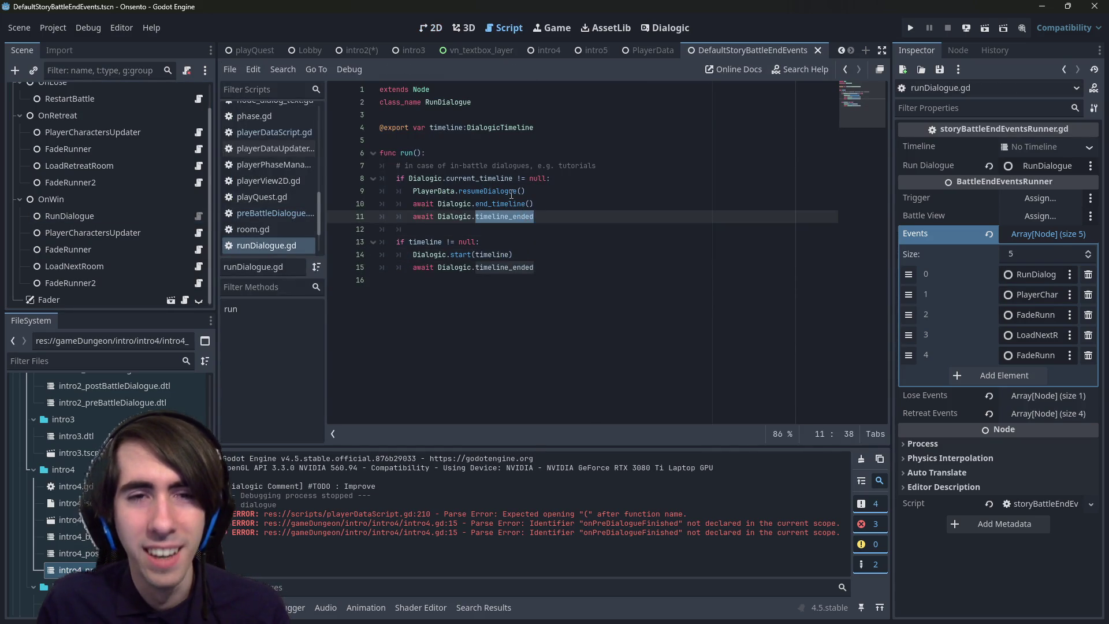
click(575, 207)
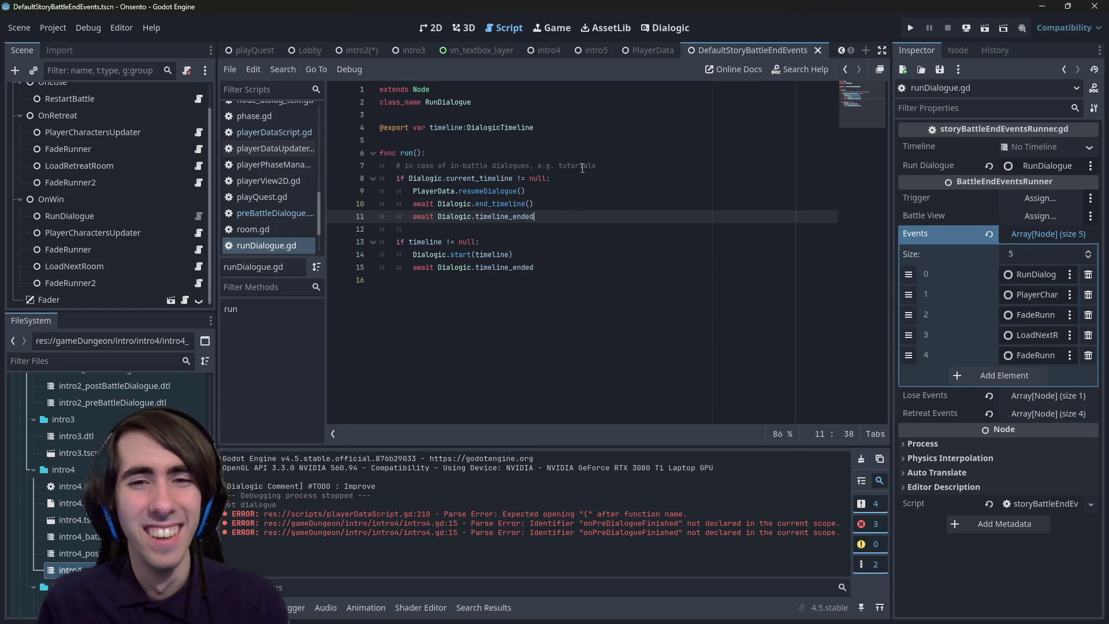
click(598, 155)
key(Return)
key(Return)
key(Up)
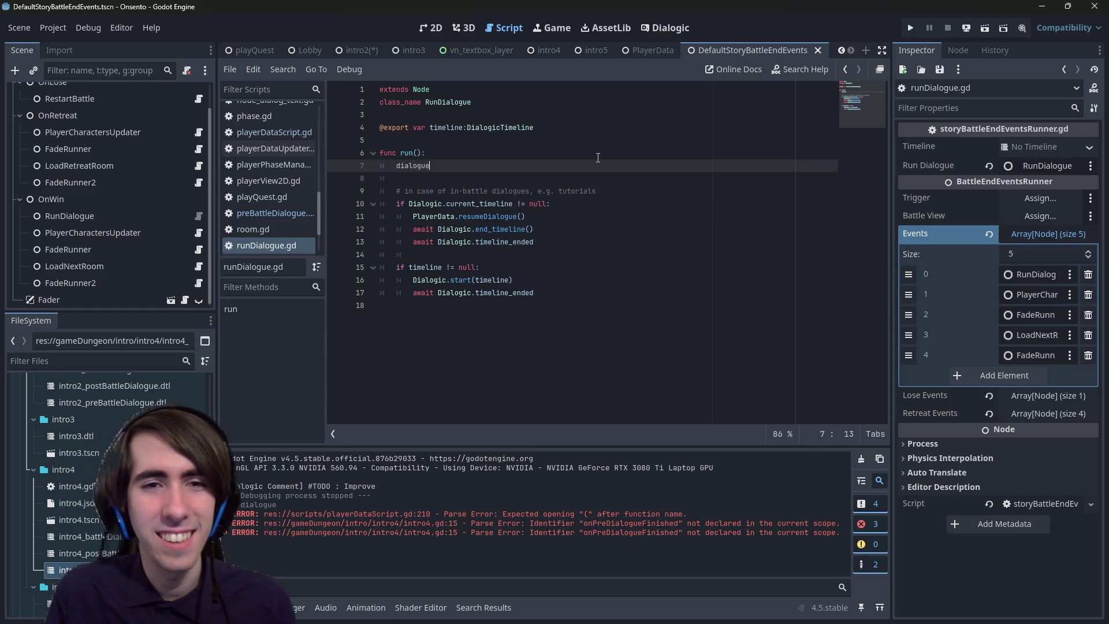
key(ctrl+z)
key(ctrl+shift+z)
key(Up)
- Type 'PlayerData.' on the new line to browse its members in autocomplete
text(Player)
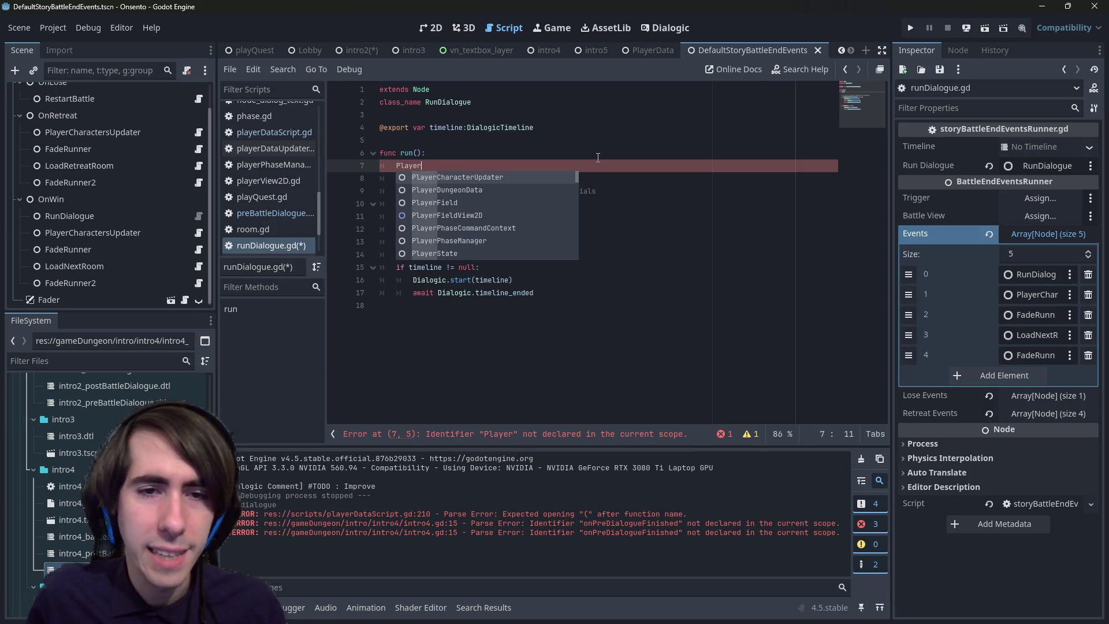
mouse_move(557, 299)
mouse_down()
mouse_move(331, 292)
mouse_move(341, 282)
mouse_up()
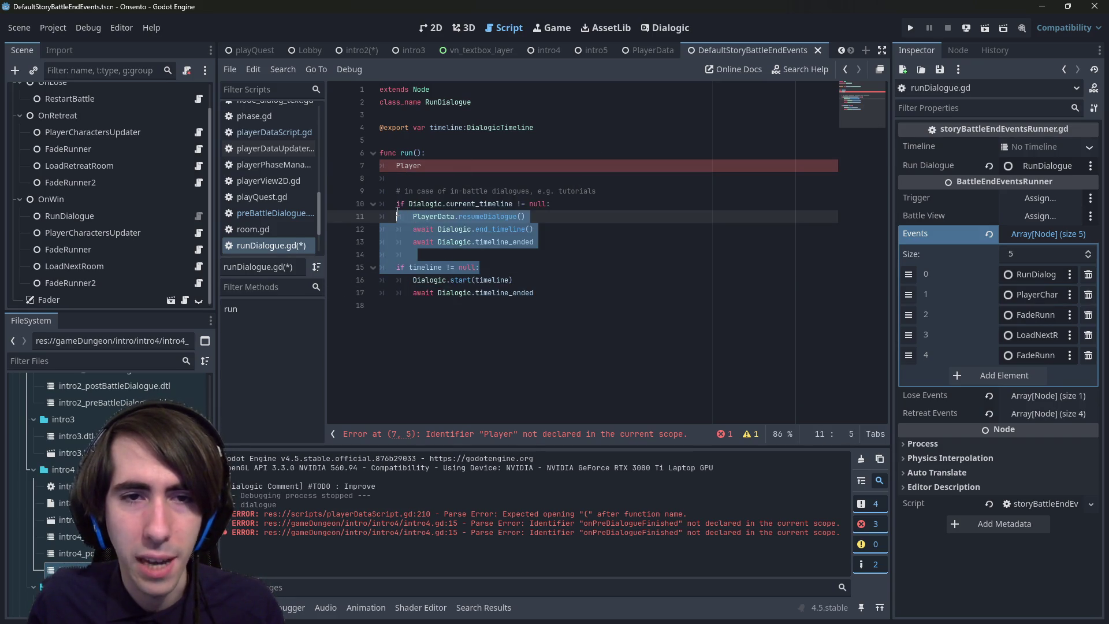
click(463, 160)
text(.)
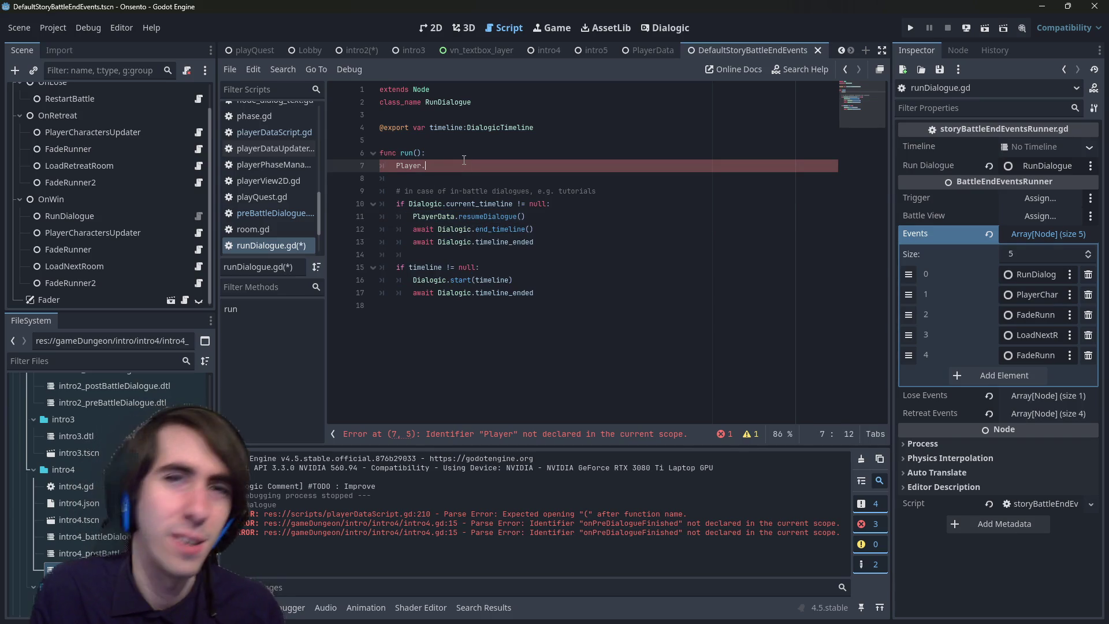
key(BackSpace)
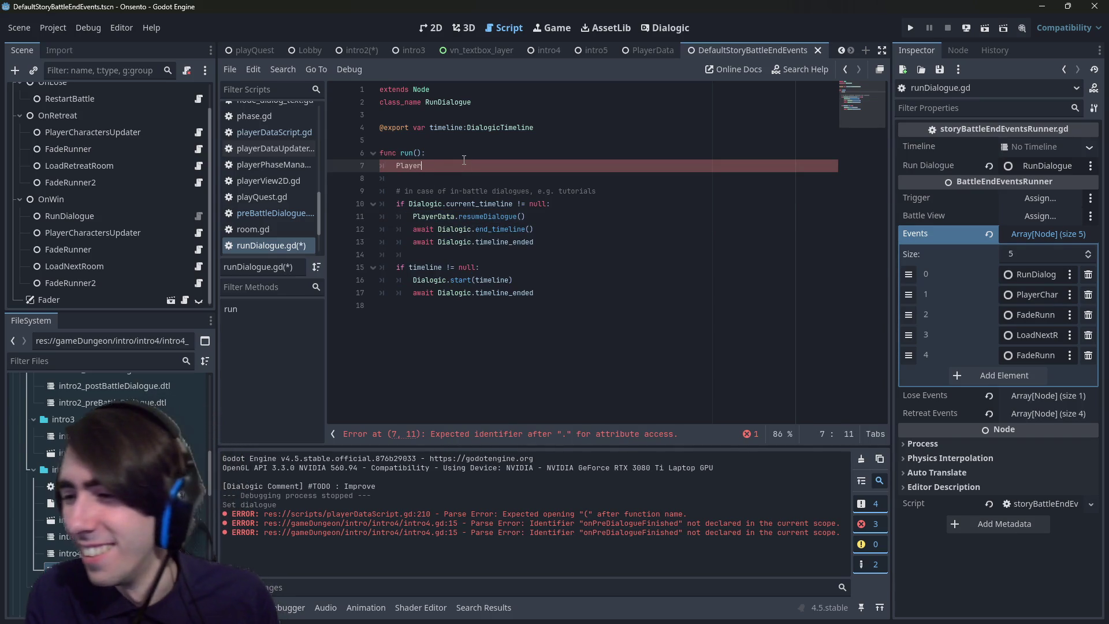
text(Data.)
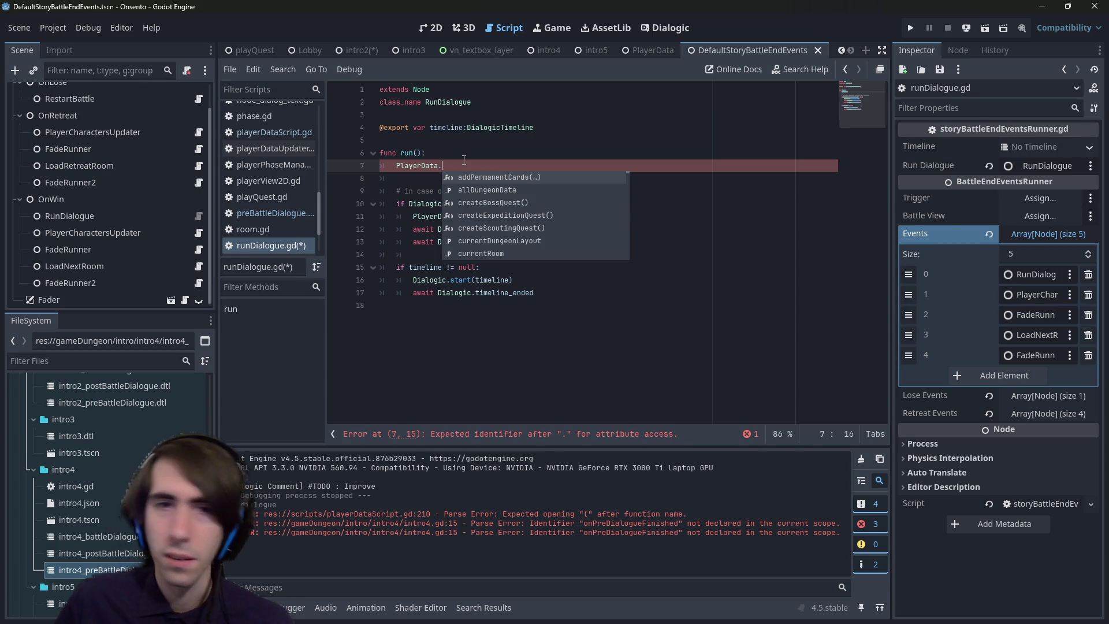
key(Escape)
- Open playerDataScript.gd from the PlayerData scene and review the duplicated timeline-ending code
key(alt+shift+o)
text(playerdata)
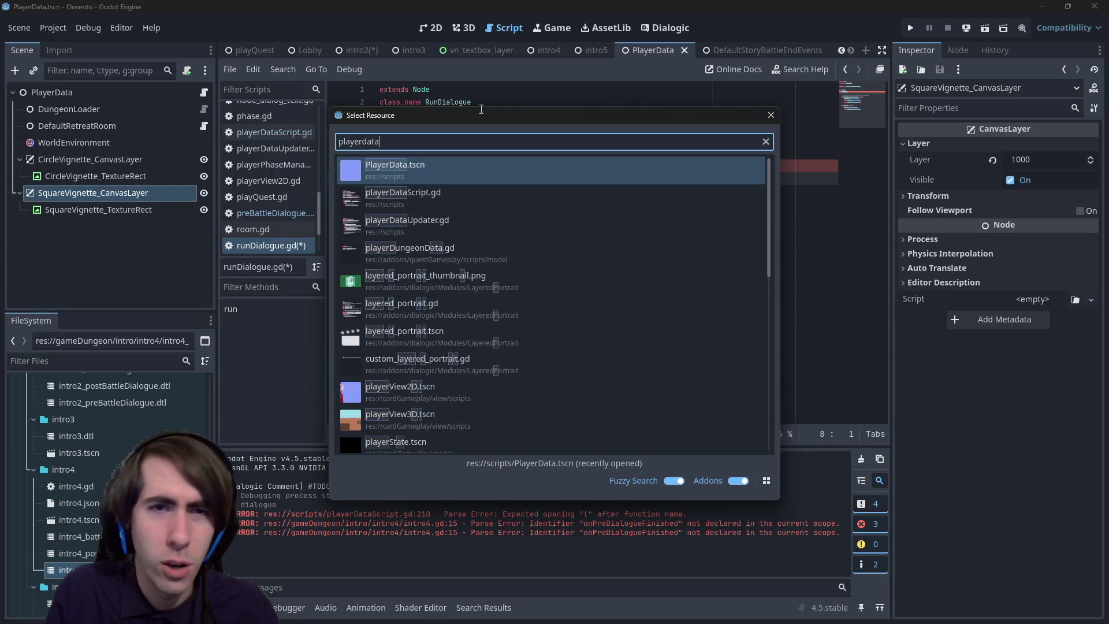
key(Up)
key(Return)
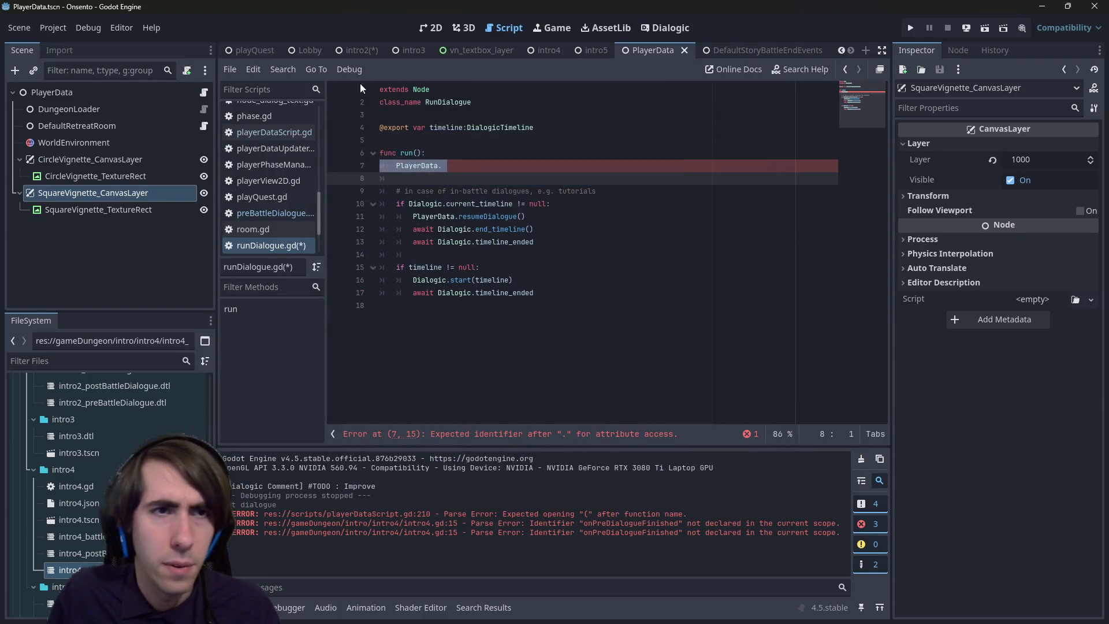
click(204, 91)
drag(520, 305, 302, 284)
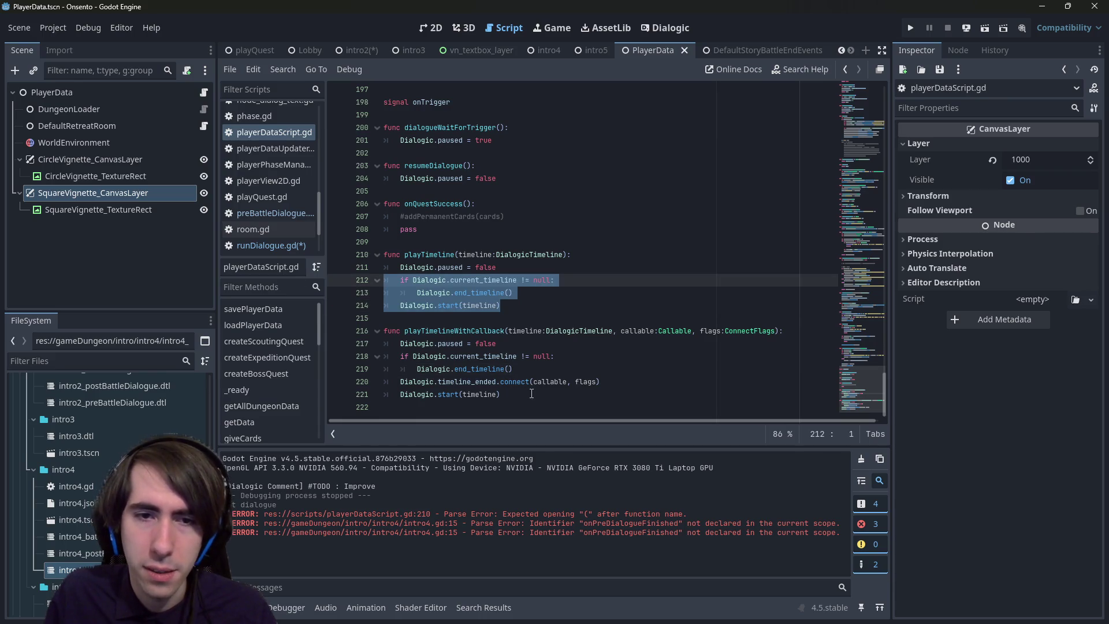
click(603, 382)
drag(604, 382, 357, 389)
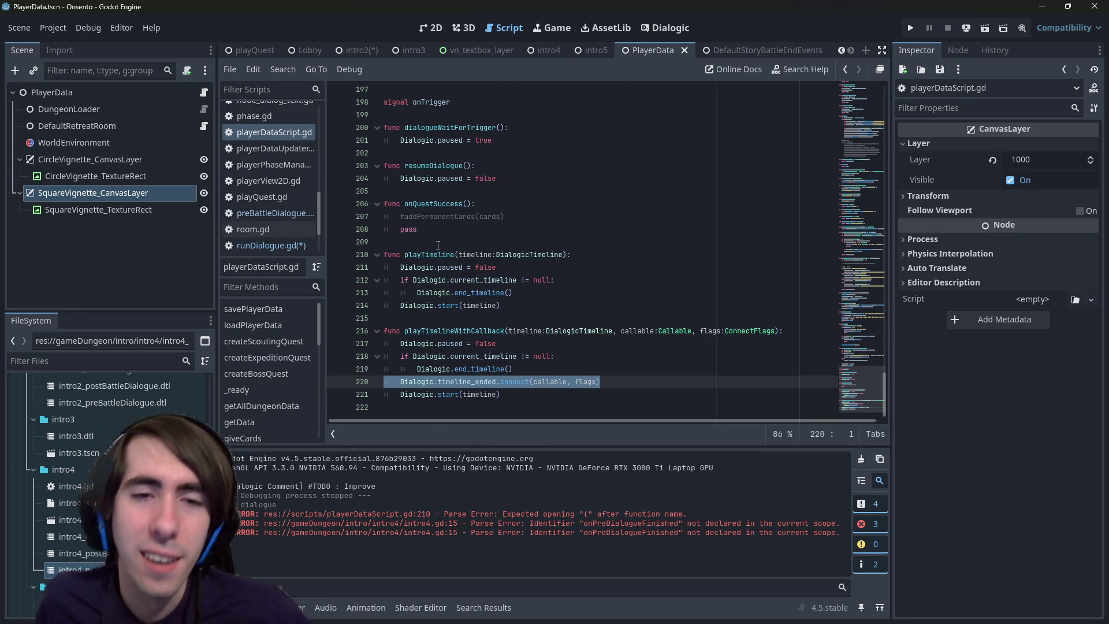
- Declare a new func forceFinishCurrentTimeline(): above playTimeline and save the script
click(555, 242)
key(Return)
key(Return)
key(Up)
text(func forceFinishTimeline())
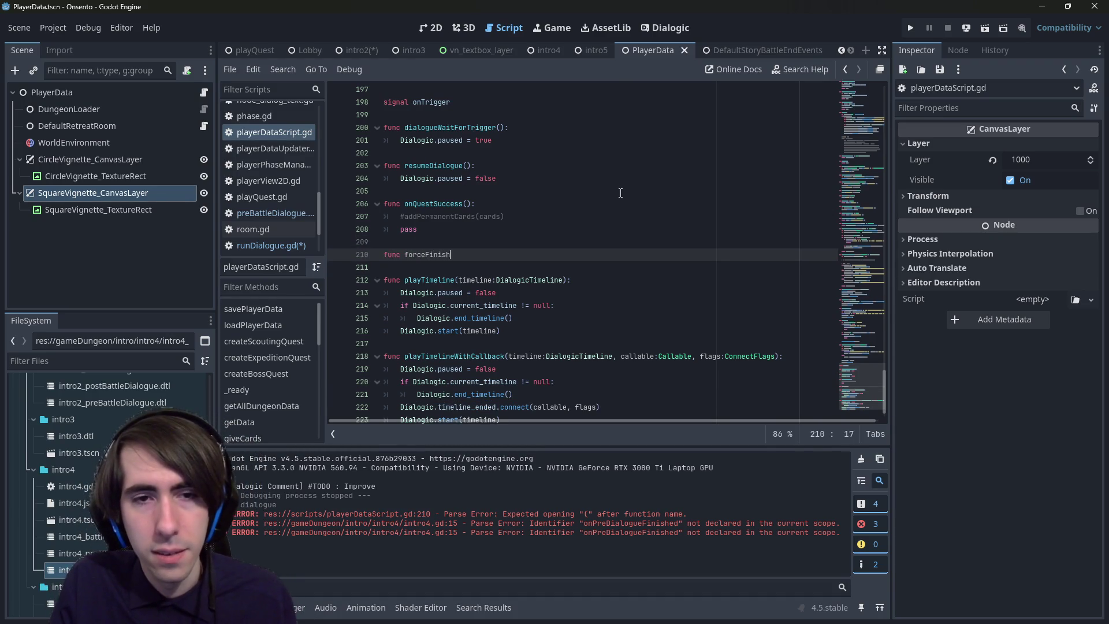
text(:)
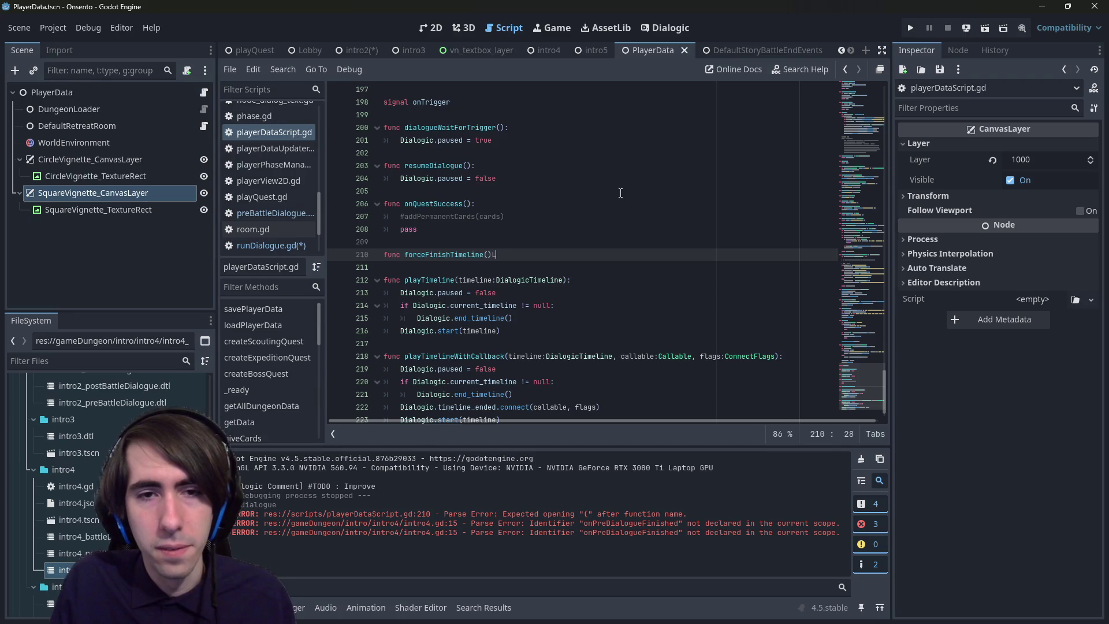
key(BackSpace)
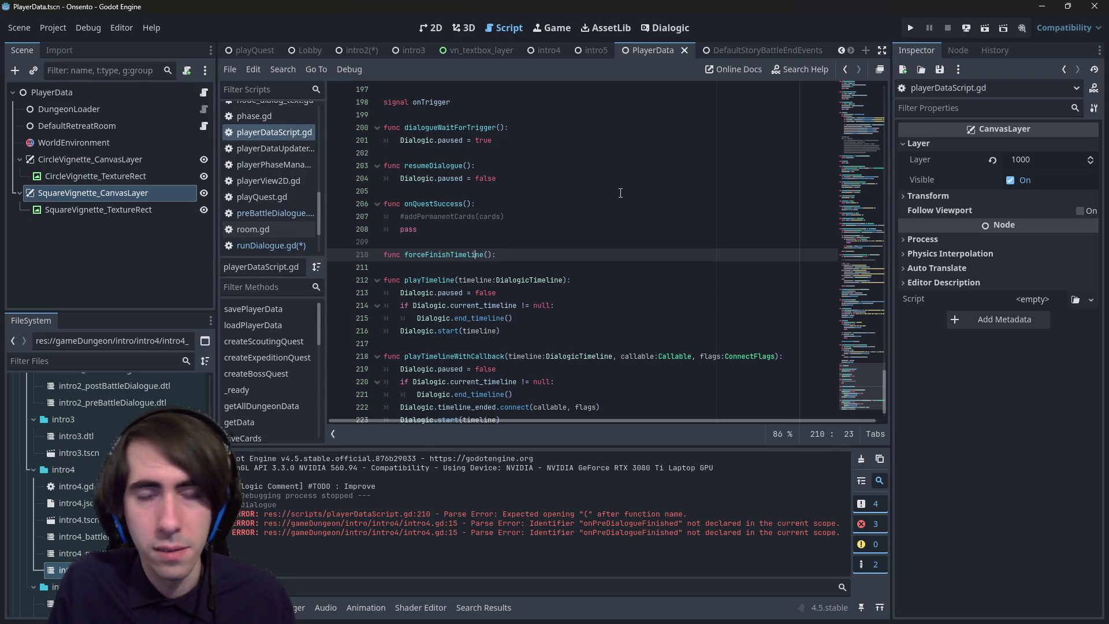
key(Left)
key(Left)
key(Left)
text(Current)
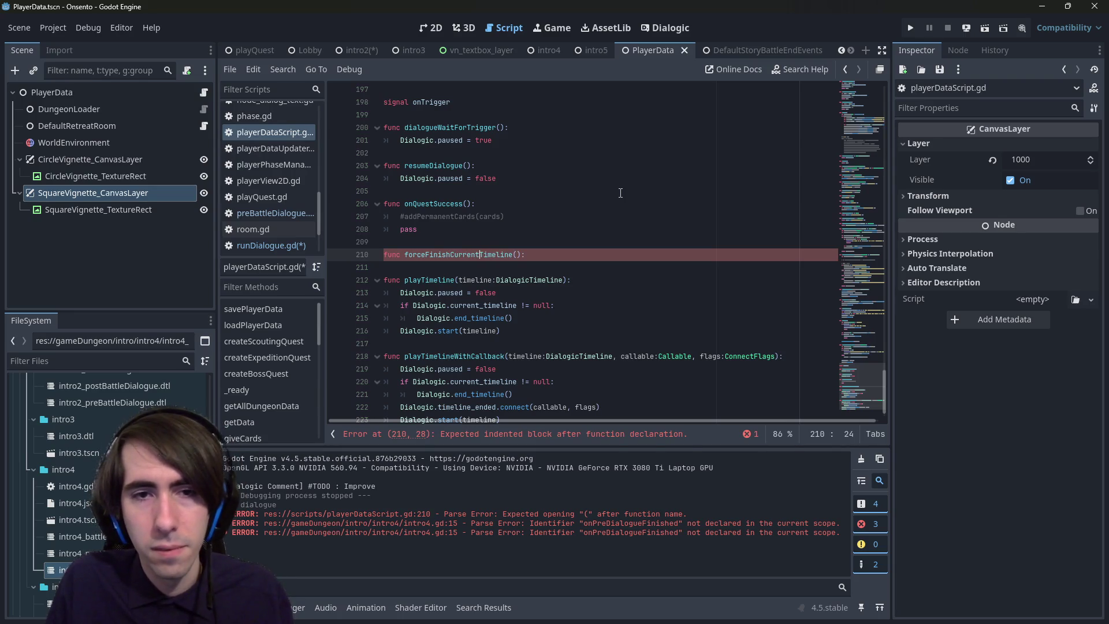
key(End)
key(Return)
scroll(495, 358, down, 1)
key(ctrl+s)
- Copy the paused/end_timeline lines into the body of forceFinishCurrentTimeline
drag(513, 370, 384, 344)
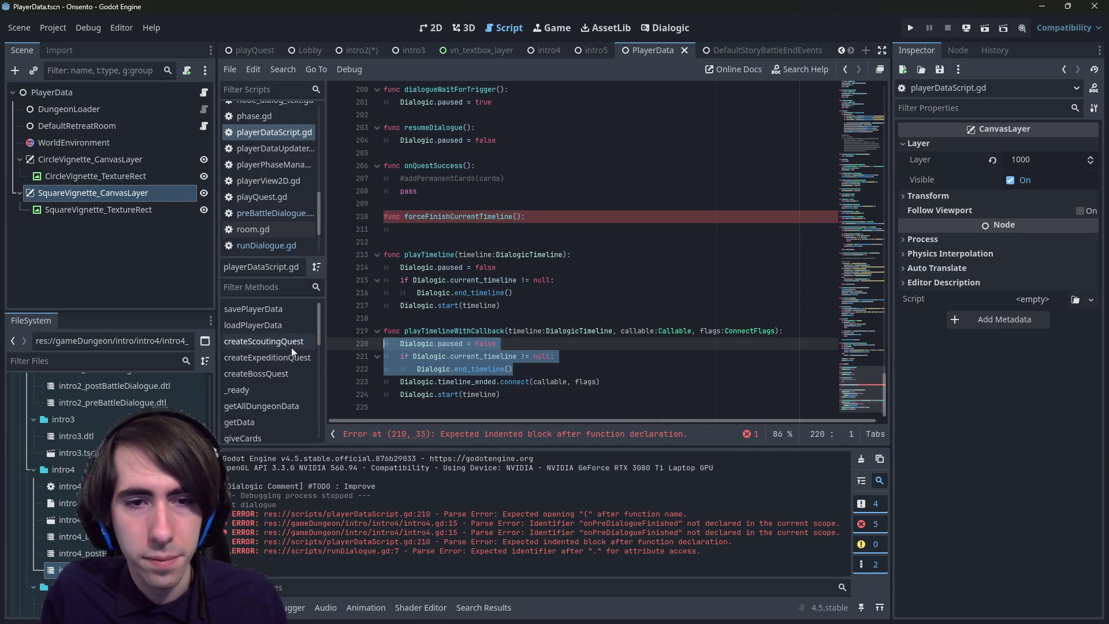
key(ctrl+c)
click(387, 229)
key(ctrl+v)
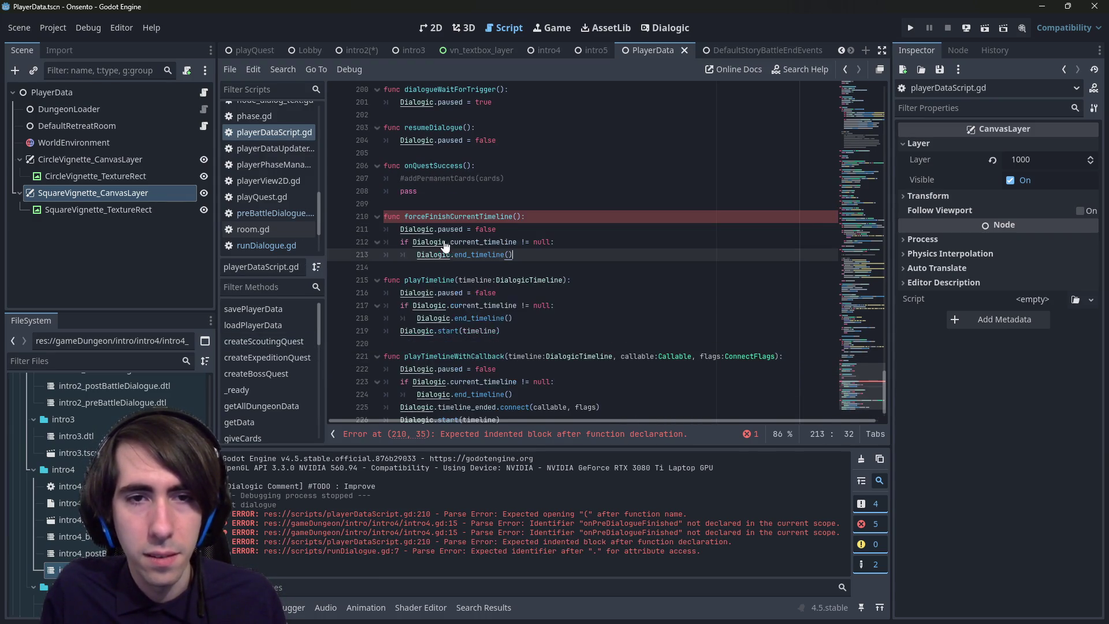
- Replace playTimeline's duplicated lines with forceFinishCurrentTimeline() and save
click(451, 216)
double_click(451, 216)
drag(593, 315, 374, 296)
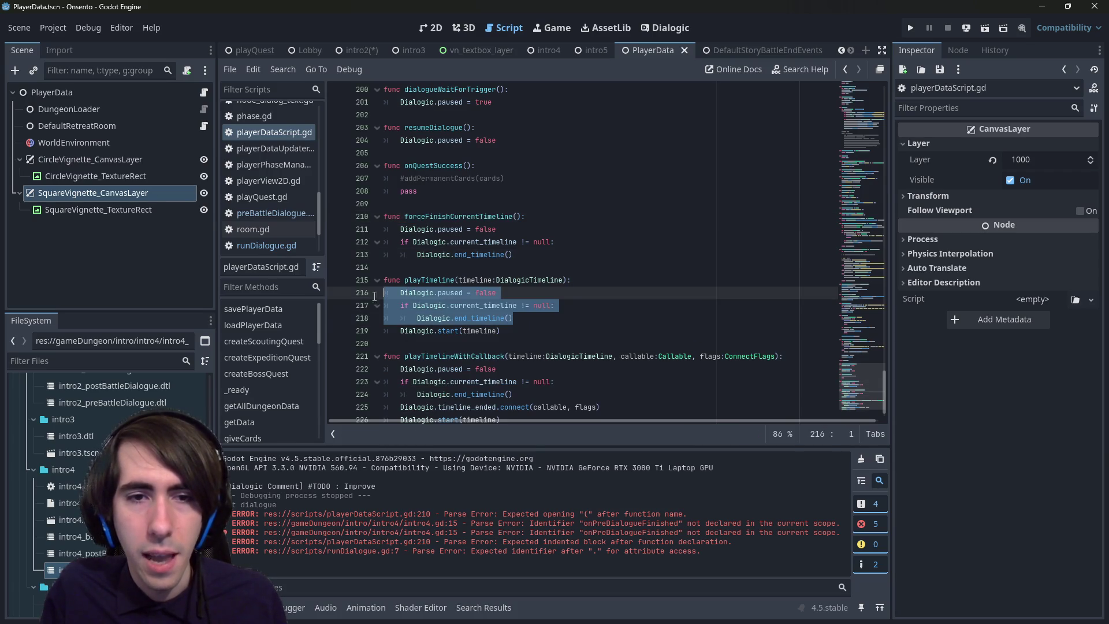
text(forceFinishCurrentTimeline())
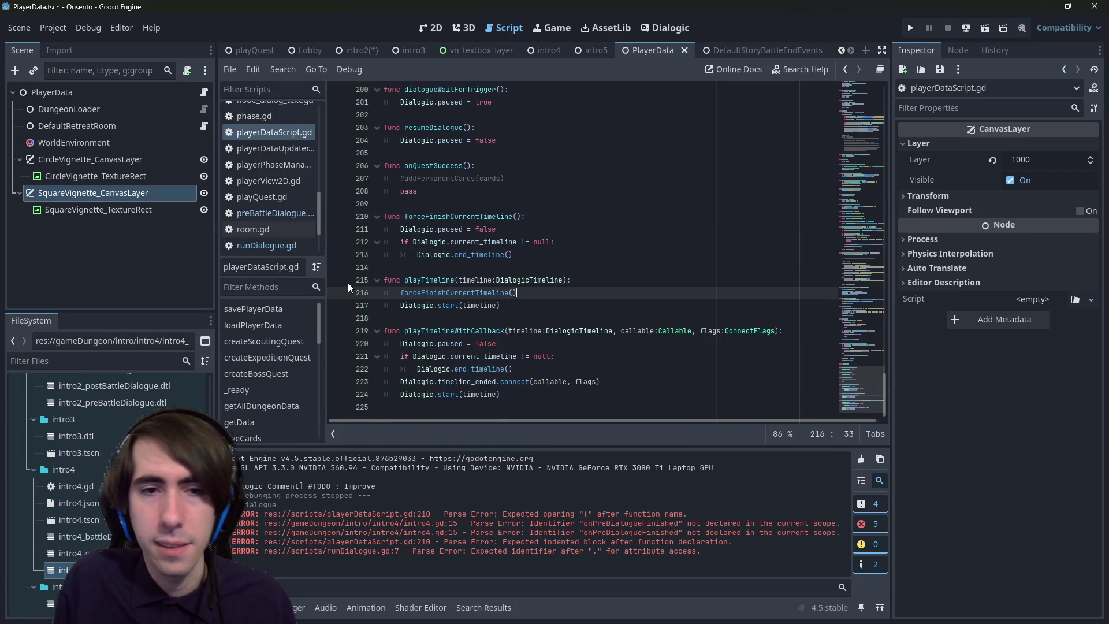
key(ctrl+s)
- Replace playTimelineWithCallback's duplicated lines with forceFinishCurrentTimeline() and save
drag(600, 382, 298, 361)
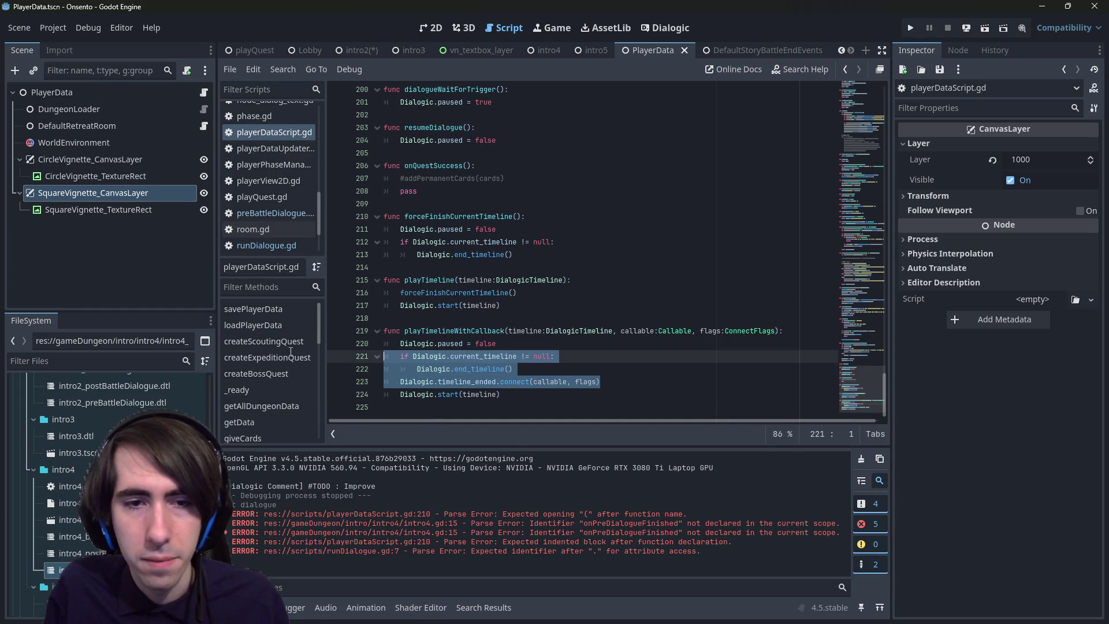
key(shift+Up)
key(BackSpace)
key(Tab)
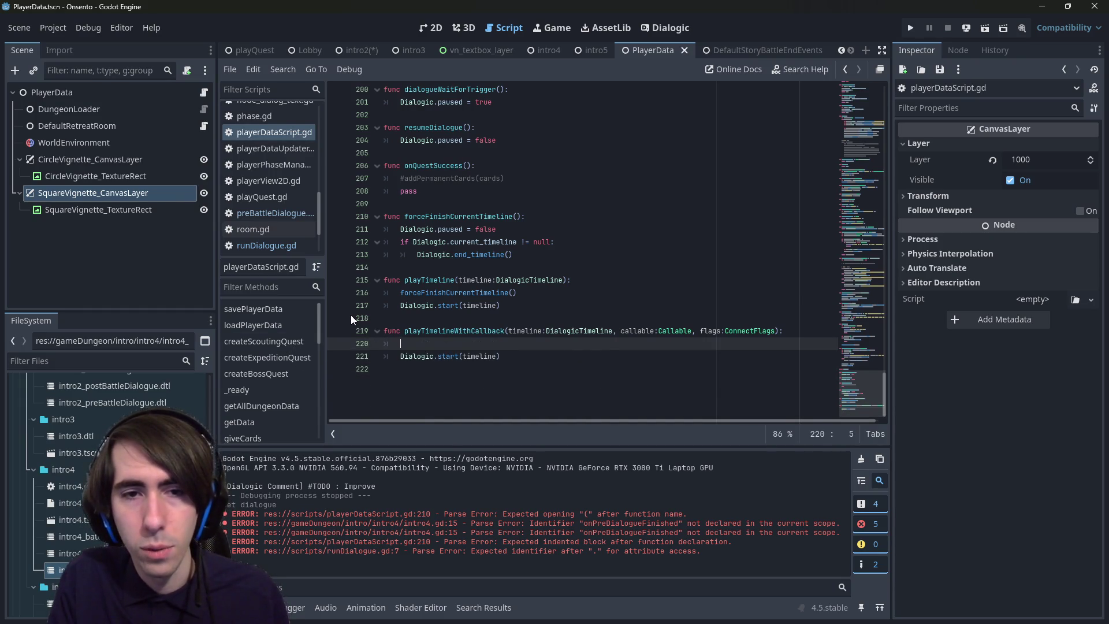
key(ctrl+z)
drag(513, 369, 353, 349)
key(BackSpace)
key(Tab)
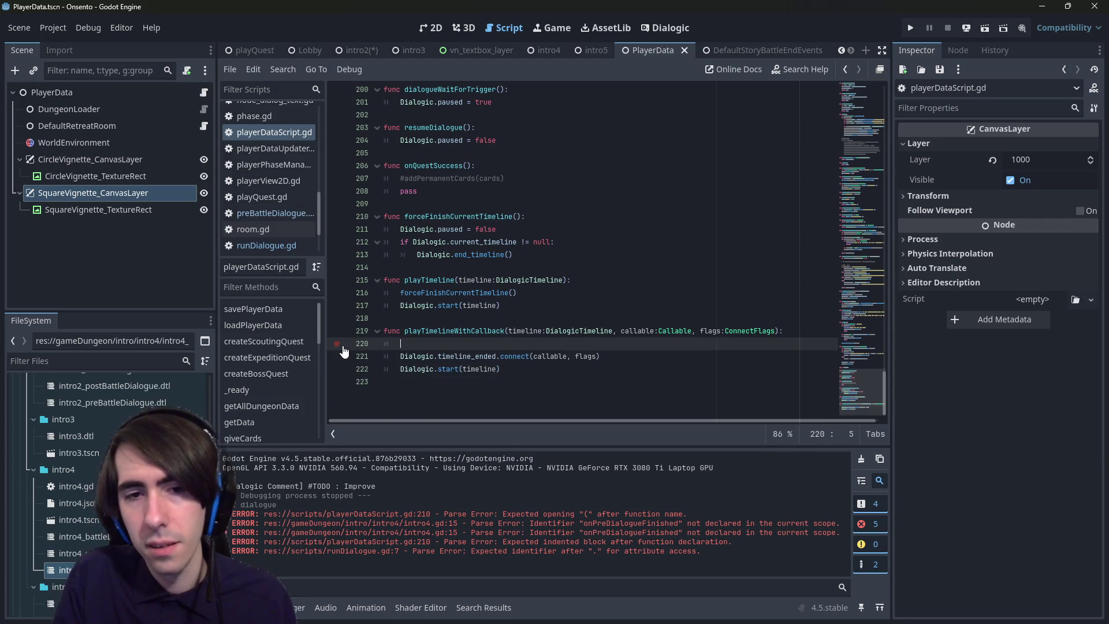
text(forceFinishCurrentTimeline())
key(ctrl+s)
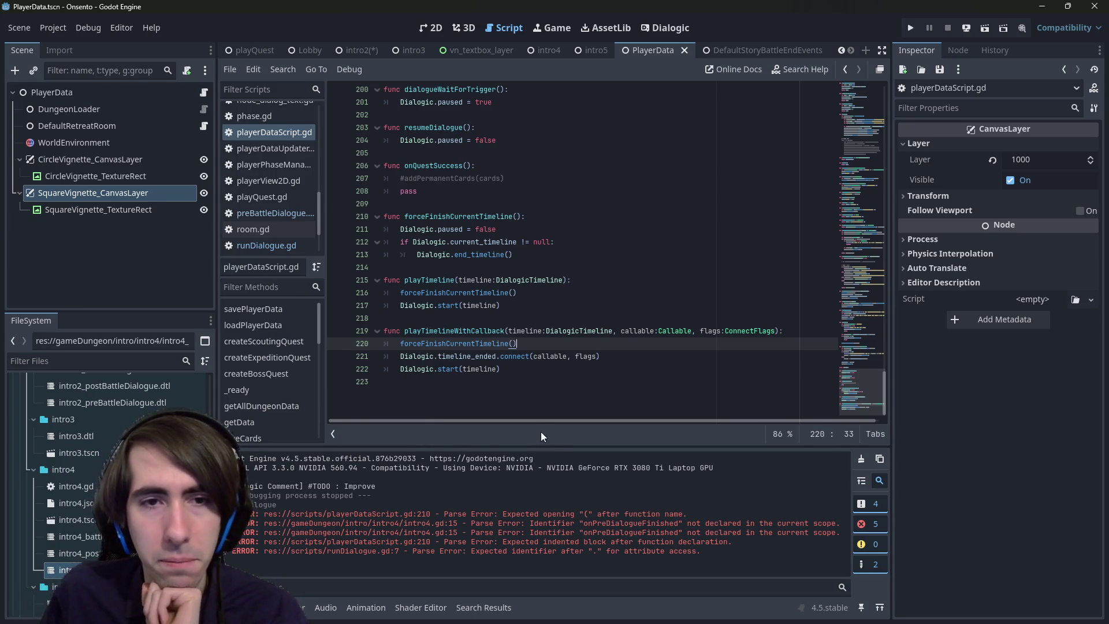
drag(517, 255, 302, 223)
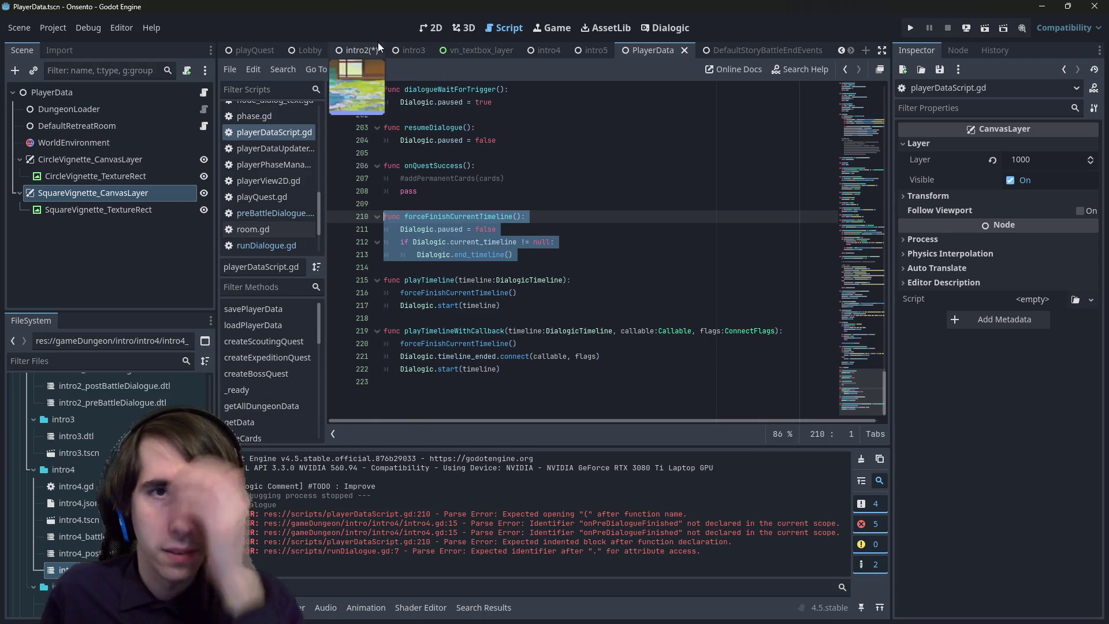
- Check the Intro2 node's script in the intro2 scene
double_click(456, 218)
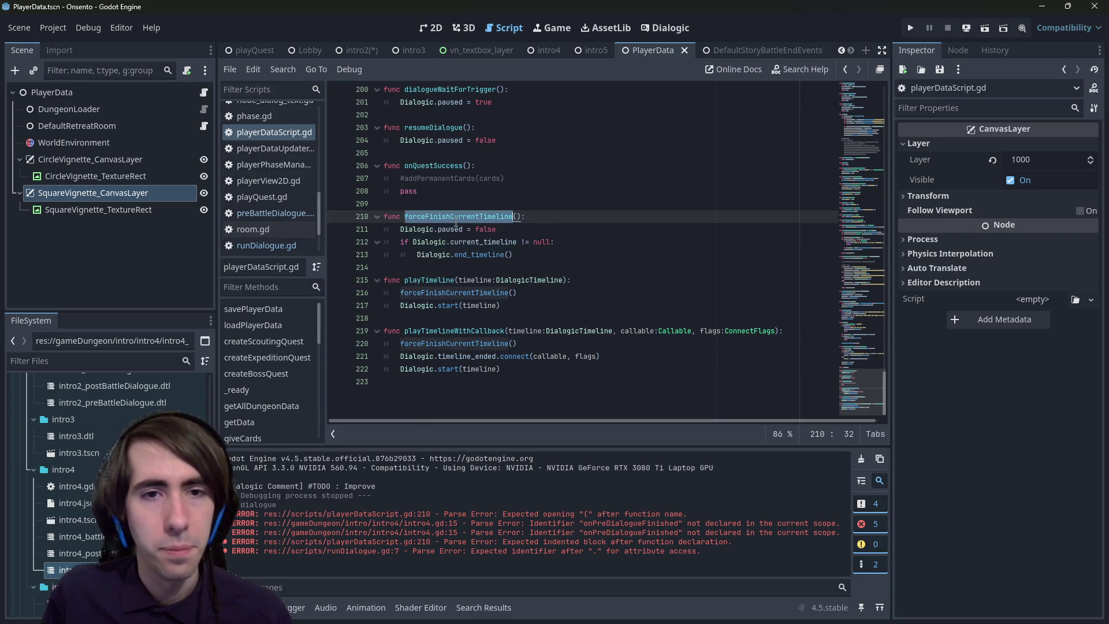
click(357, 52)
click(195, 297)
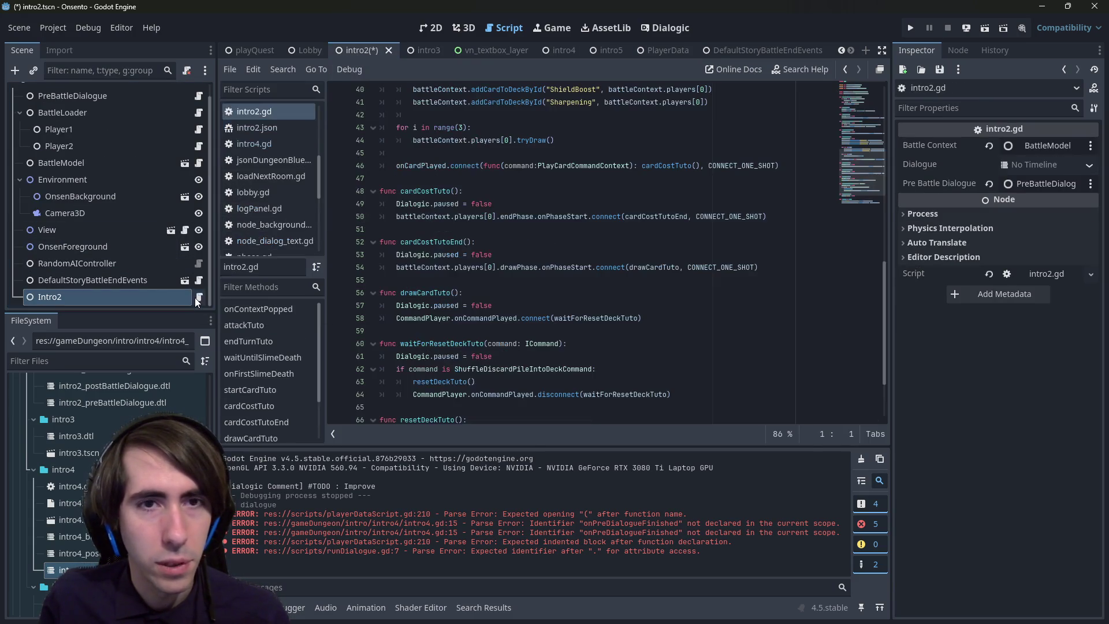
scroll(173, 289, up, 1)
scroll(165, 280, down, 1)
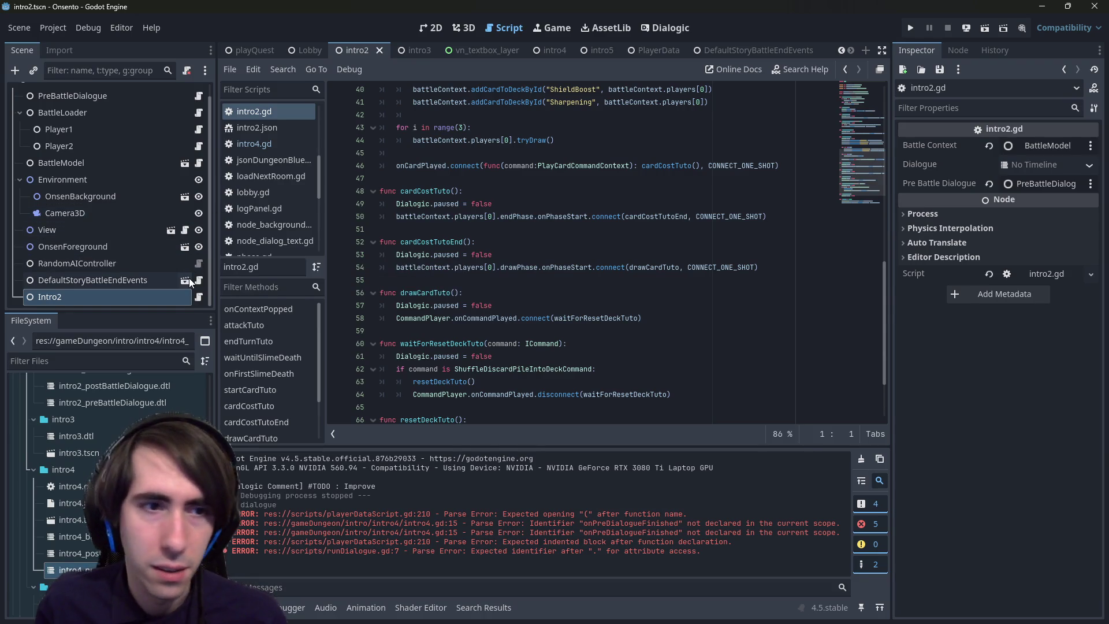
- In DefaultStoryBattleEndEvents' runDialogue.gd, complete line 7 as PlayerData.playTimeline(timeline) and save
click(186, 280)
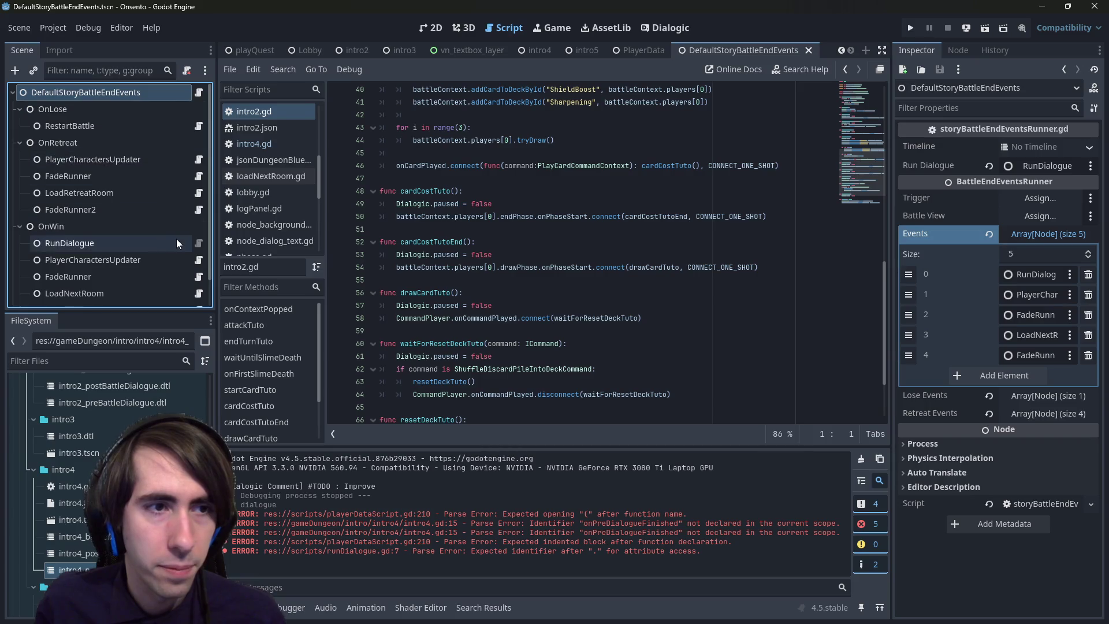
click(196, 243)
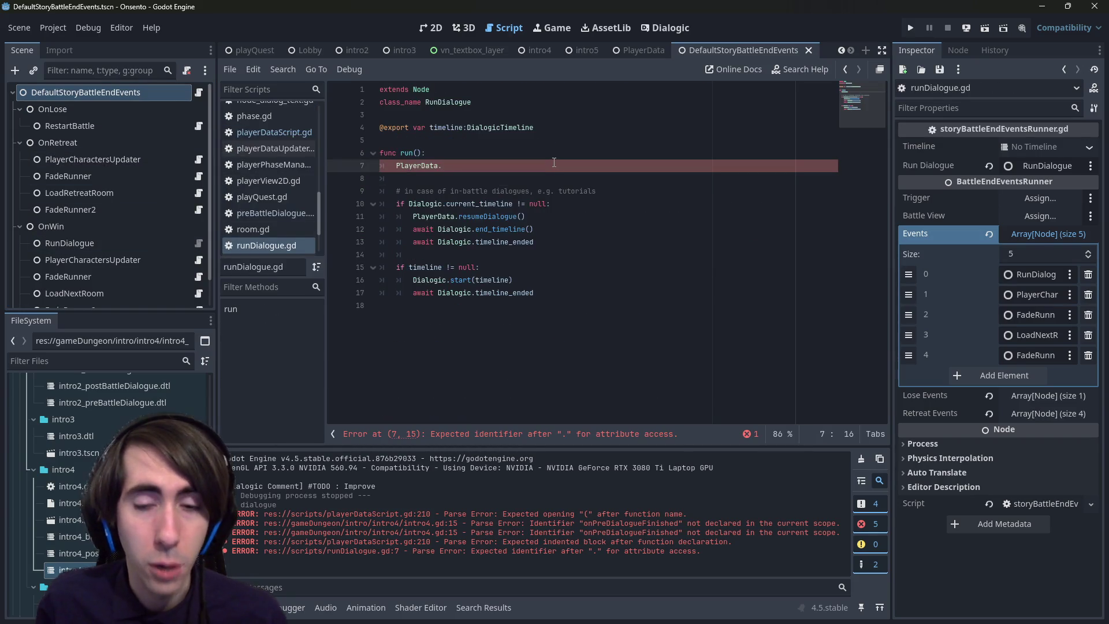
key(BackSpace)
text(.)
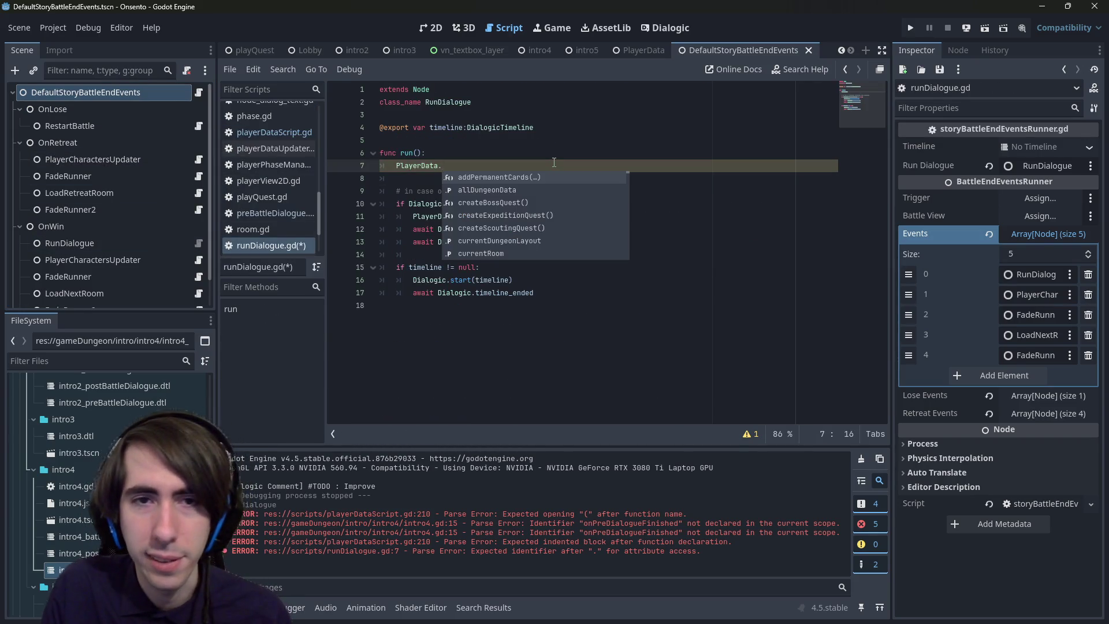
text(dialogue)
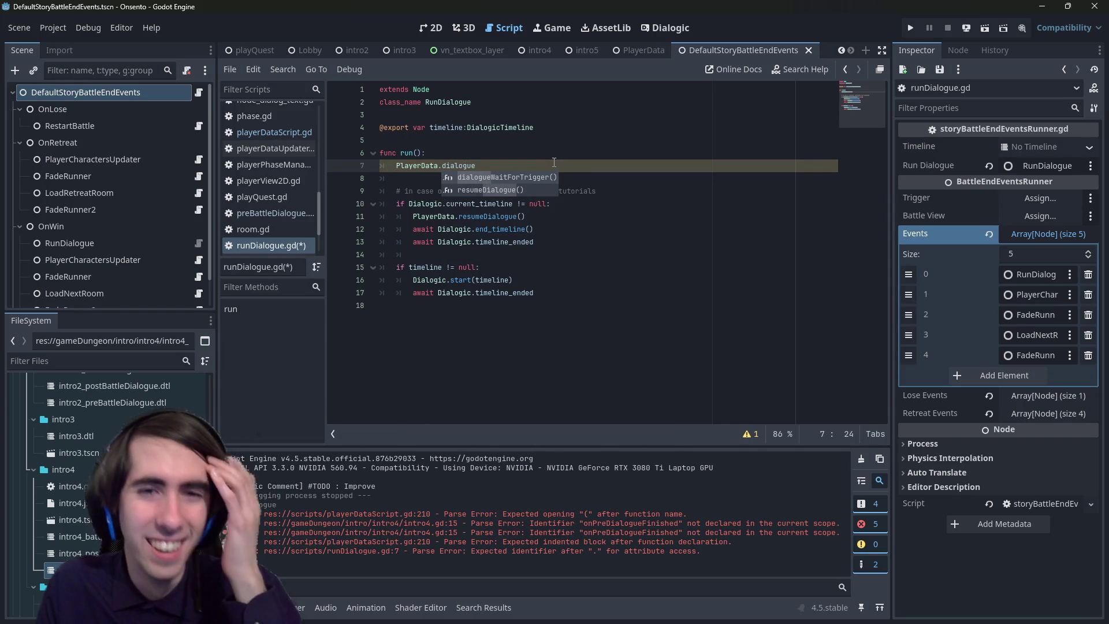
key(BackSpace)
key(BackSpace)
key(BackSpace)
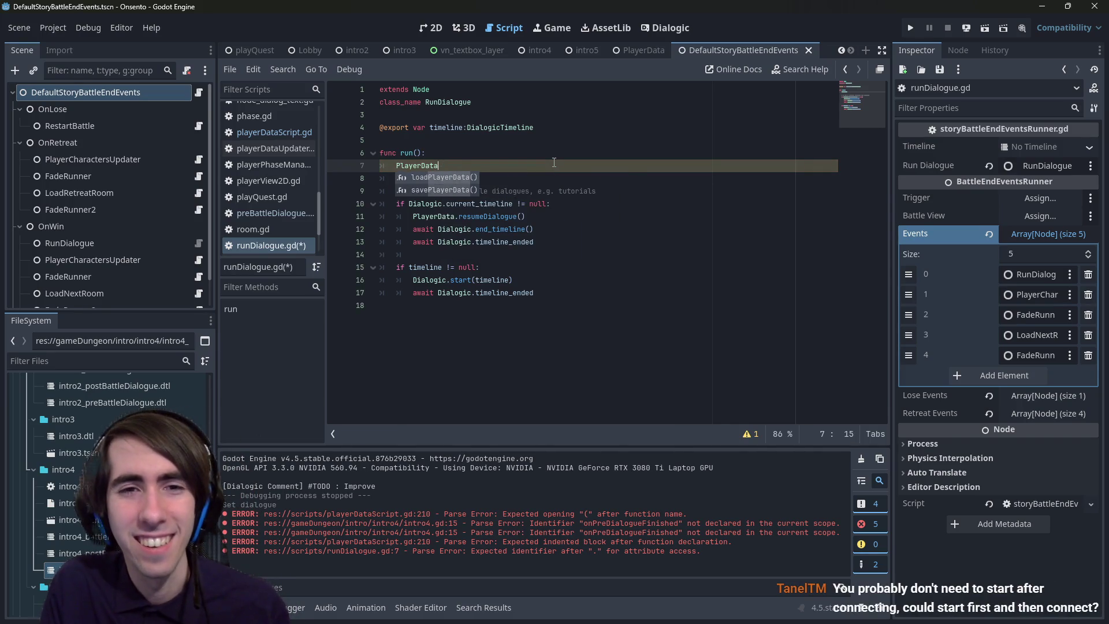
text(.play)
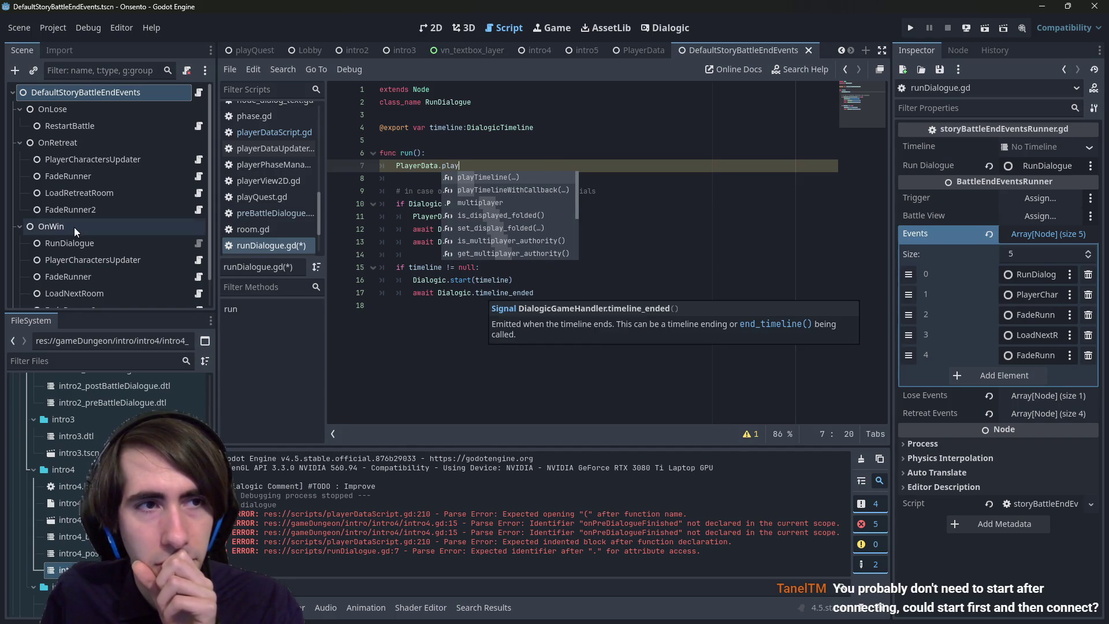
click(514, 180)
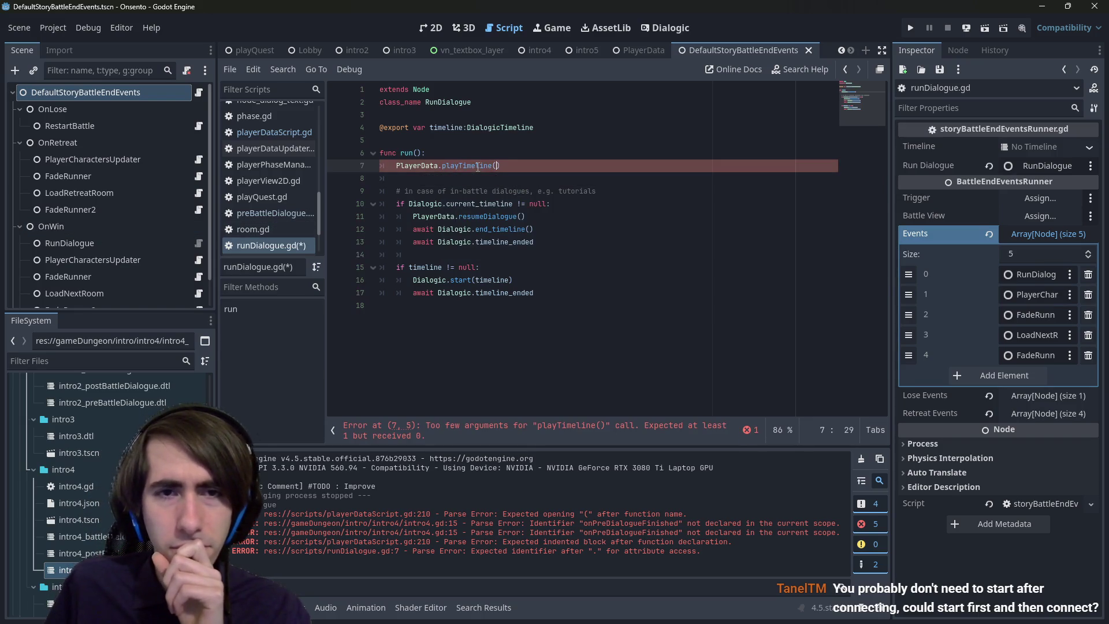
text(timeline)
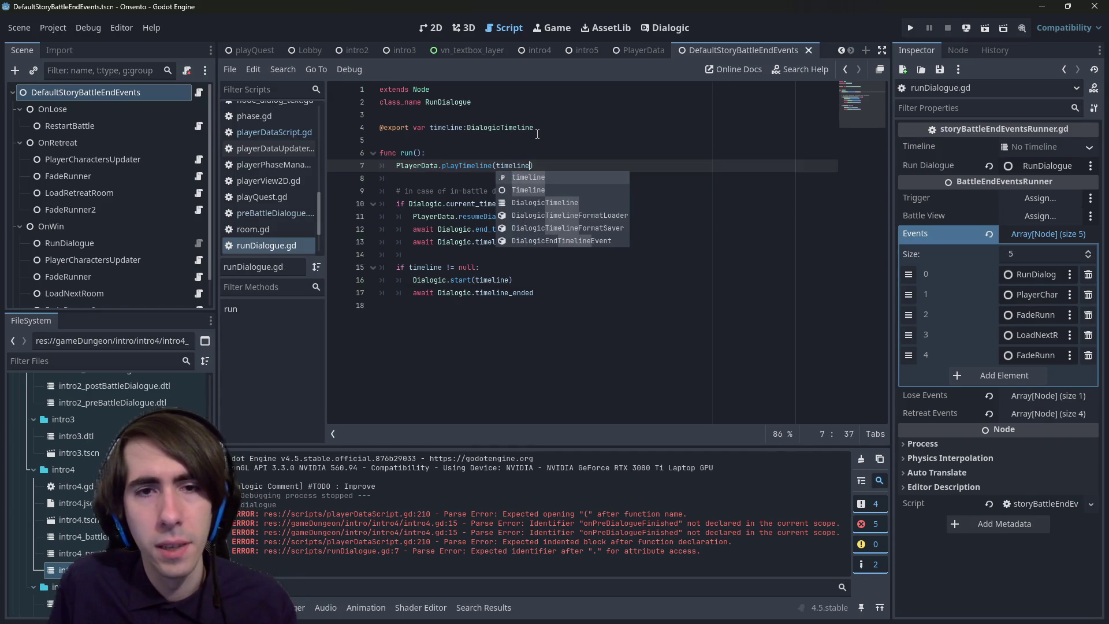
key(ctrl+s)
click(378, 238)
drag(377, 238, 337, 230)
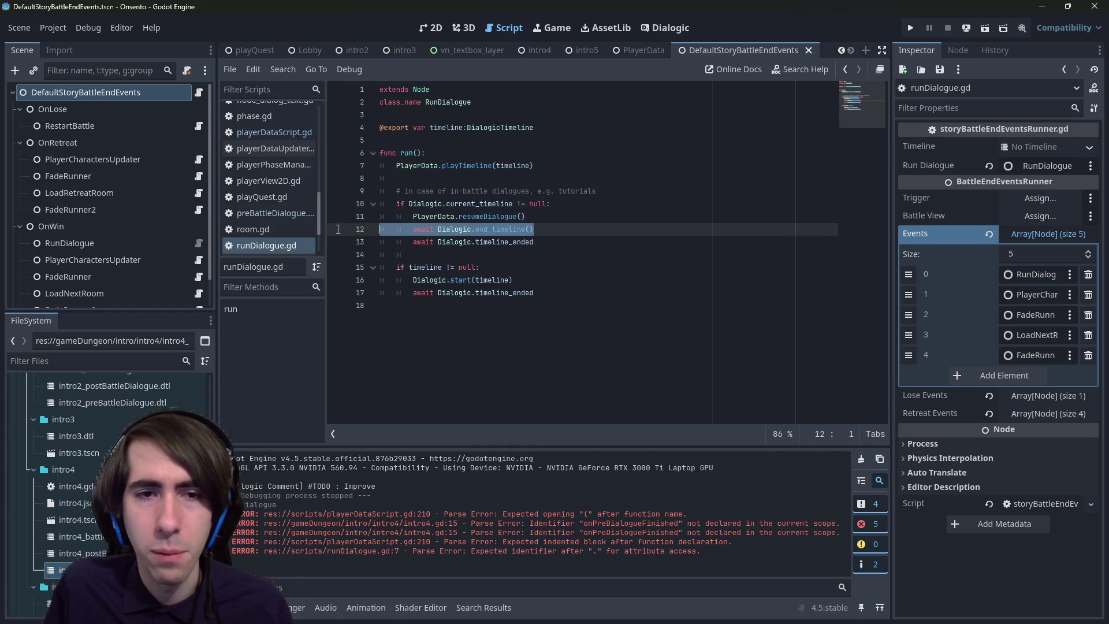
- Make forceFinishCurrentTimeline await Dialogic.end_timeline() and then await Dialogic.timeline_ended
ctrl+click(480, 167)
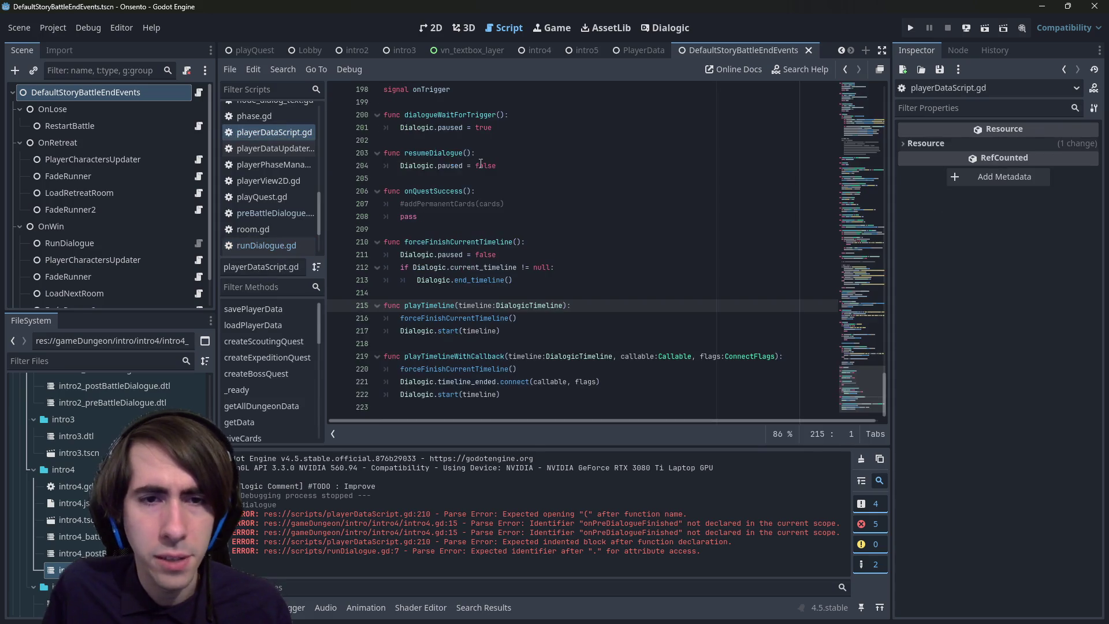
click(570, 274)
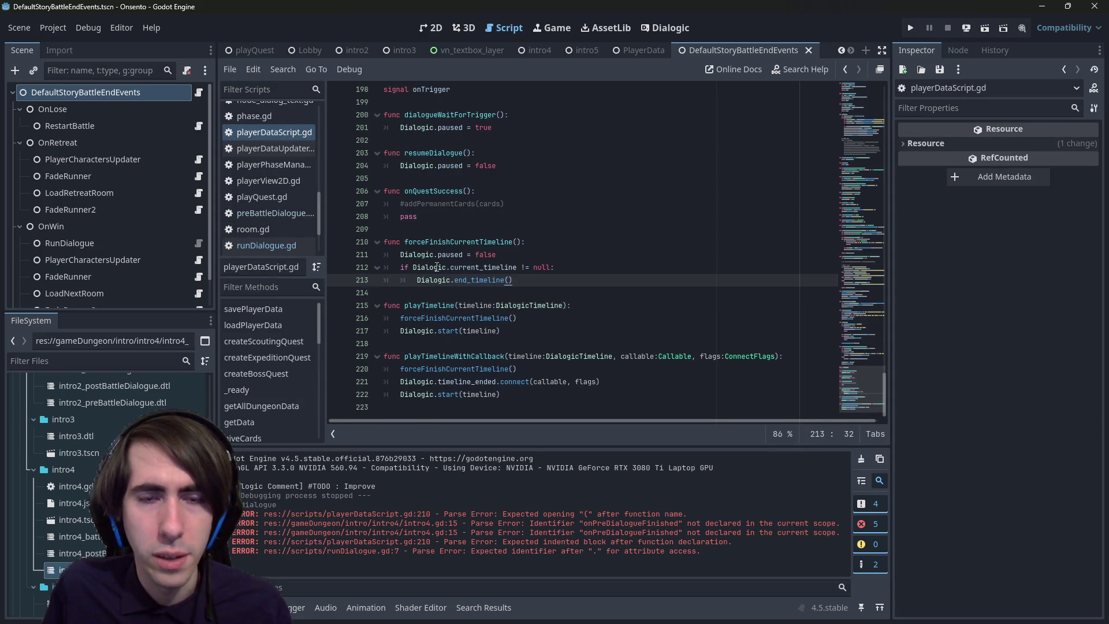
key(alt+Left)
key(alt+Left)
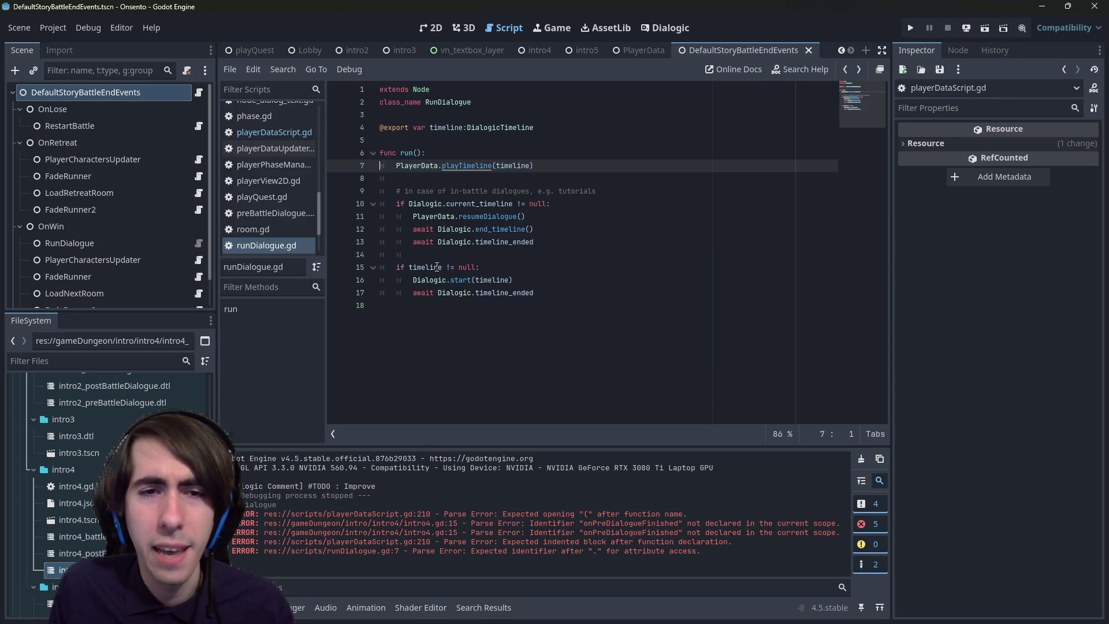
drag(535, 242, 353, 238)
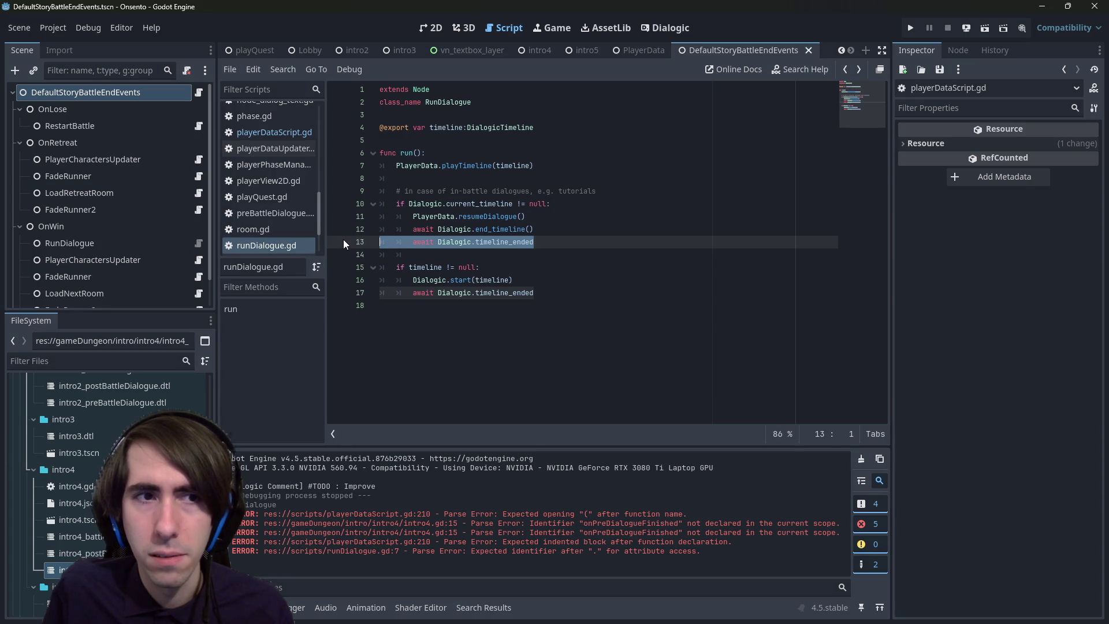
key(alt+Left)
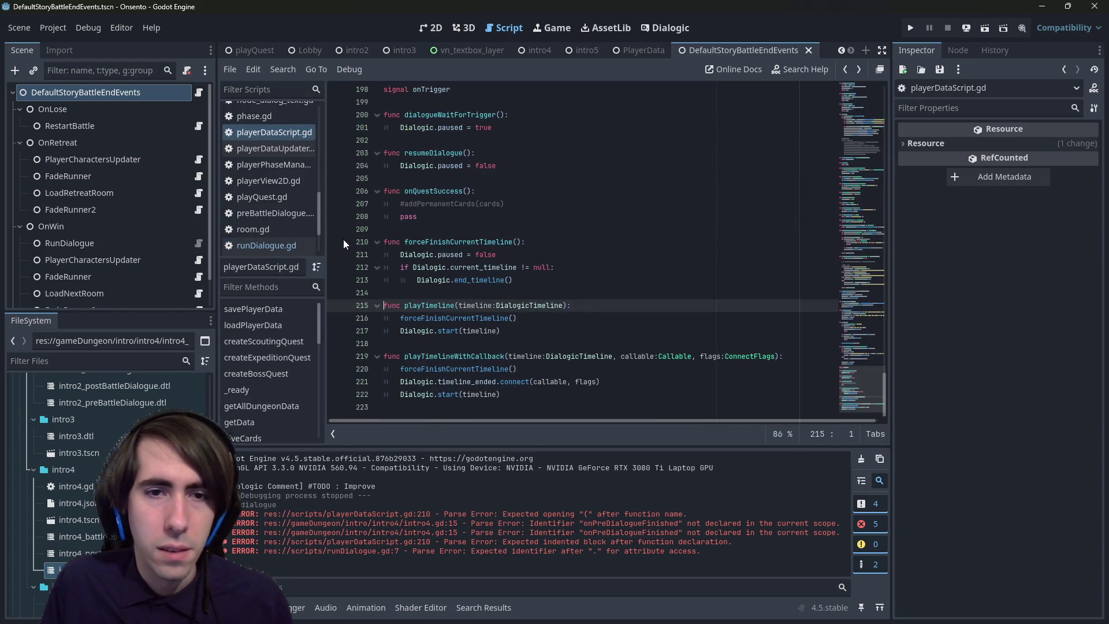
key(Up)
key(Up)
key(ctrl+Right)
text(await)
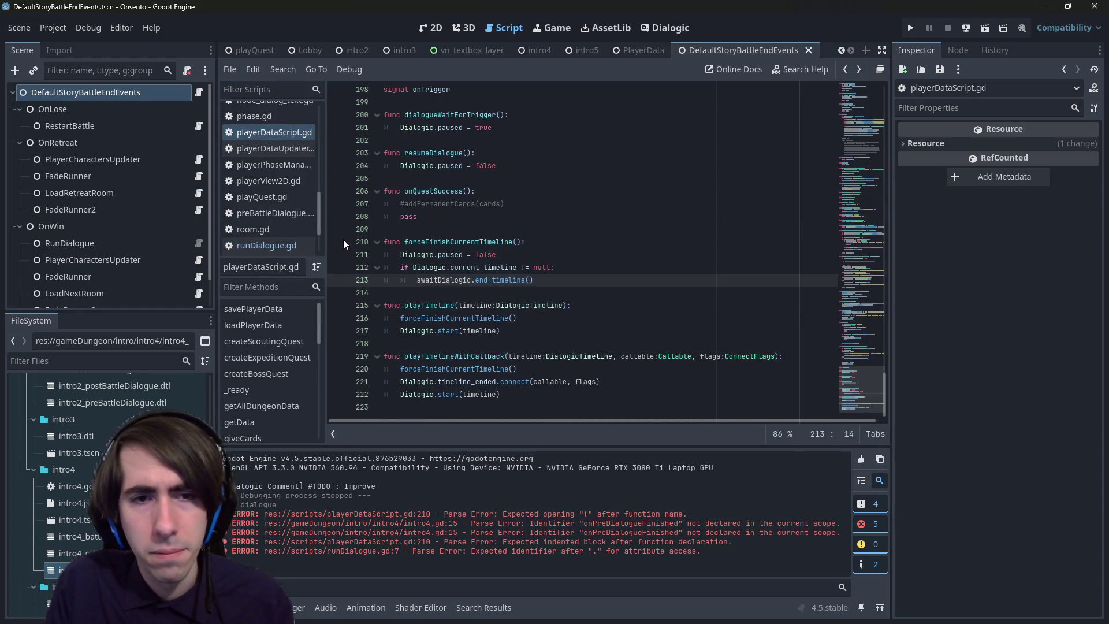
key(End)
key(Return)
key(Tab)
text(await Dialogic.timeline_ended)
key(shift+Tab)
key(shift+Tab)
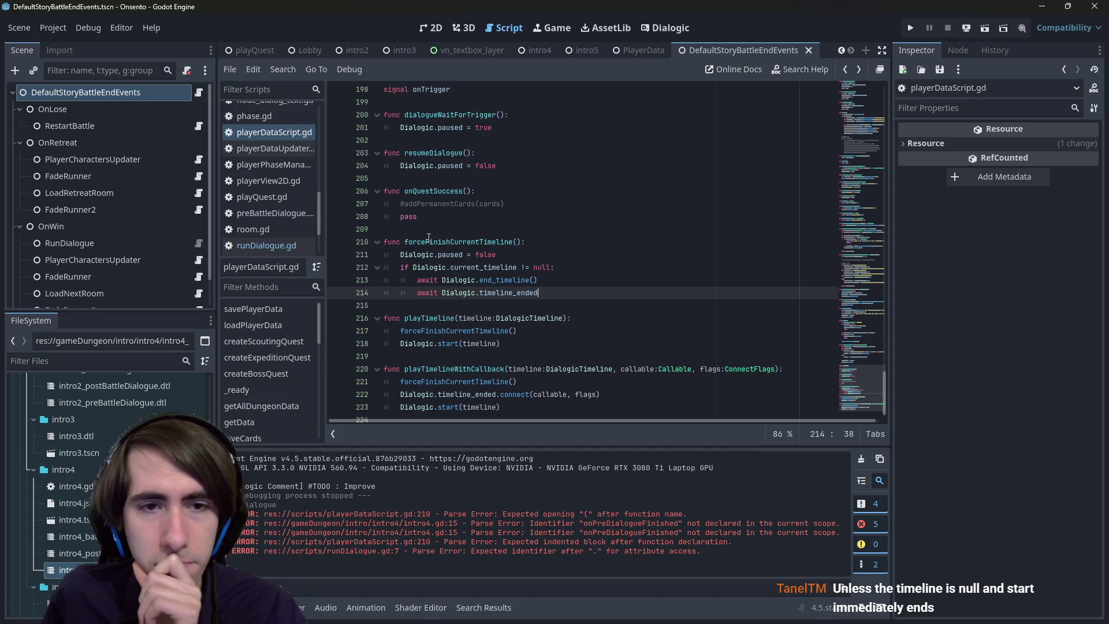
- Prefix both forceFinishCurrentTimeline() calls with await and run the game with F5
double_click(428, 240)
click(398, 330)
text(await)
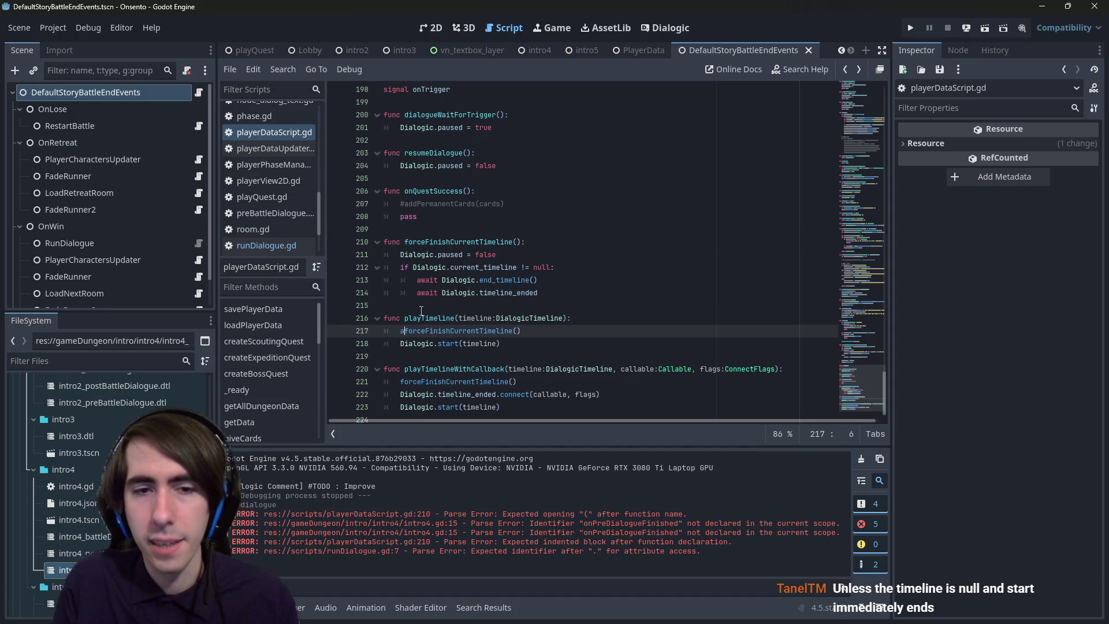
key(Escape)
key(Down)
key(Down)
key(Down)
key(Home)
text(await)
key(F5)
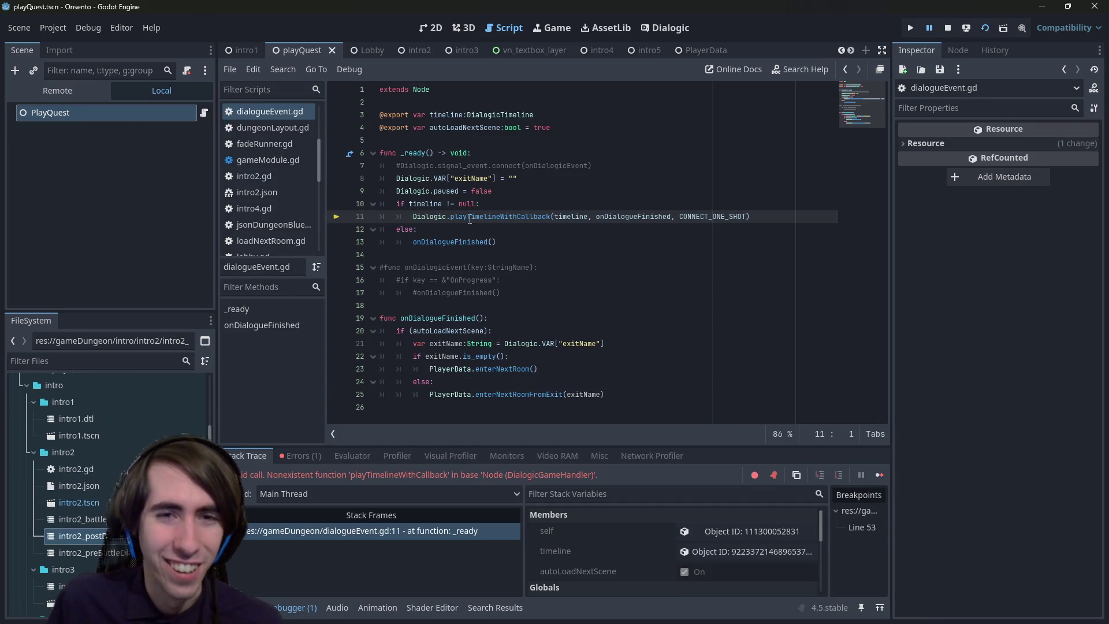
- Try editing the method name on line 11 of dialogueEvent.gd, then restore it
double_click(469, 217)
text(play)
key(BackSpace)
key(BackSpace)
key(BackSpace)
key(ctrl+z)
key(ctrl+z)
key(ctrl+z)
click(523, 205)
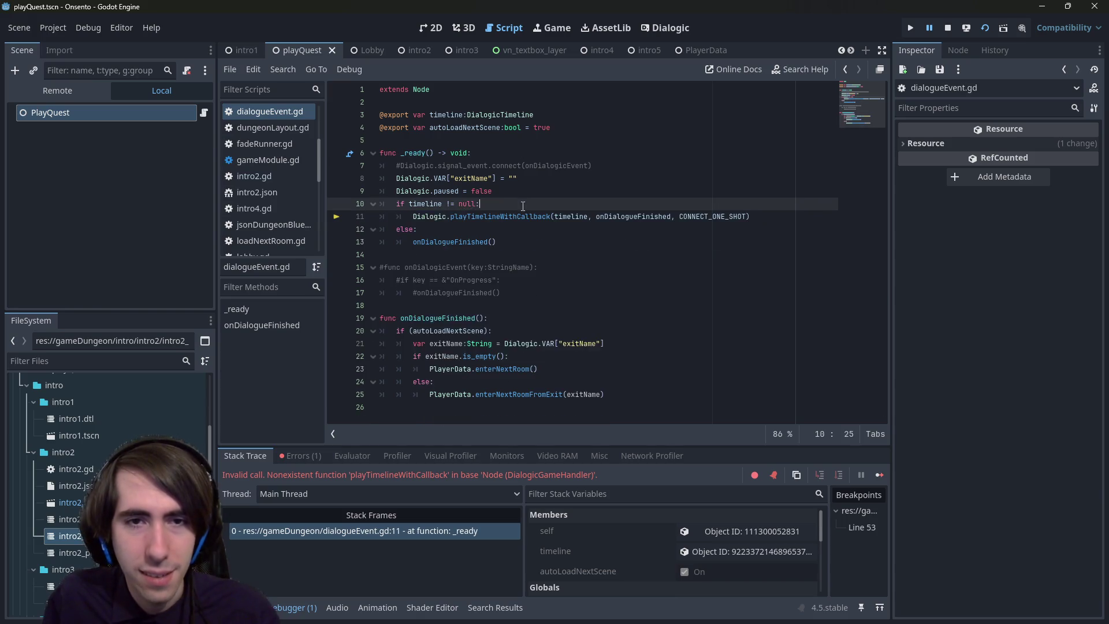
double_click(518, 218)
click(518, 217)
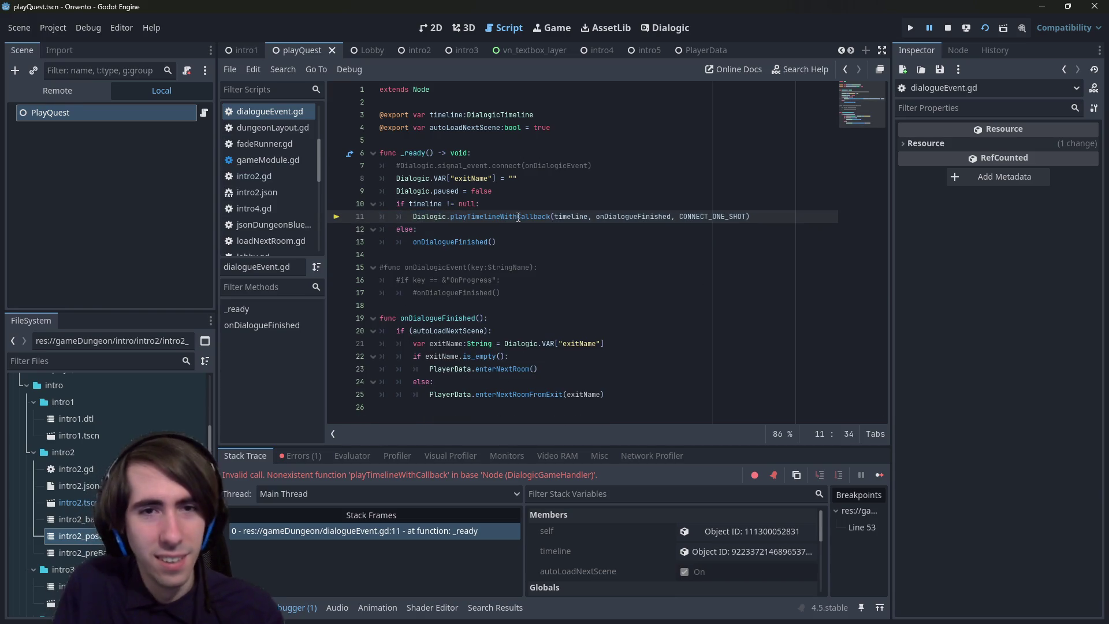
- Replace Dialogic with PlayerData on line 11 and rerun the scene
key(shift+alt+o)
key(Escape)
click(440, 216)
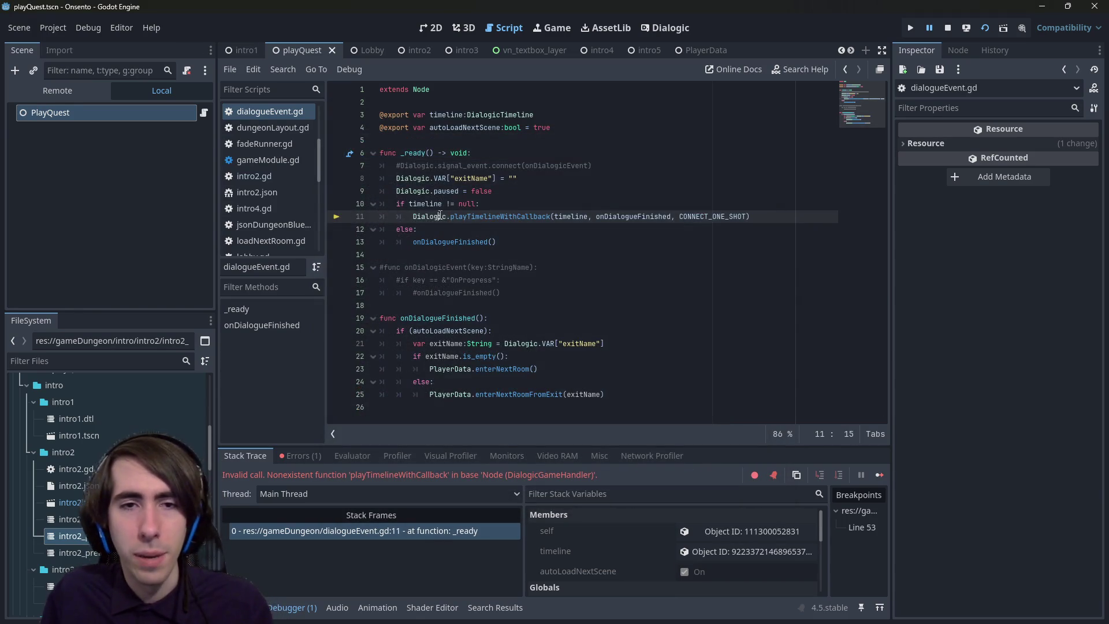
double_click(440, 216)
text(PlayerData)
key(Escape)
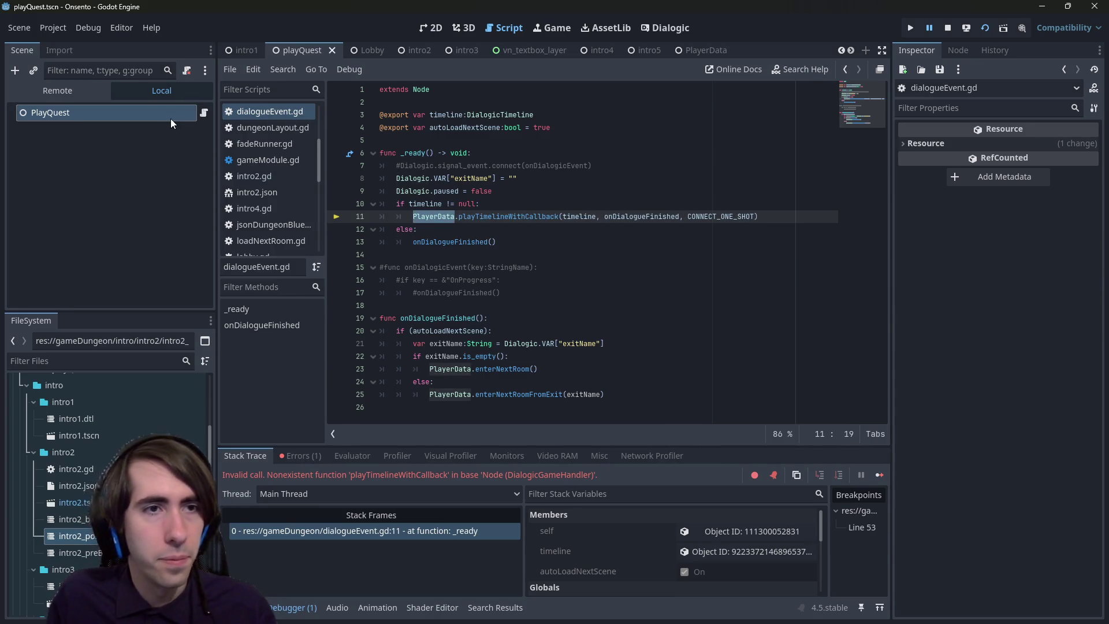
click(987, 29)
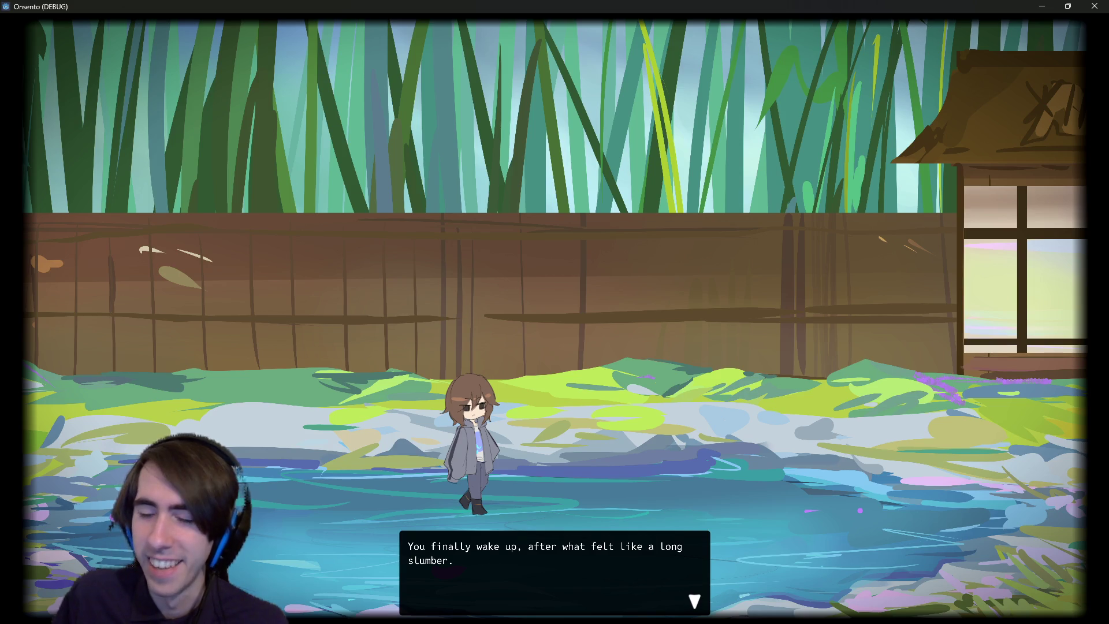
- Play through the opening dialogue to the battle and close the game
click(444, 329)
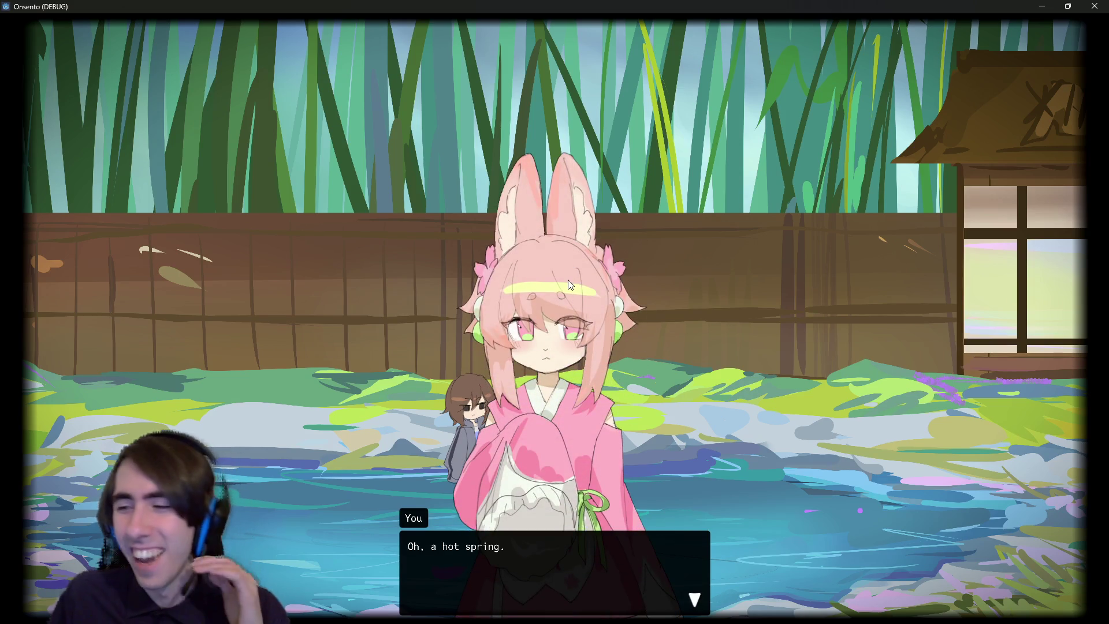
click(567, 286)
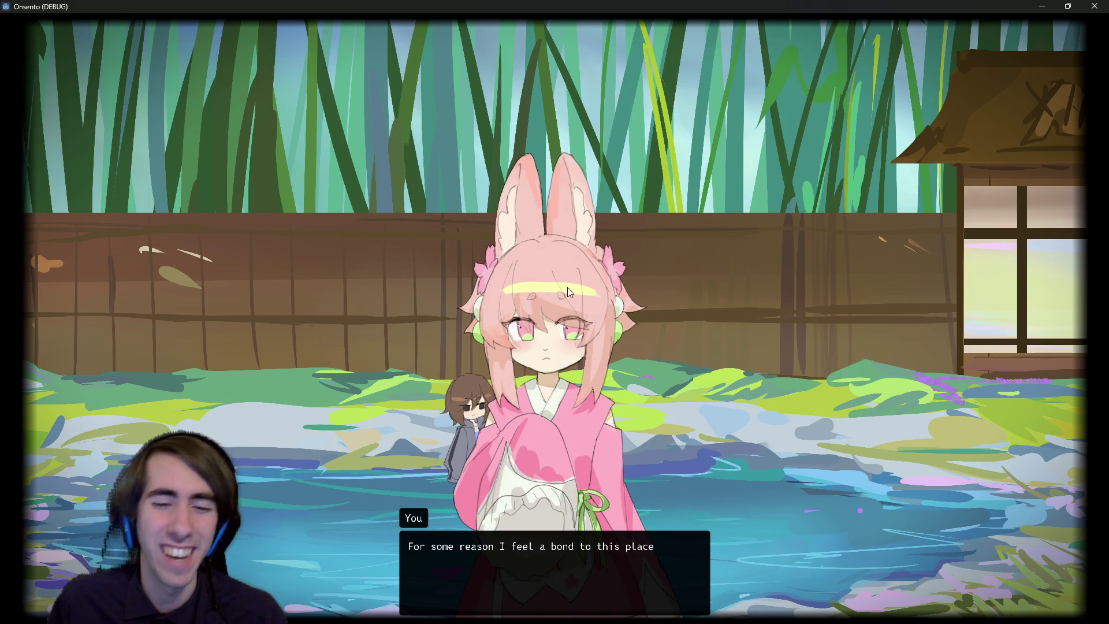
click(567, 286)
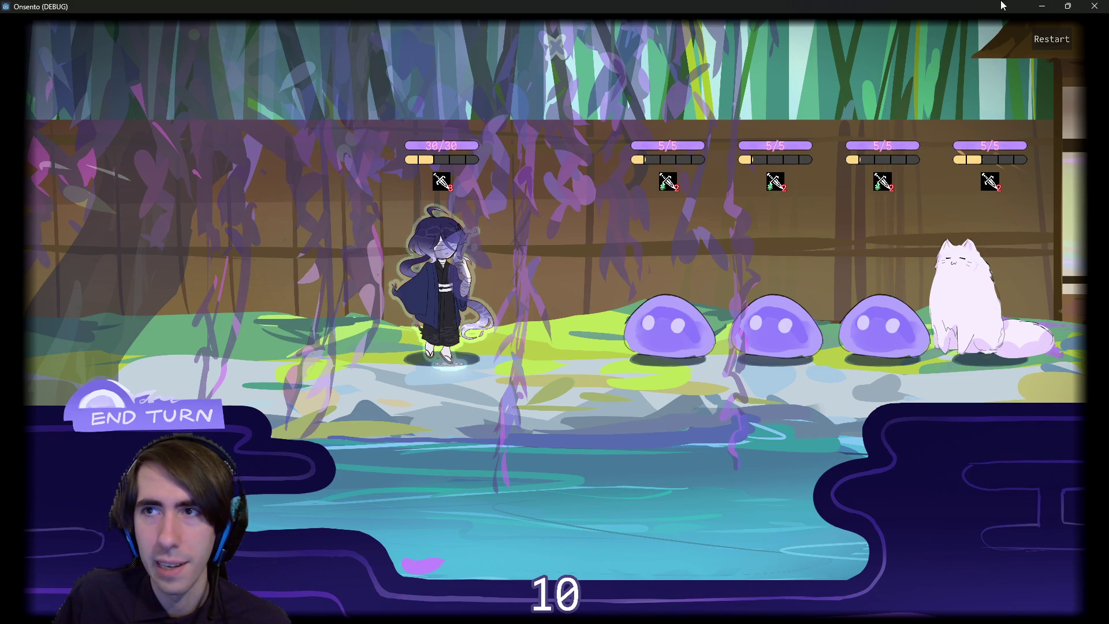
click(1094, 5)
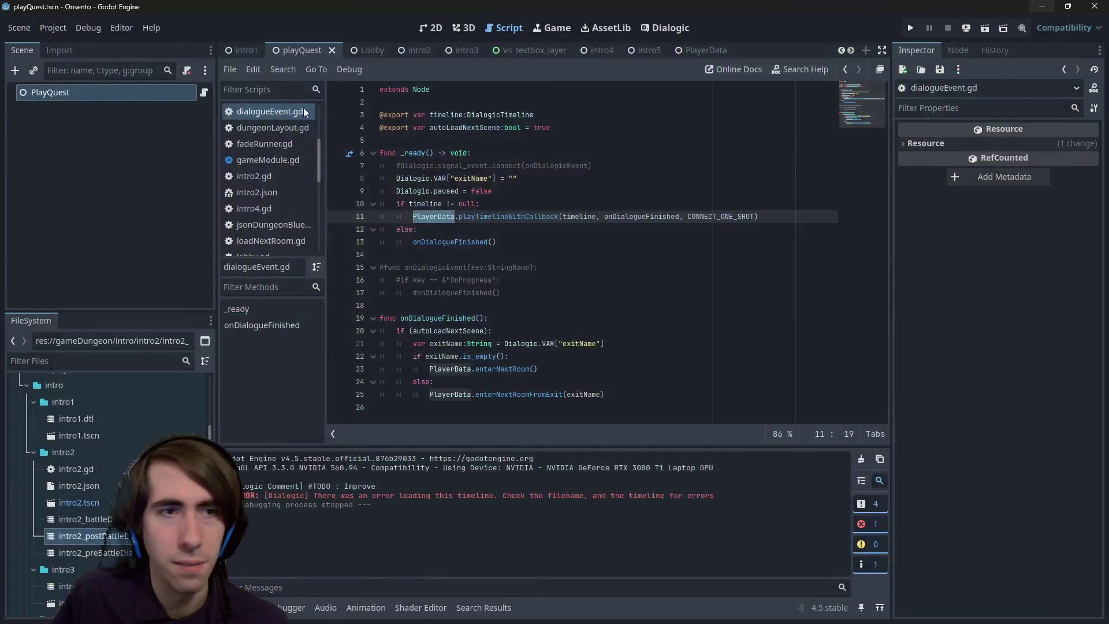
- Switch to the intro2 scene and select the PreBattleDialogue node
click(415, 49)
scroll(123, 107, up, 1)
click(118, 112)
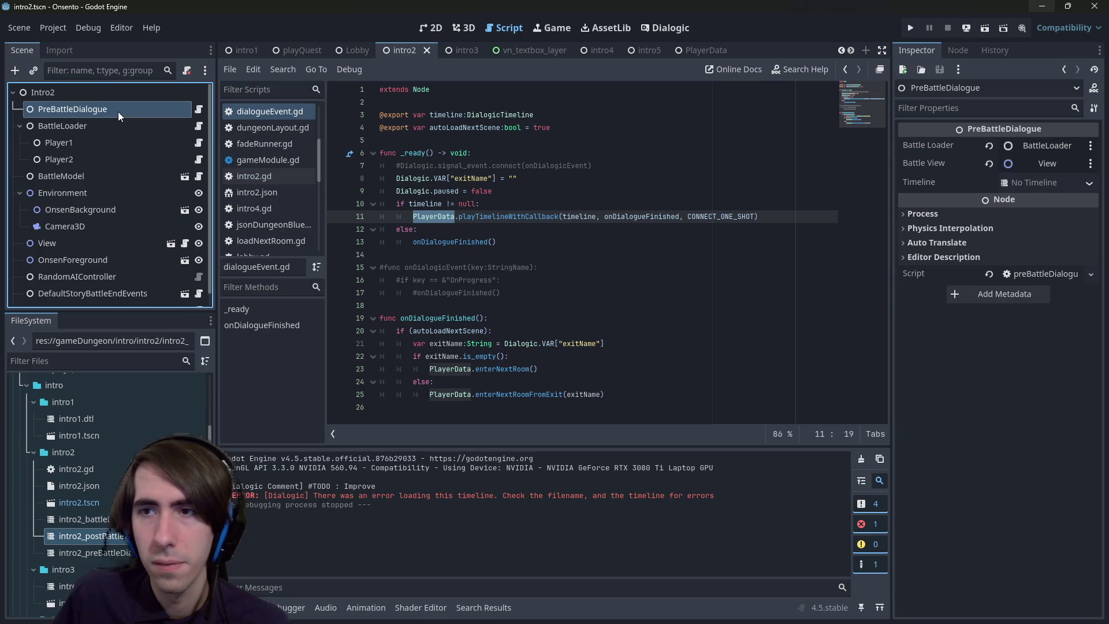
- Open preBattleDialogue.gd, set breakpoints on lines 12 and 24, then switch to playQuest
scroll(119, 119, down, 1)
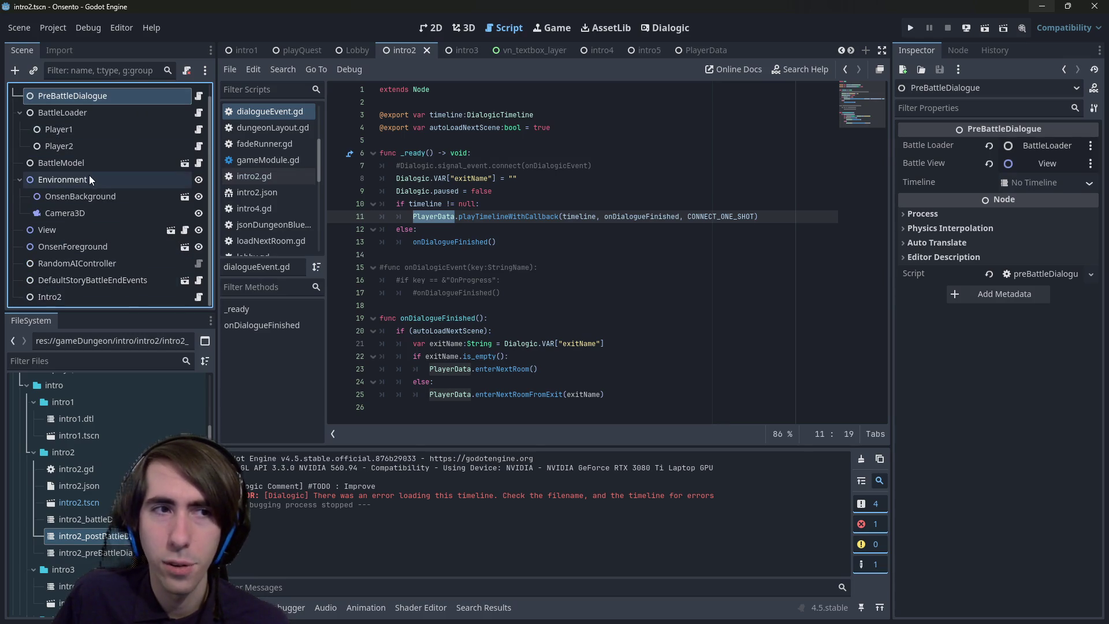
scroll(92, 165, up, 1)
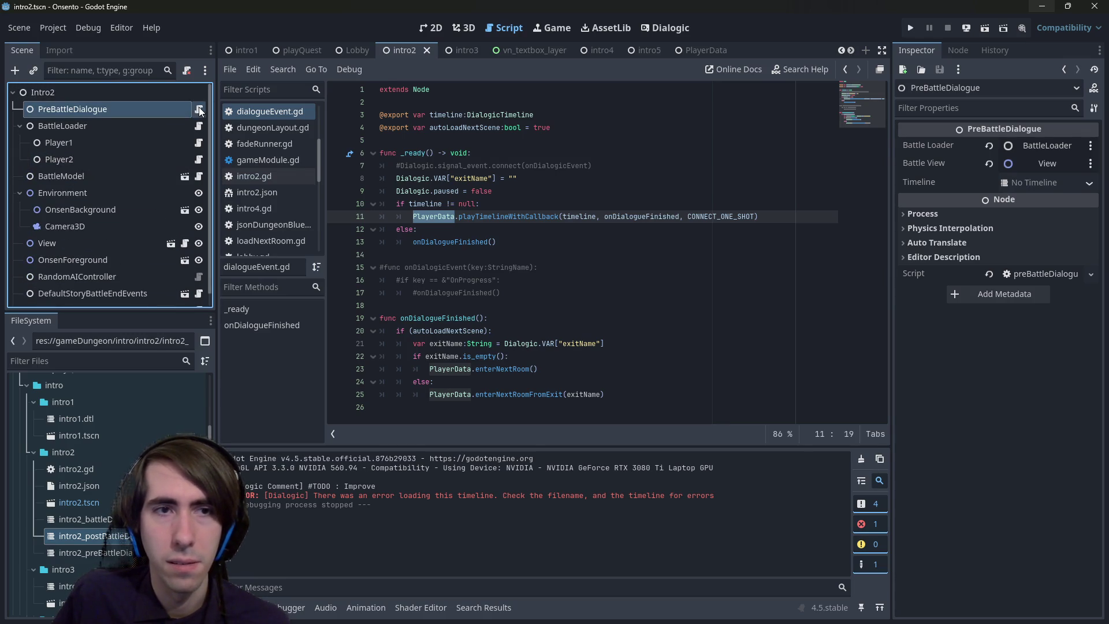
click(199, 108)
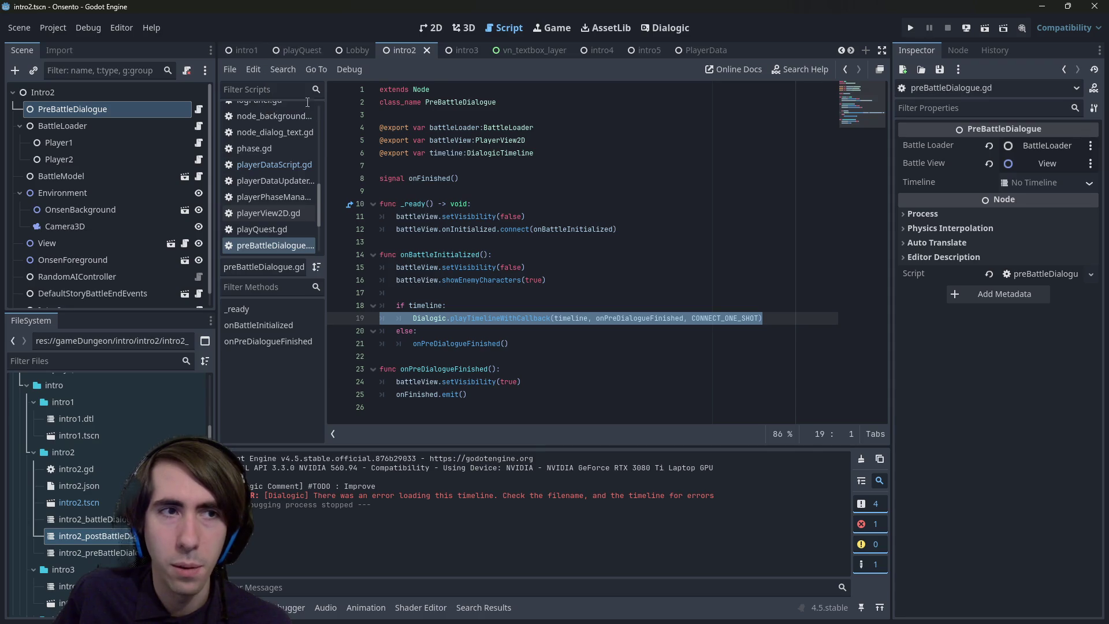
shift+click(336, 229)
click(336, 382)
click(304, 49)
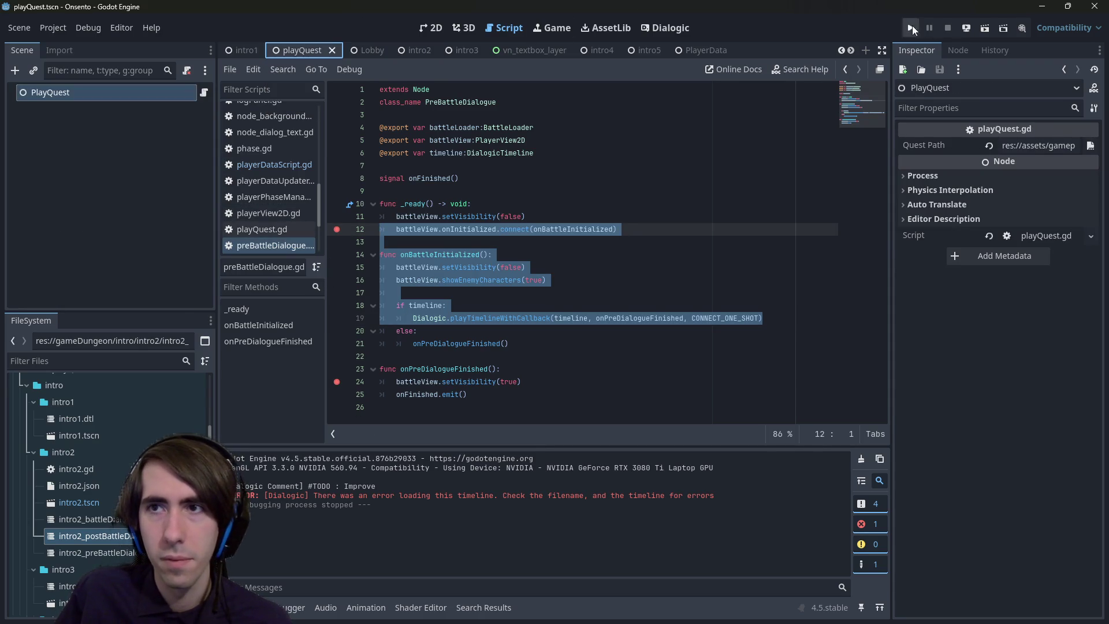
- Run the playQuest scene, click through dialogue to the line 12 pause, and add a line 15 breakpoint
click(982, 30)
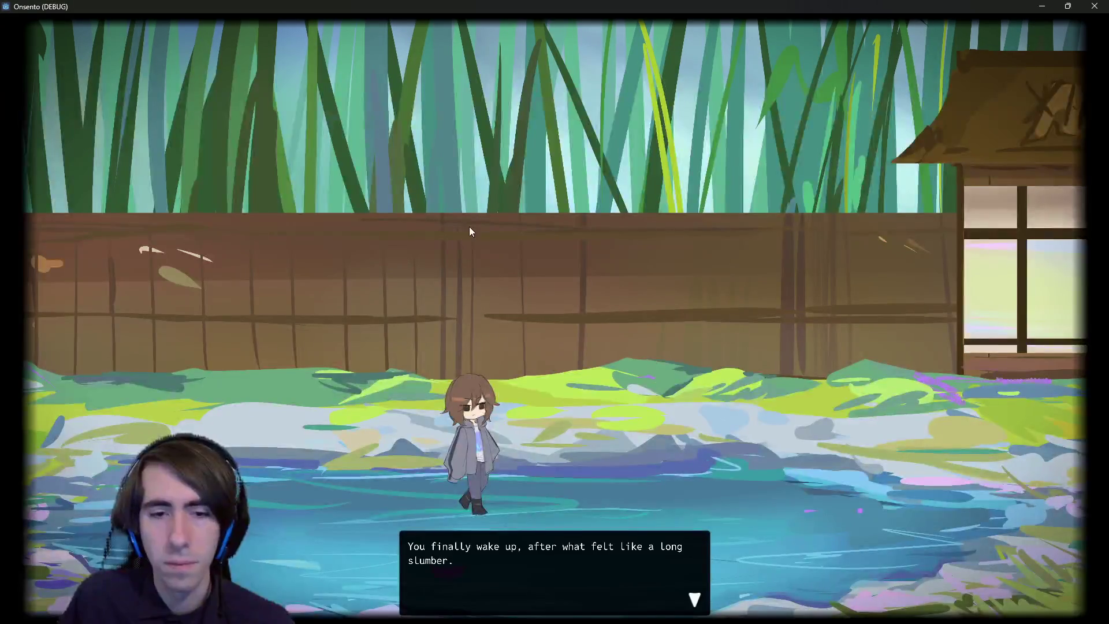
click(456, 252)
click(456, 252)
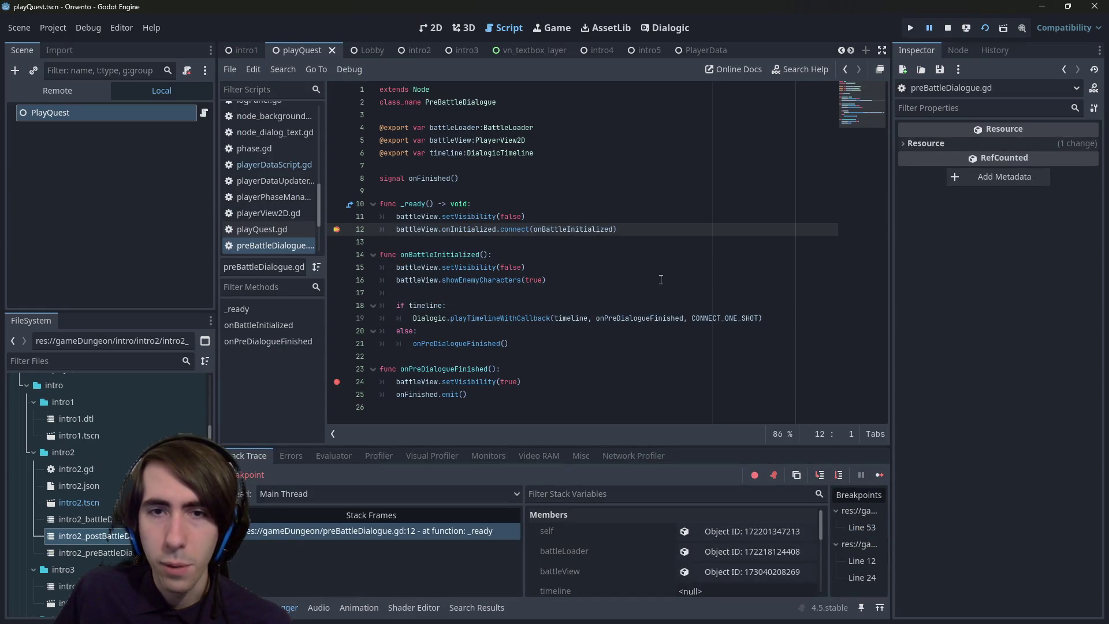
triple_click(582, 229)
click(343, 273)
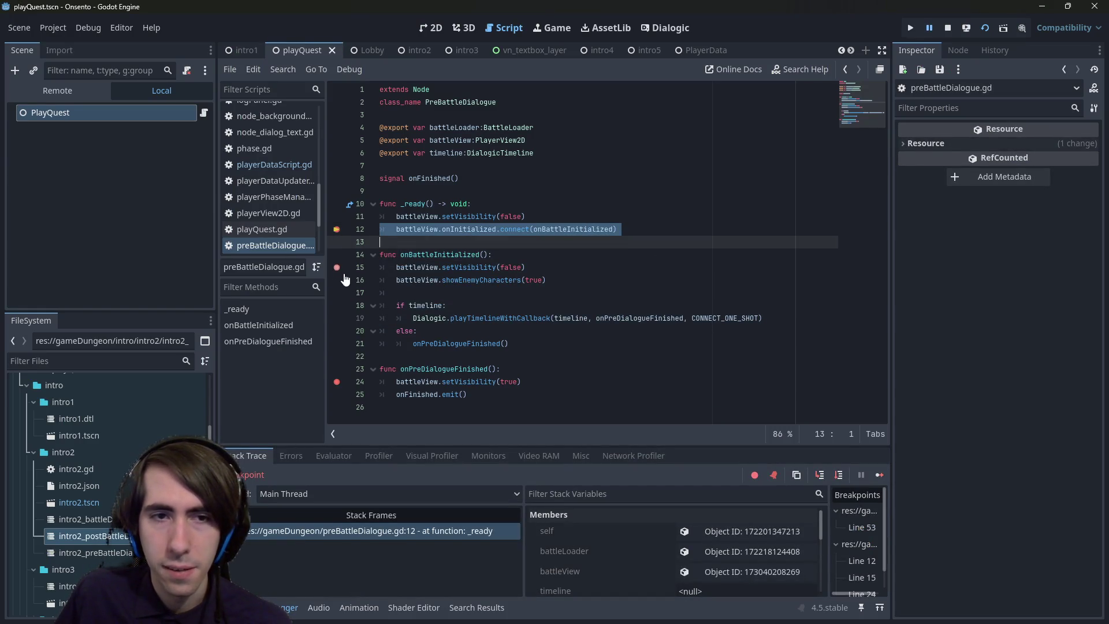
- Continue and step over through the timeline check to line 24, resume, then close the game
click(879, 476)
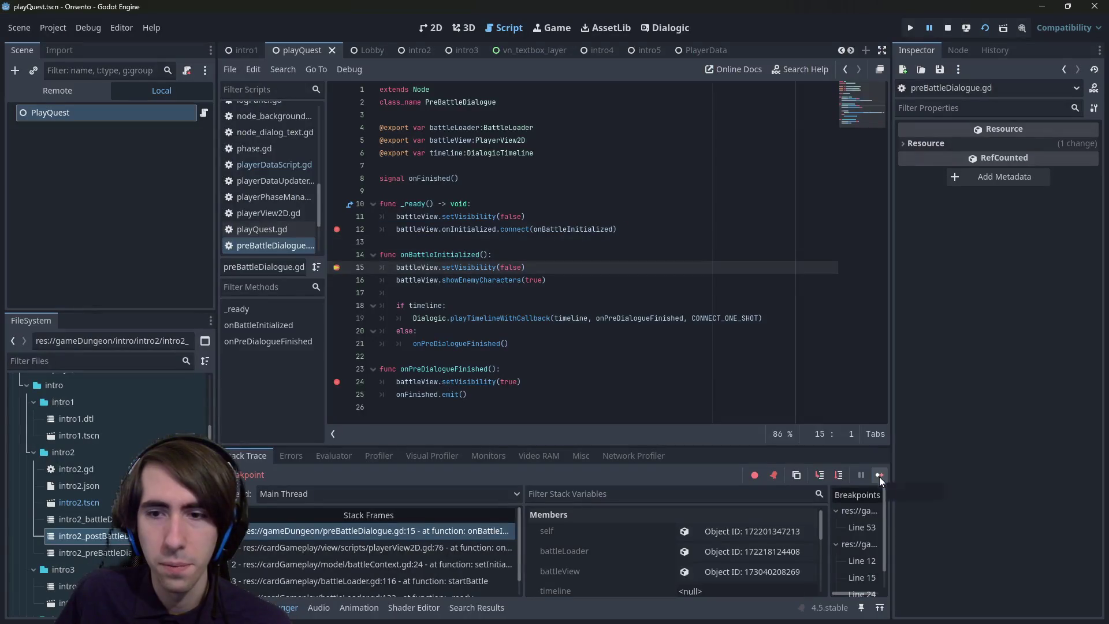
click(839, 475)
click(838, 474)
click(839, 475)
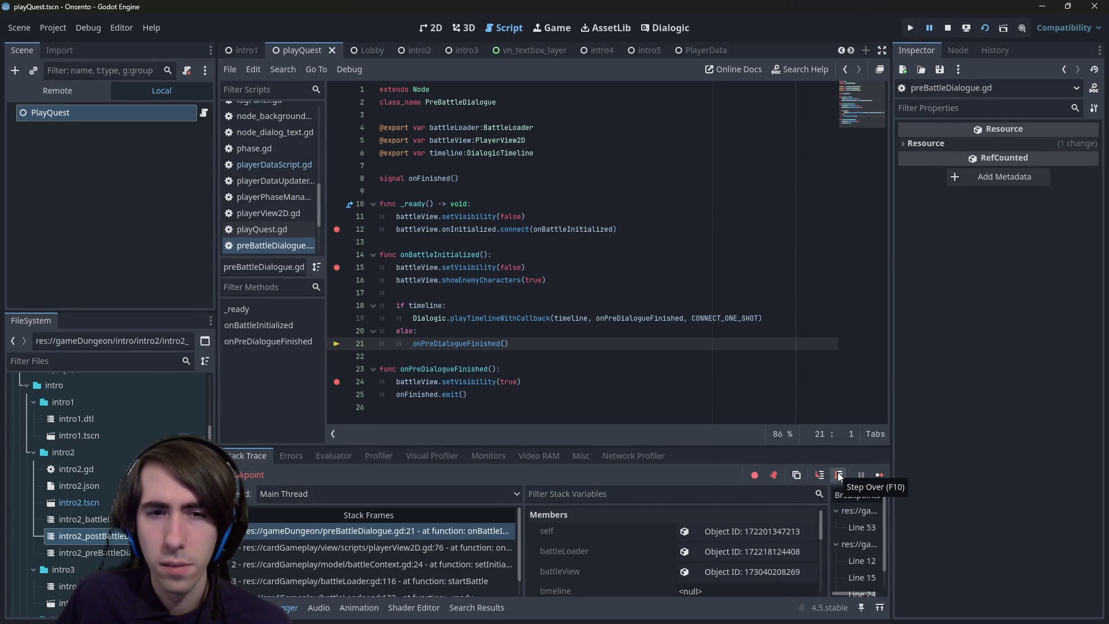
click(883, 476)
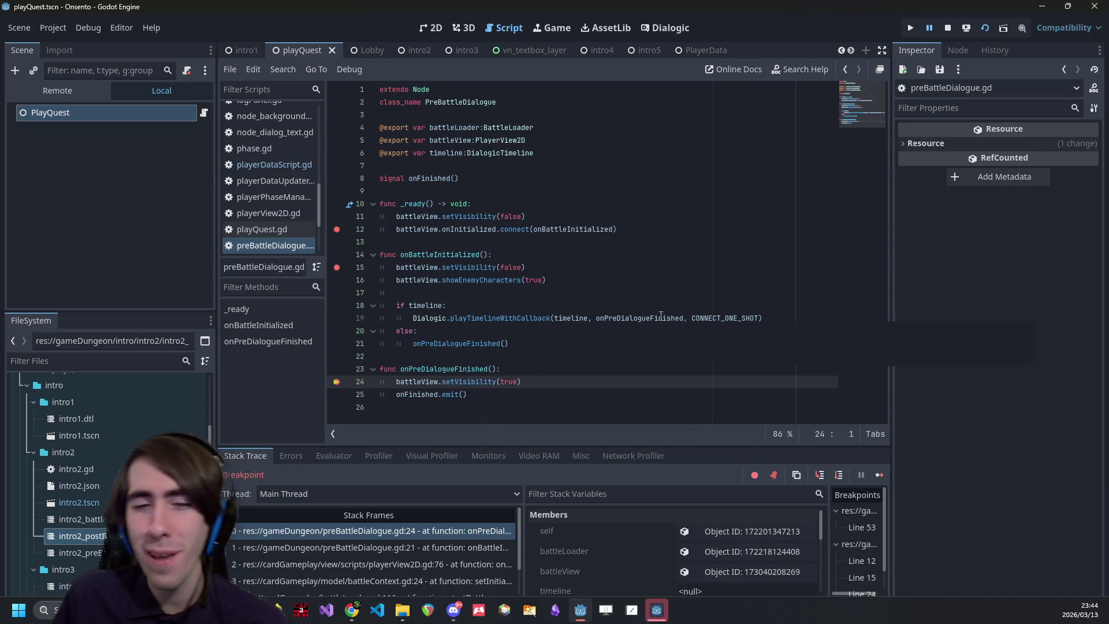
mouse_move(660, 318)
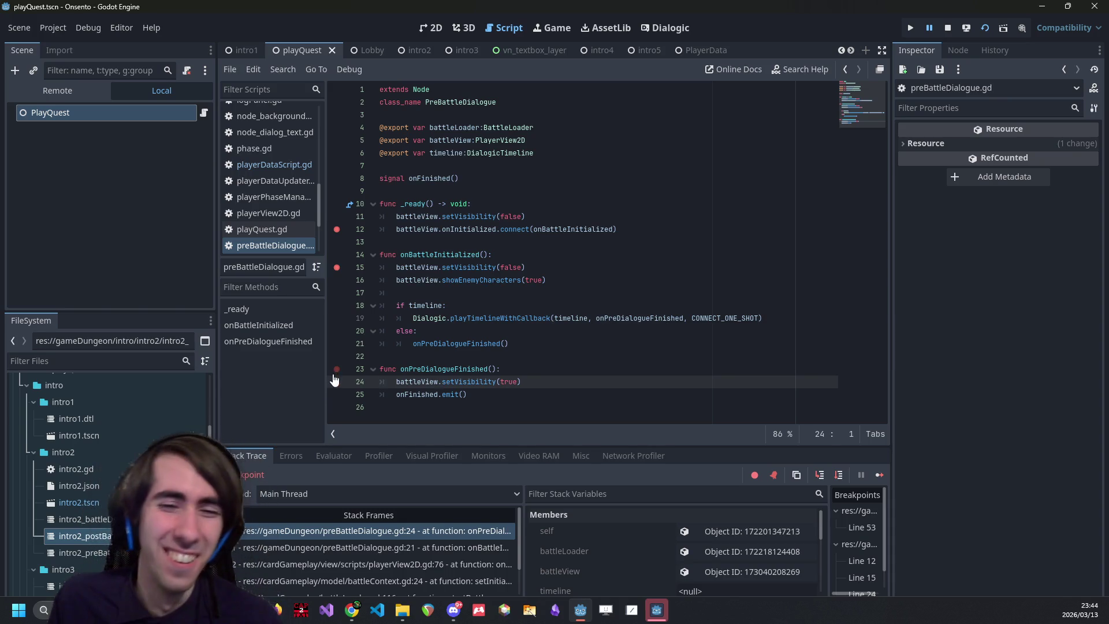
click(875, 475)
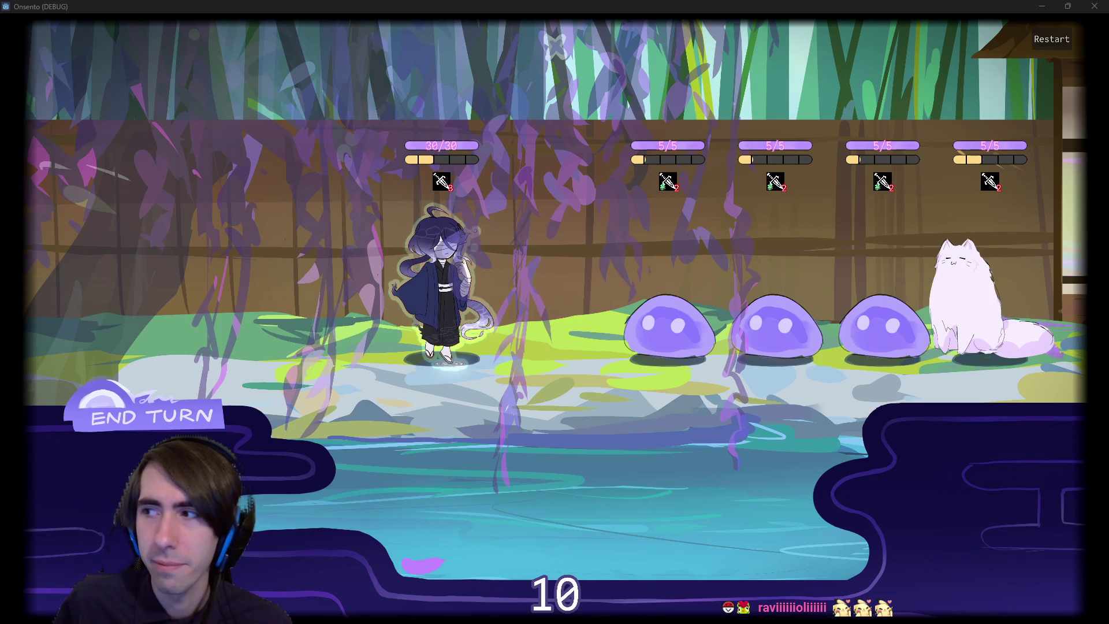
click(570, 231)
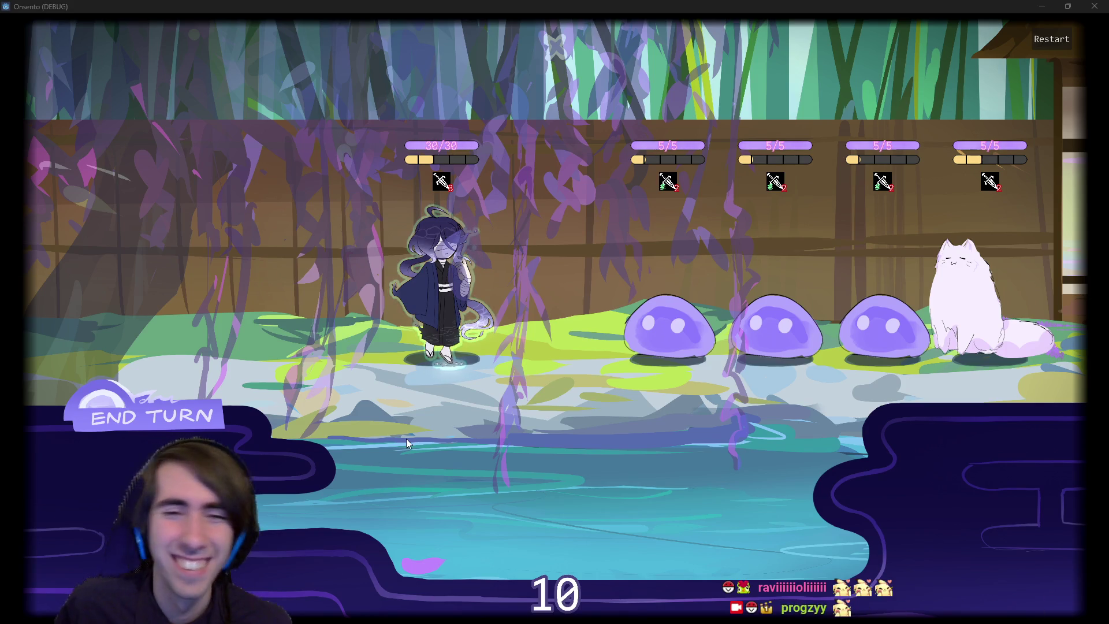
click(424, 280)
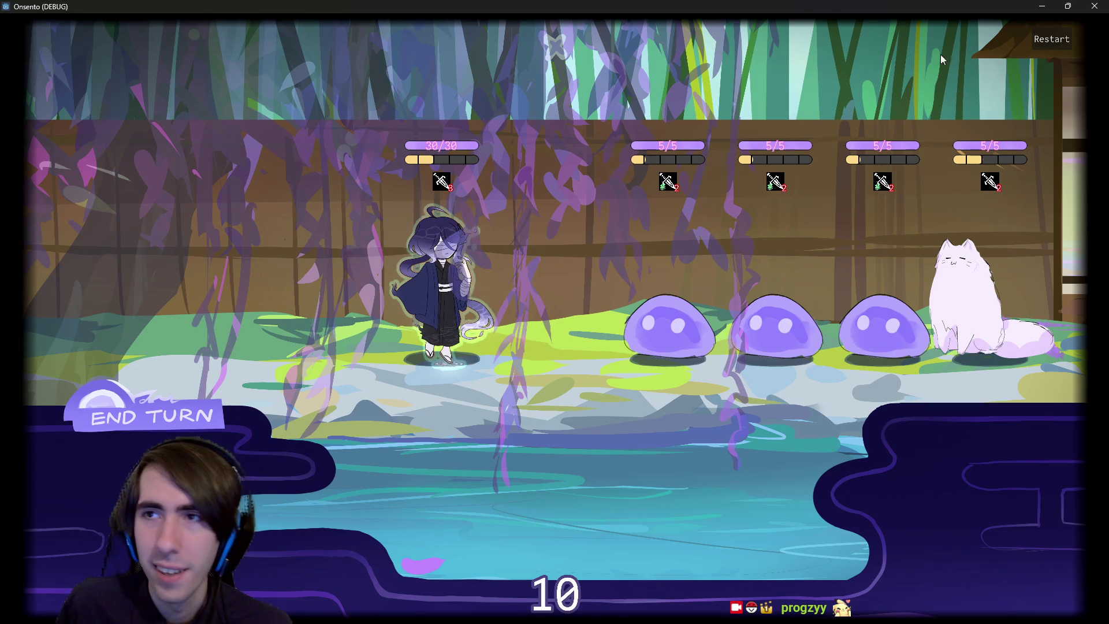
click(1095, 6)
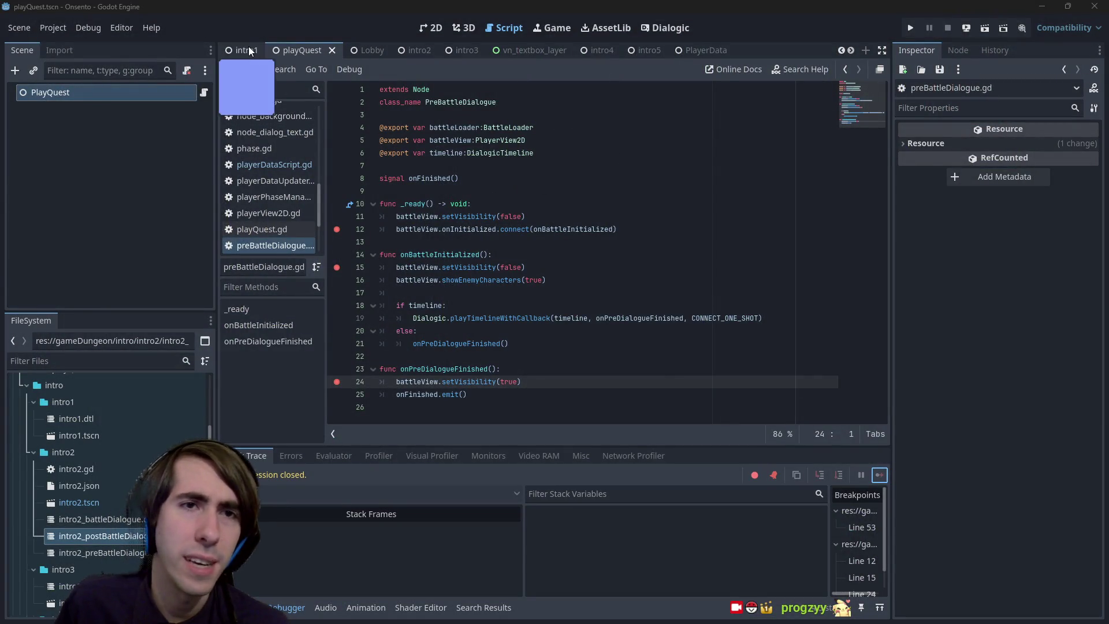
- Inspect the PlayQuest and Intro2 nodes and open intro2.gd from the Intro2 script icon
click(266, 245)
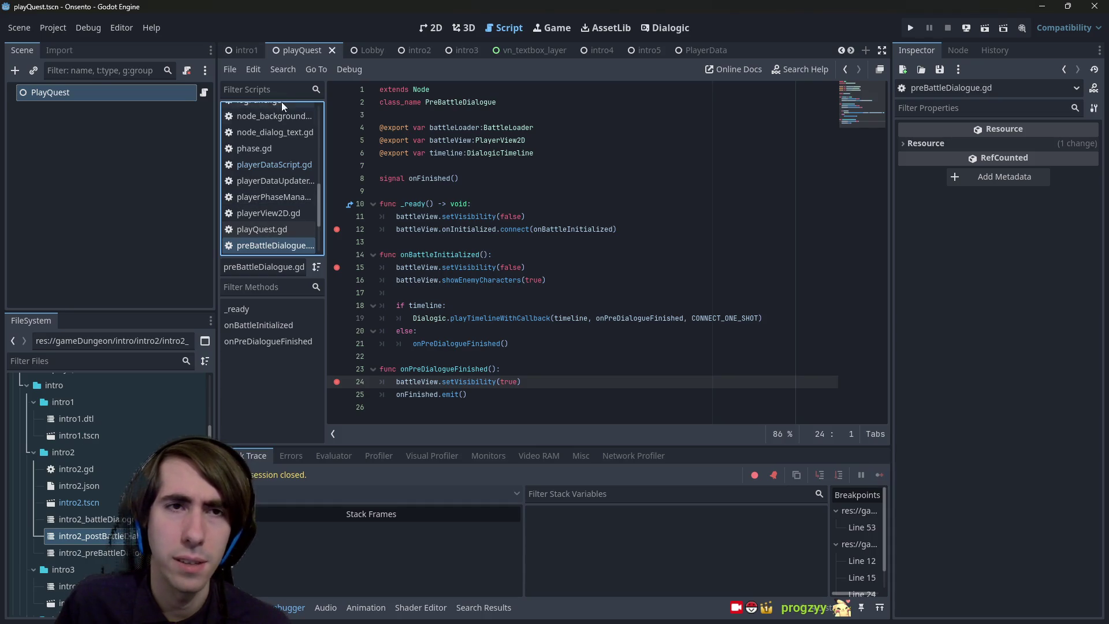
click(268, 51)
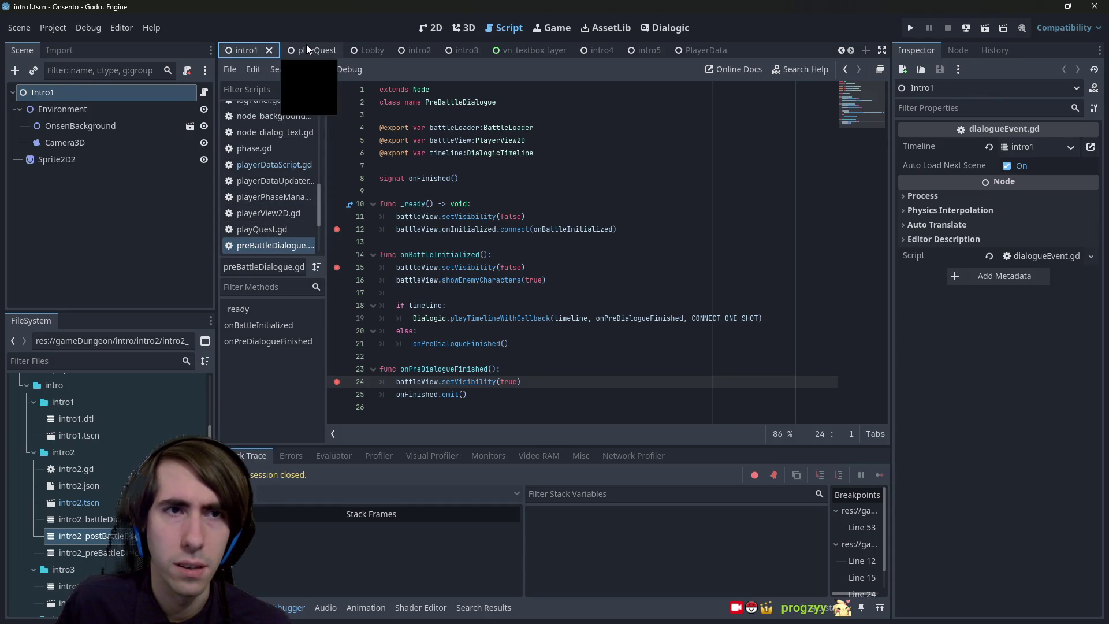
click(200, 108)
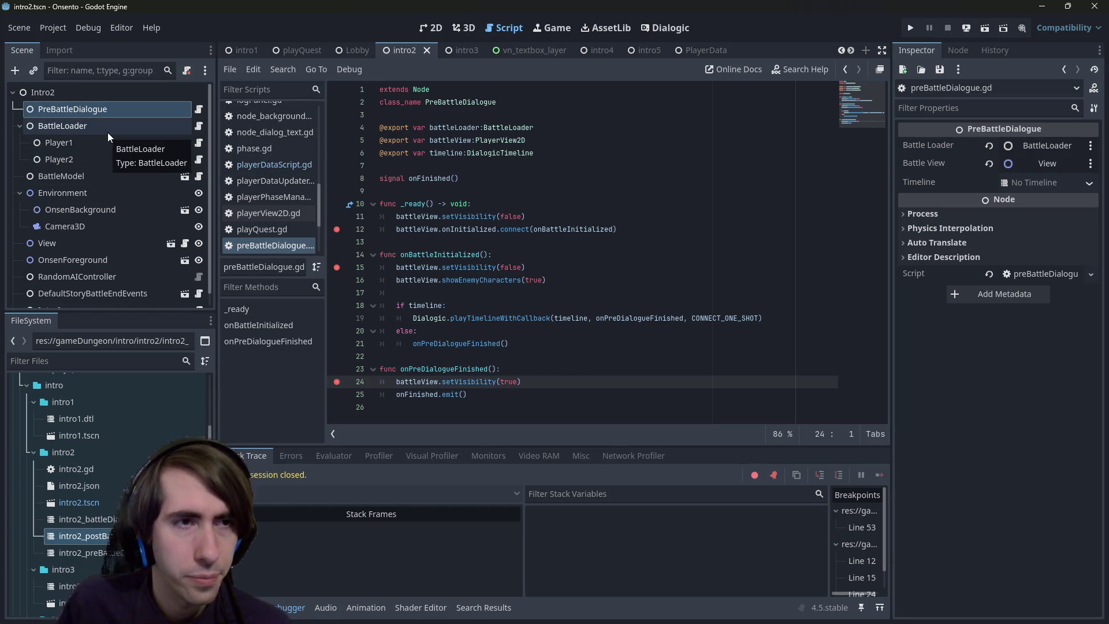
scroll(120, 295, down, 1)
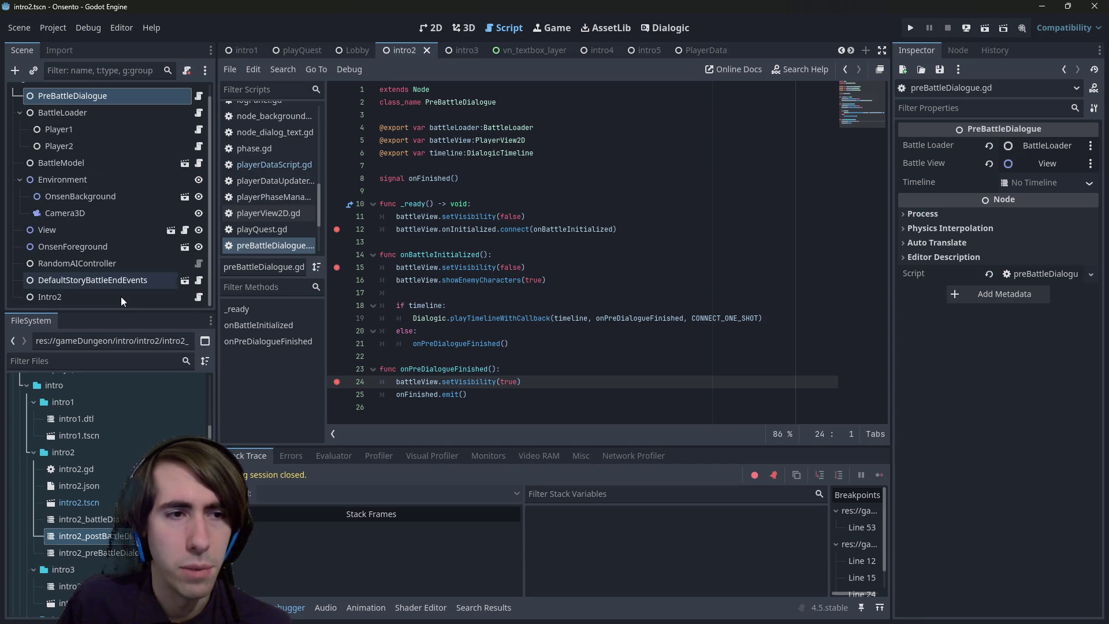
click(197, 299)
scroll(639, 273, up, 4)
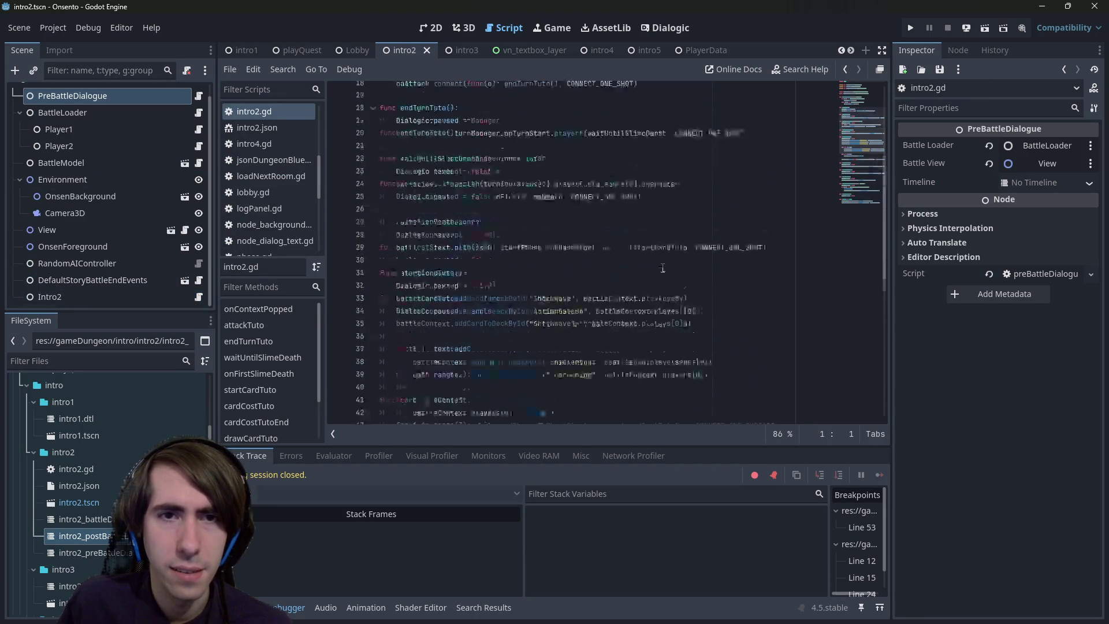
scroll(638, 273, up, 9)
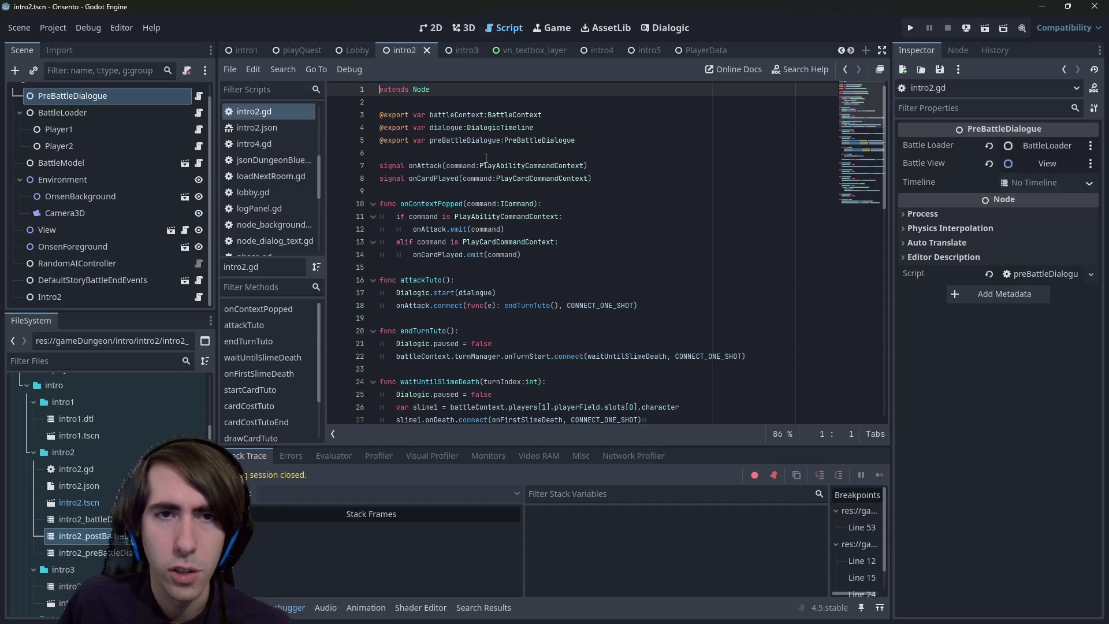
click(103, 295)
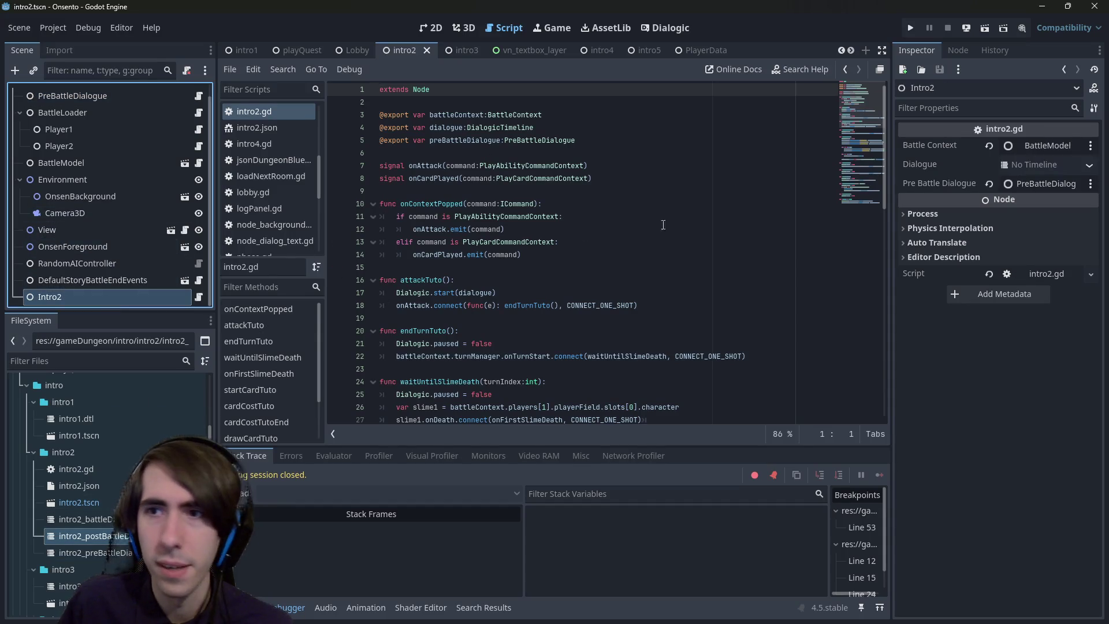
- Review the dialogue variable, the onAttack/endTurnTuto connection and preBattleDialogue usage in attackTuto
double_click(440, 127)
drag(427, 305, 638, 305)
click(638, 305)
double_click(525, 305)
double_click(398, 305)
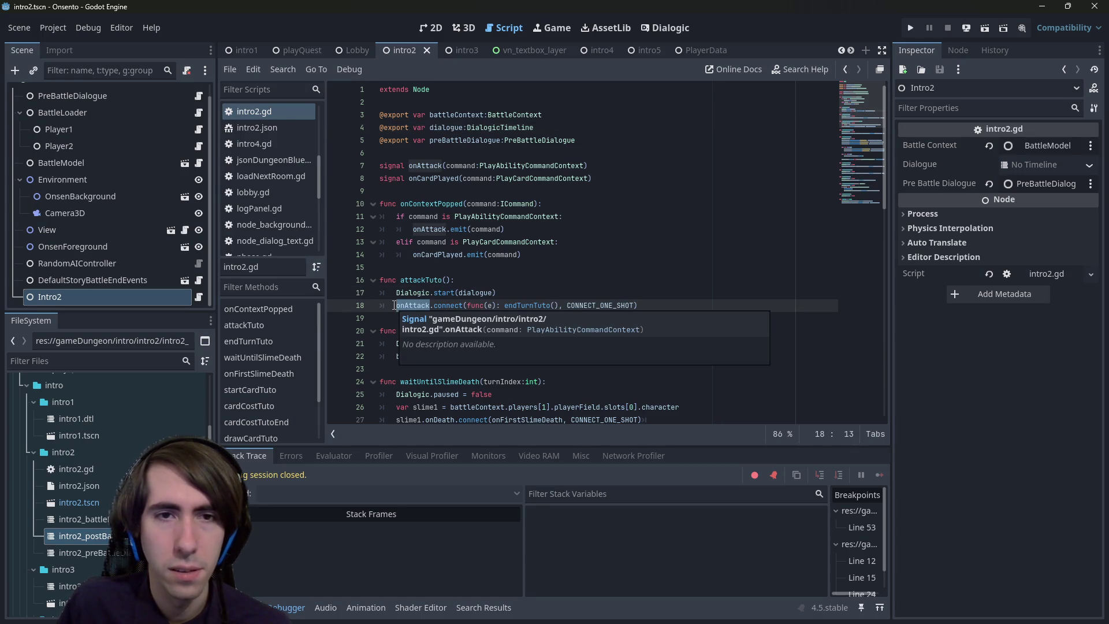
click(472, 293)
double_click(471, 293)
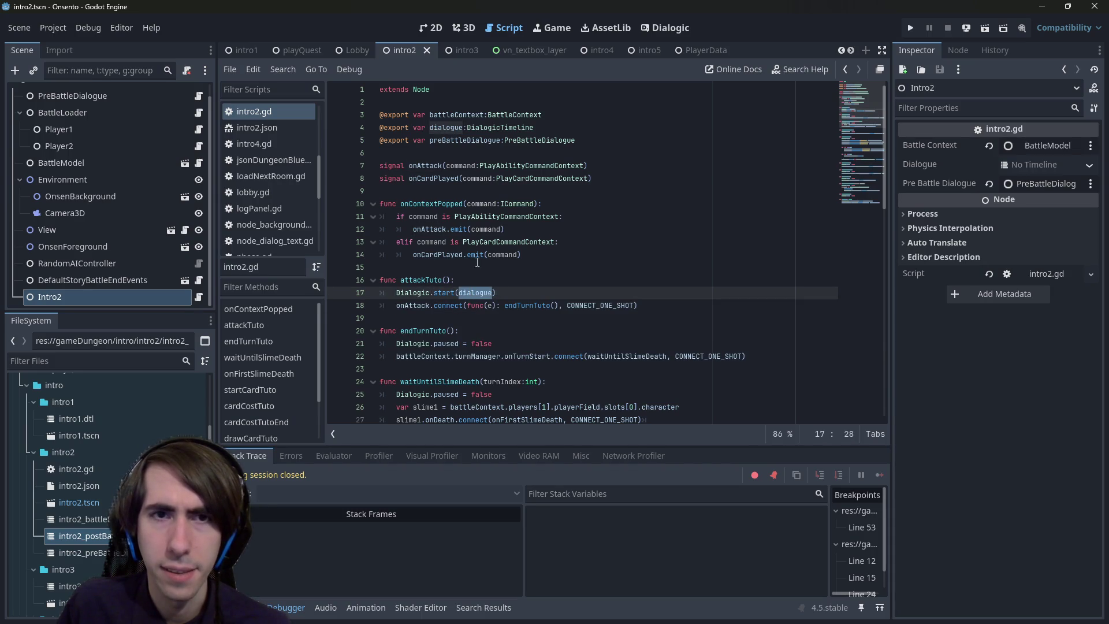
click(525, 294)
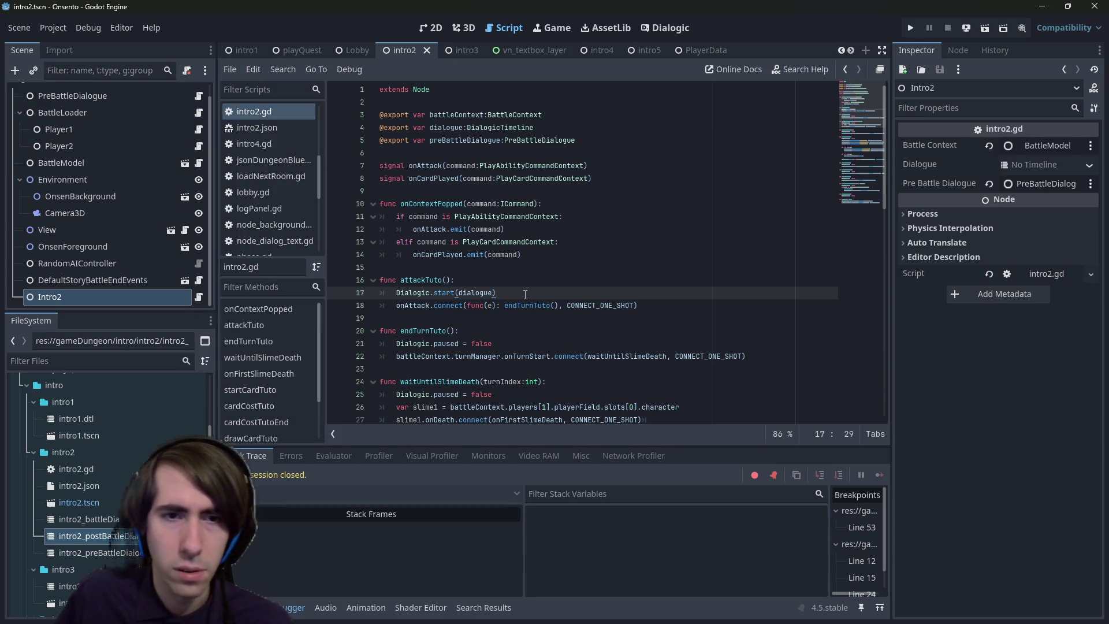
scroll(520, 286, down, 15)
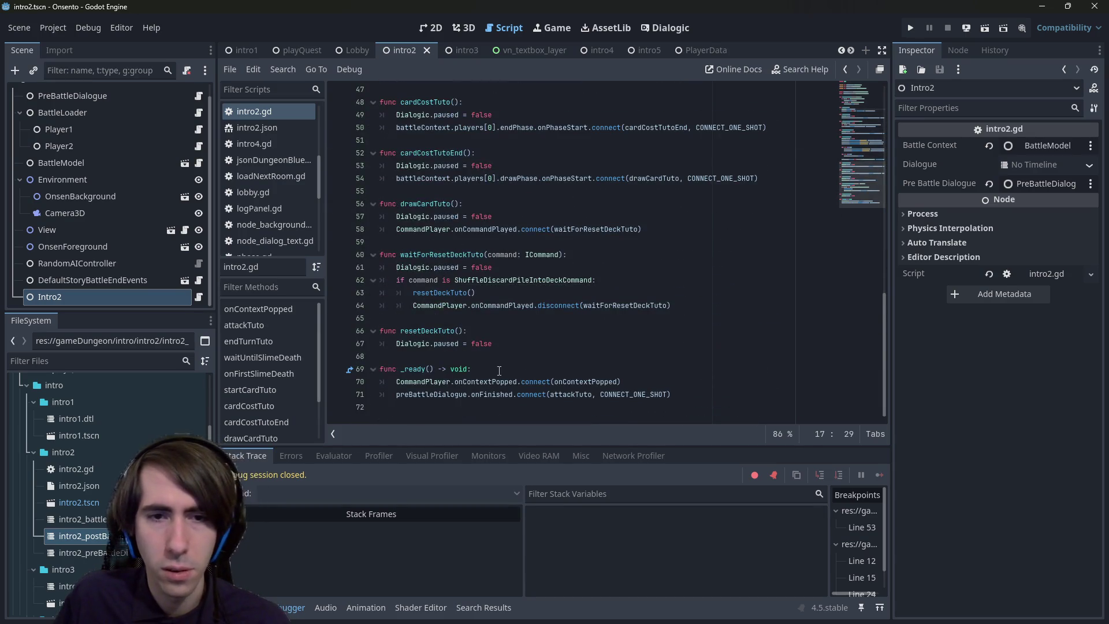
double_click(510, 393)
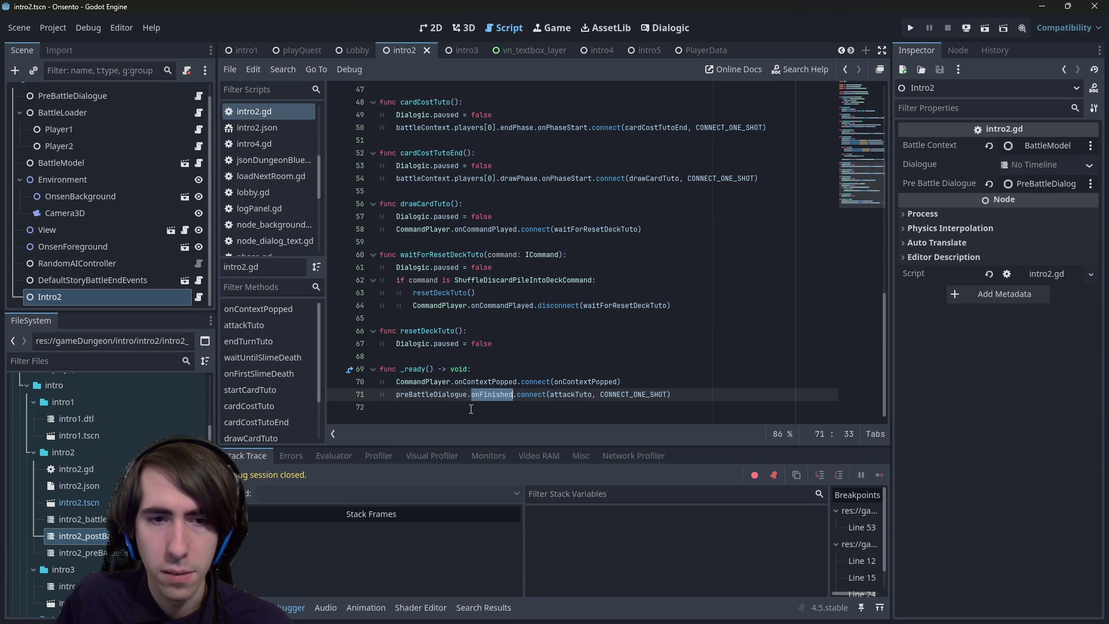
double_click(439, 394)
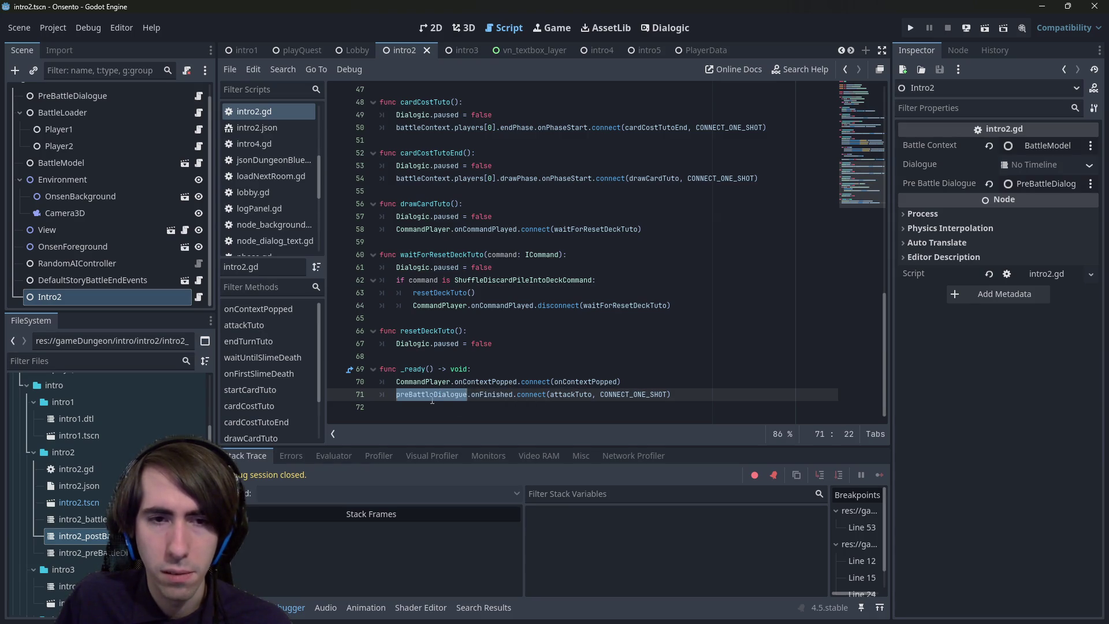
ctrl+click(575, 394)
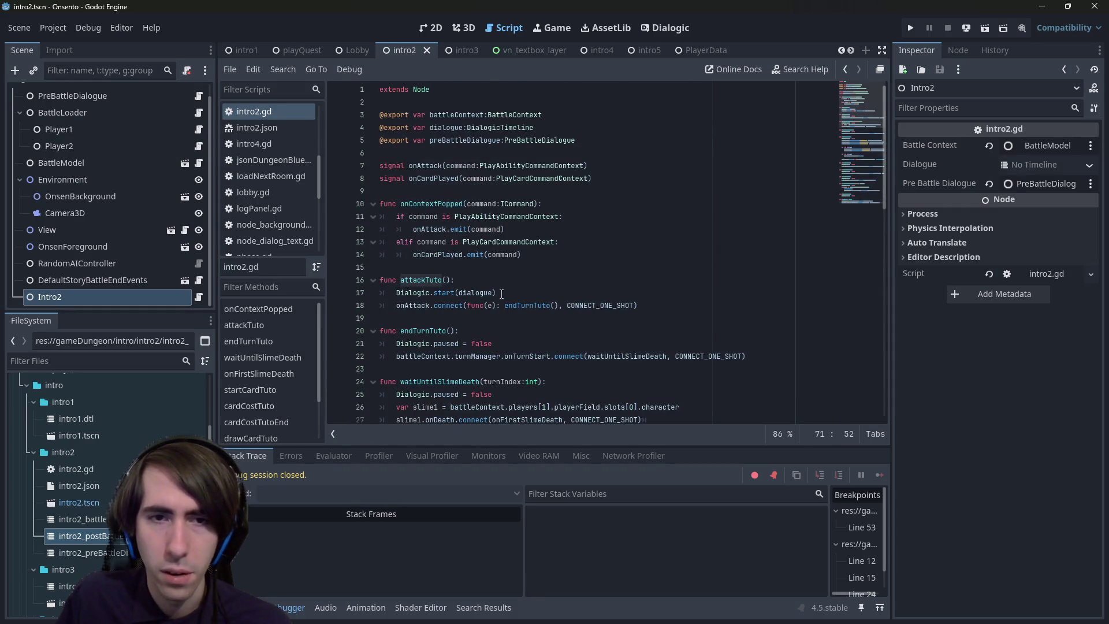
- Comment out Dialogic.start(dialogue) on line 17, then return to the playQuest scene
click(501, 294)
key(ctrl+k)
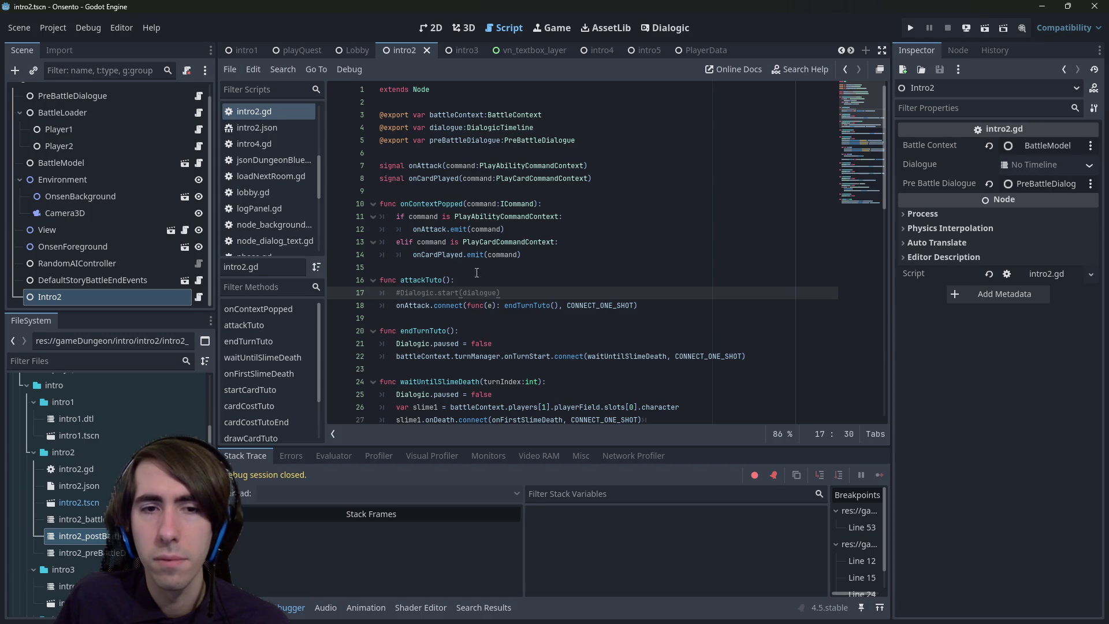
scroll(439, 323, down, 2)
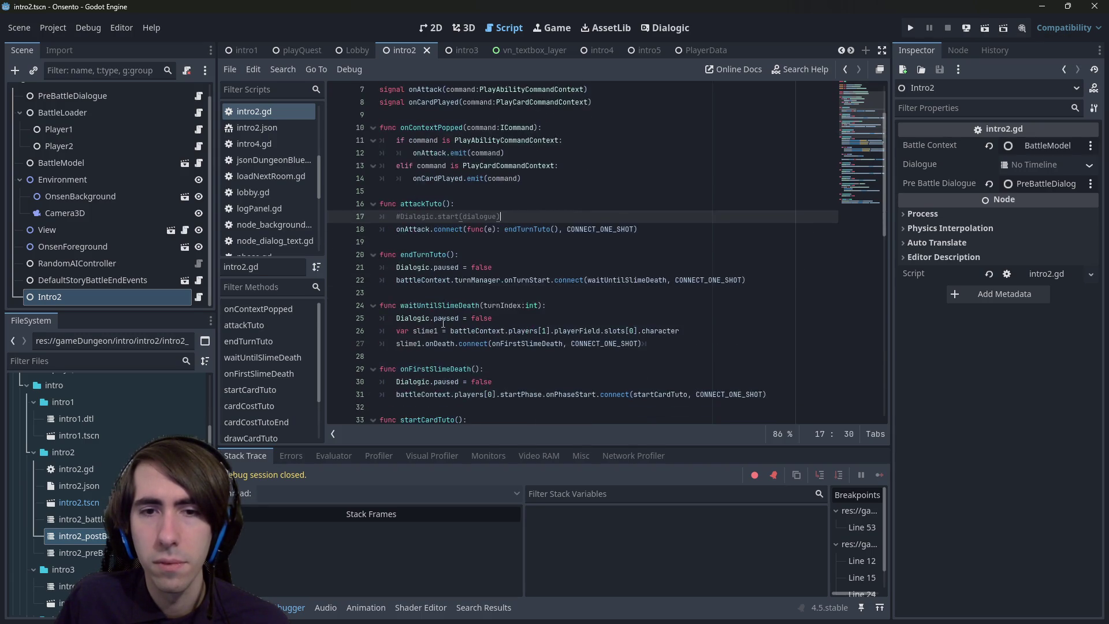
scroll(444, 324, down, 2)
scroll(444, 324, up, 3)
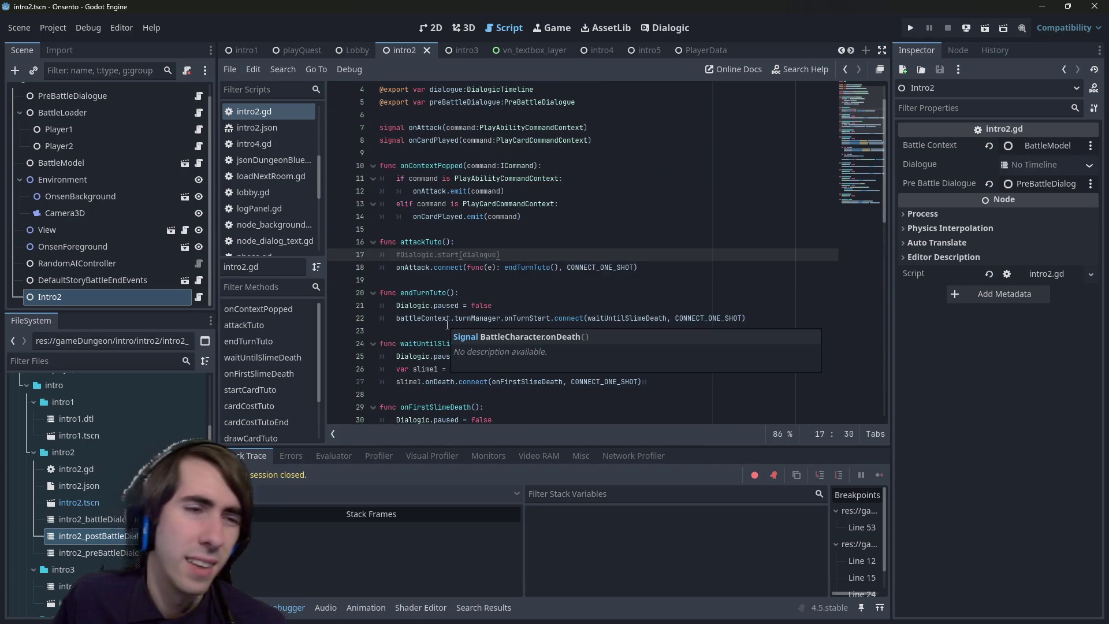
scroll(447, 324, up, 1)
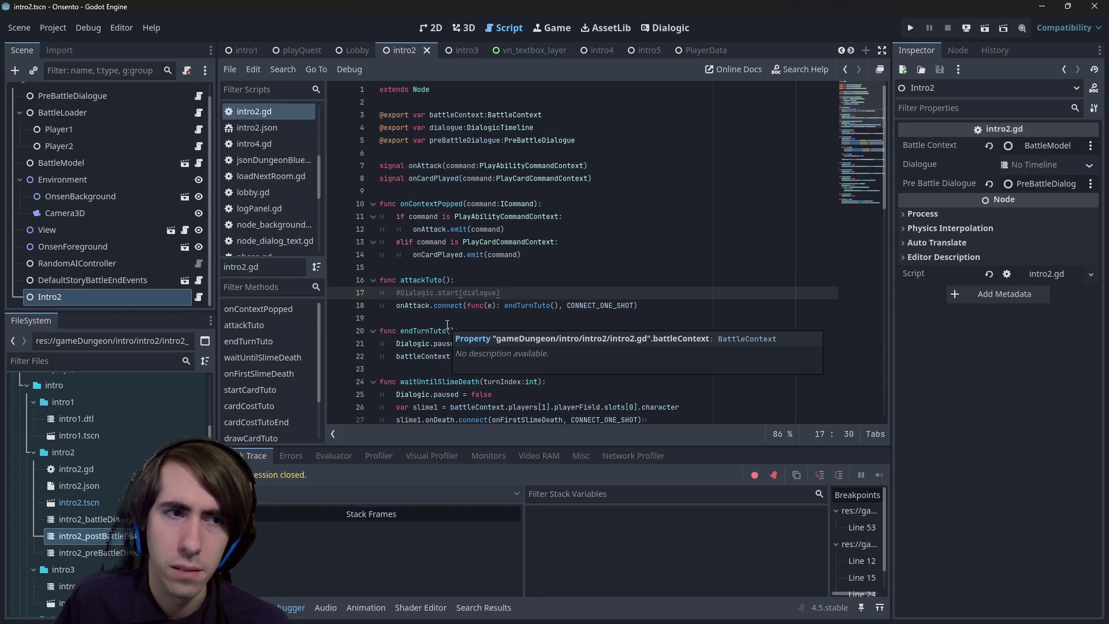
click(295, 56)
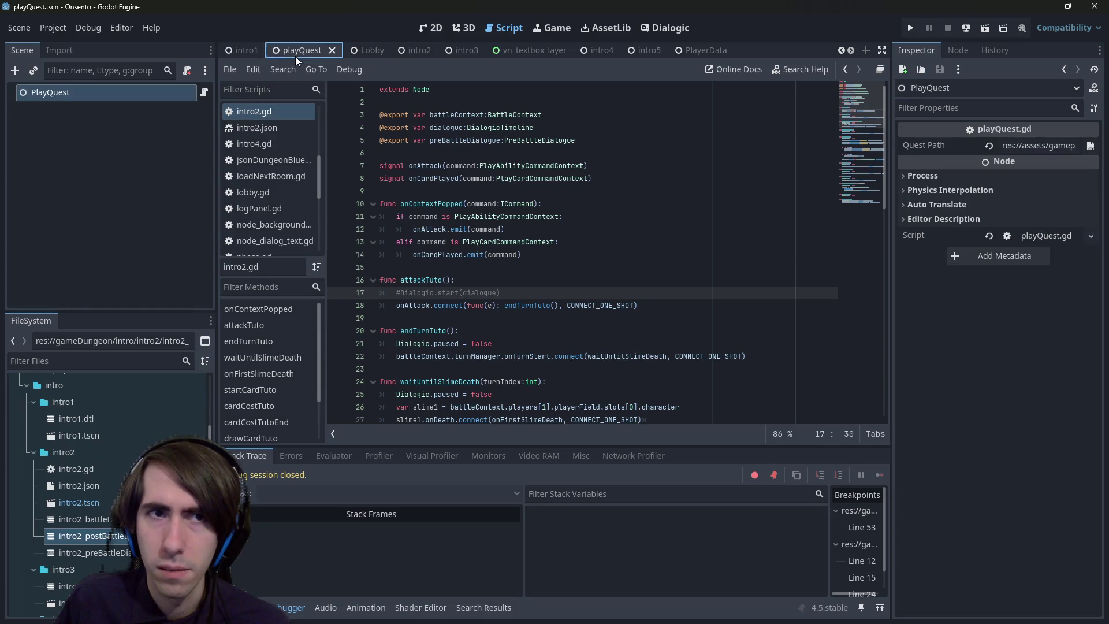
- Test-run playQuest through the dialogue and breakpoints to the battle, close it, and reopen intro2
click(983, 30)
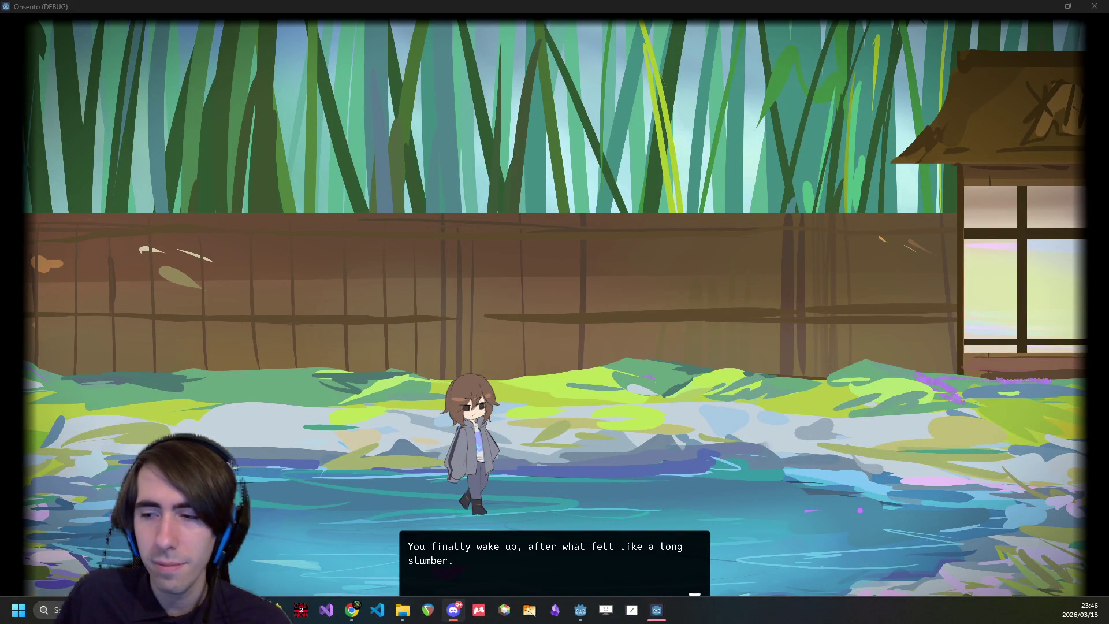
click(650, 286)
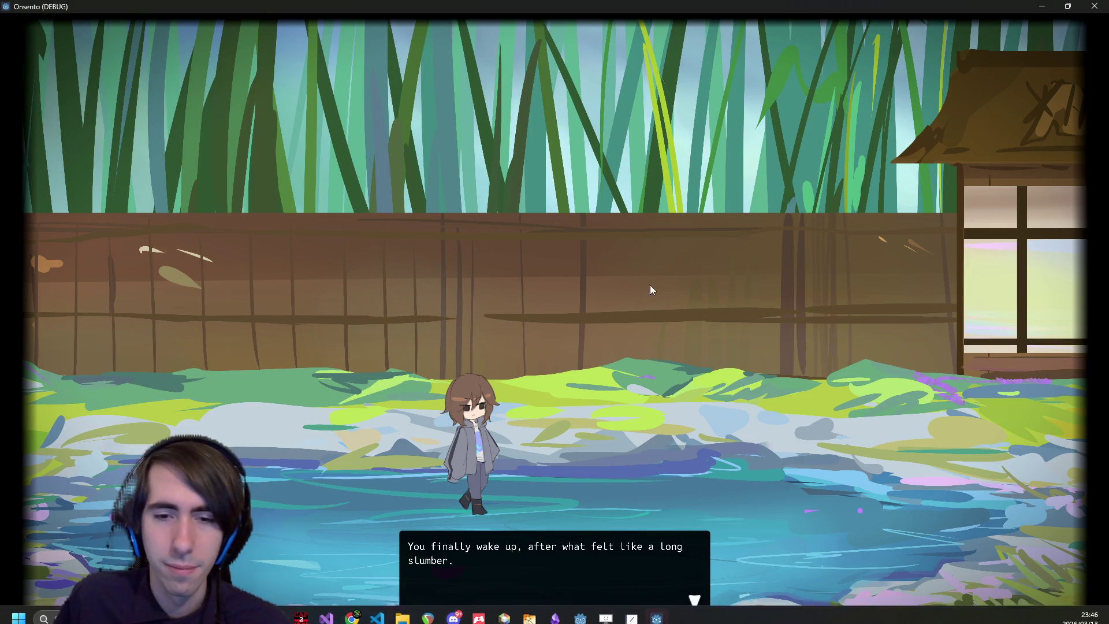
click(480, 303)
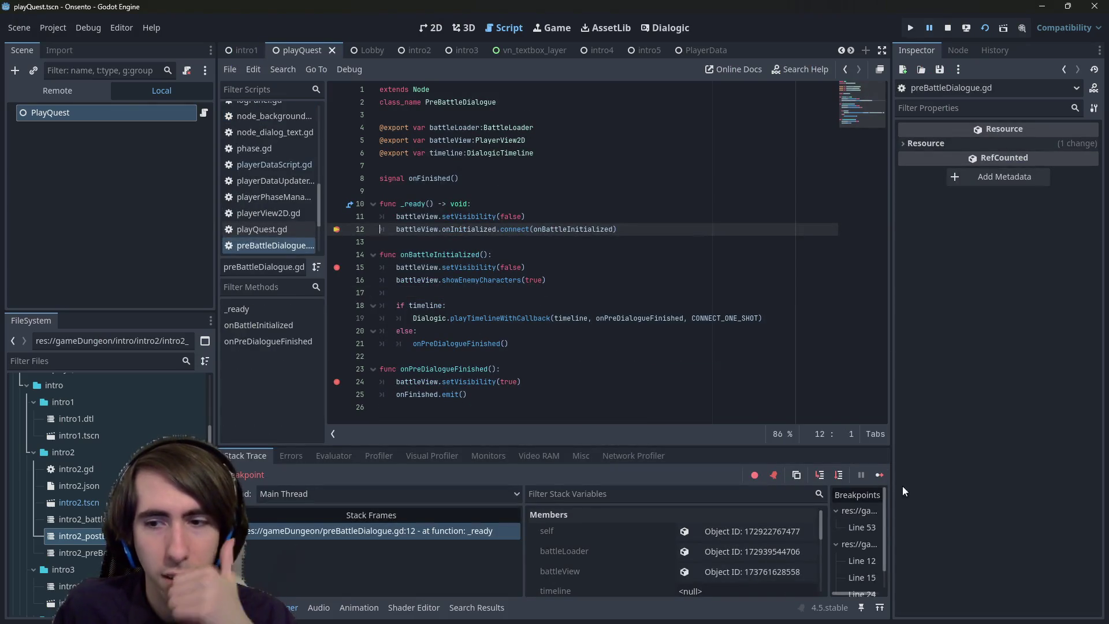
click(883, 482)
click(883, 482)
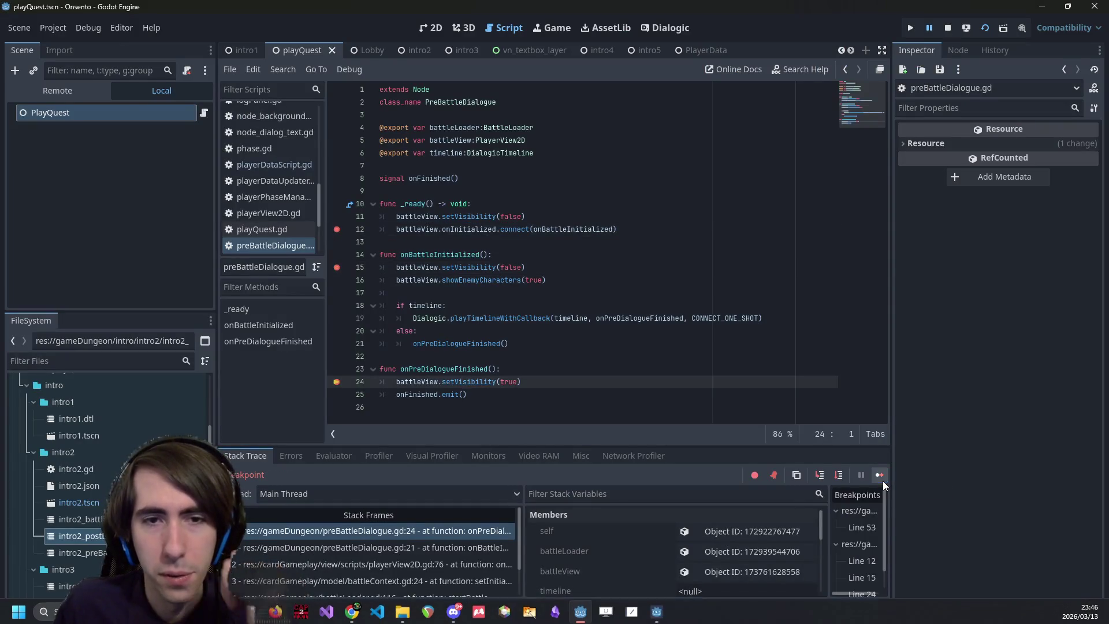
click(882, 484)
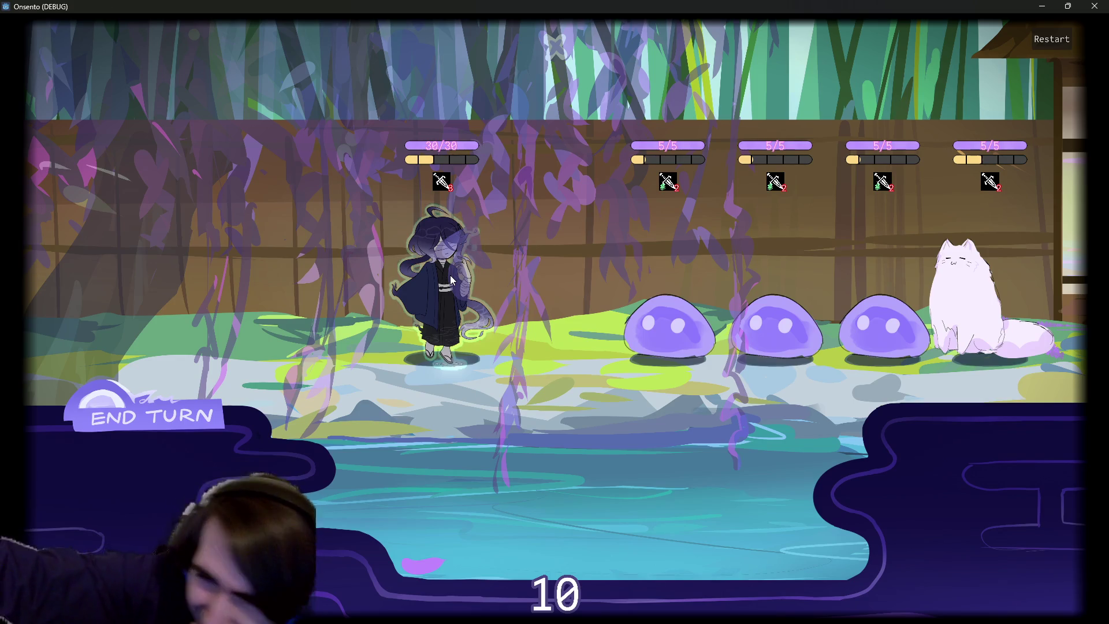
click(1091, 5)
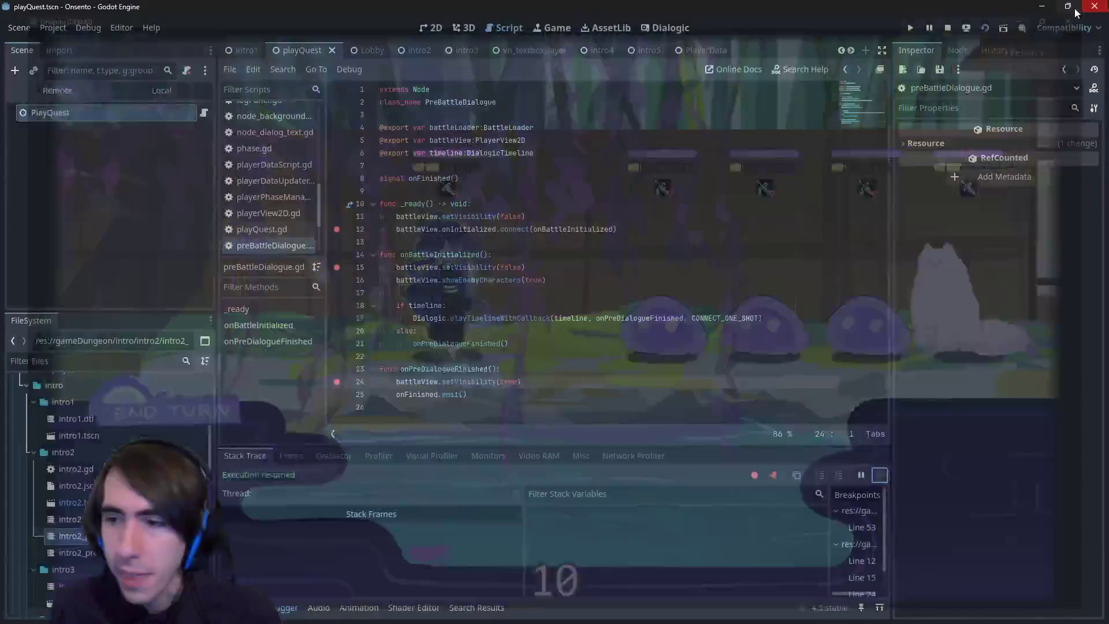
click(454, 53)
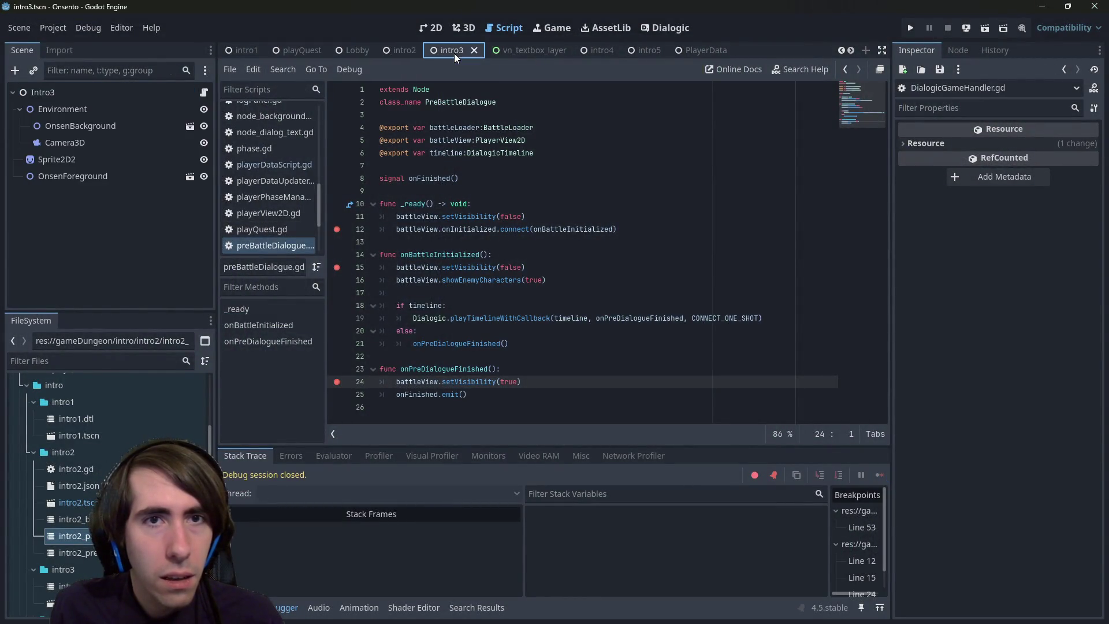
click(397, 51)
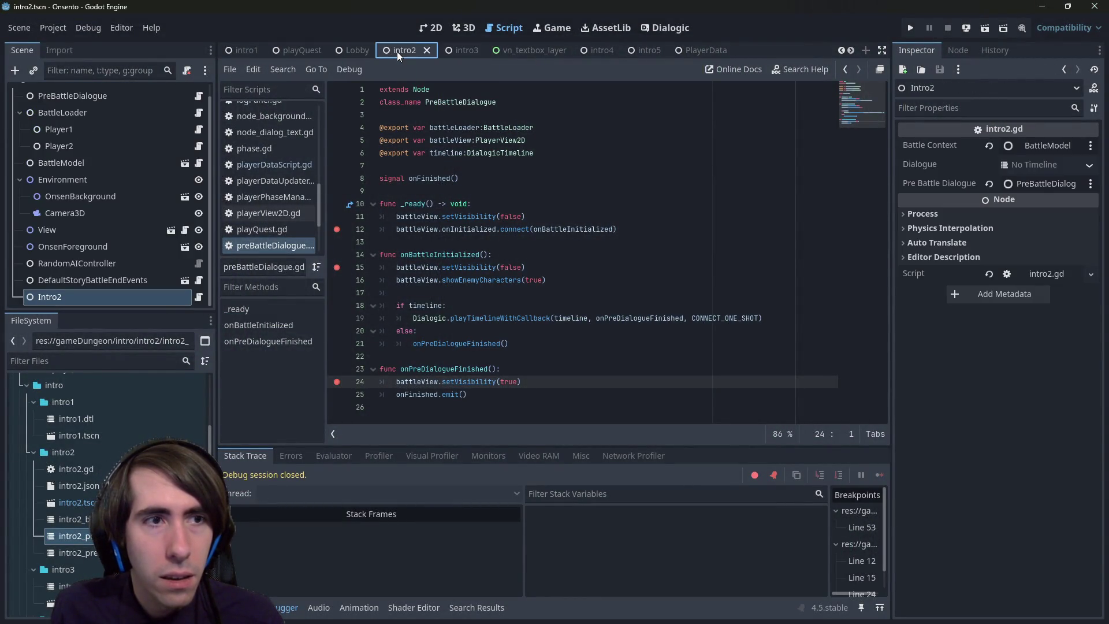
- Open intro2.gd and review line 18's onAttack connection to endTurnTuto with CONNECT_ONE_SHOT
click(200, 296)
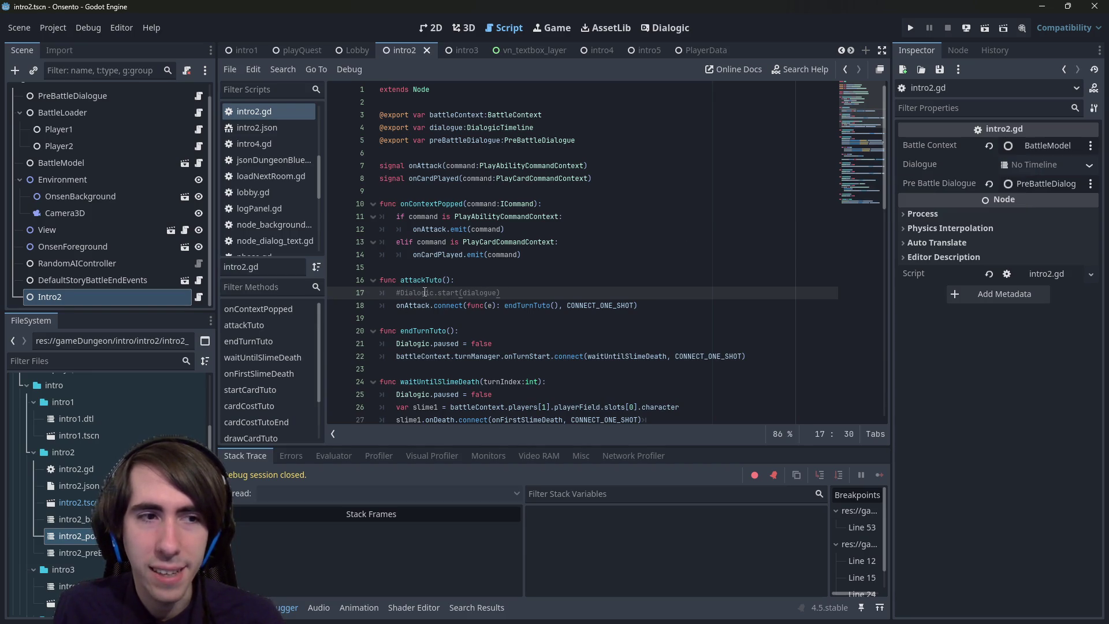
drag(530, 292, 338, 294)
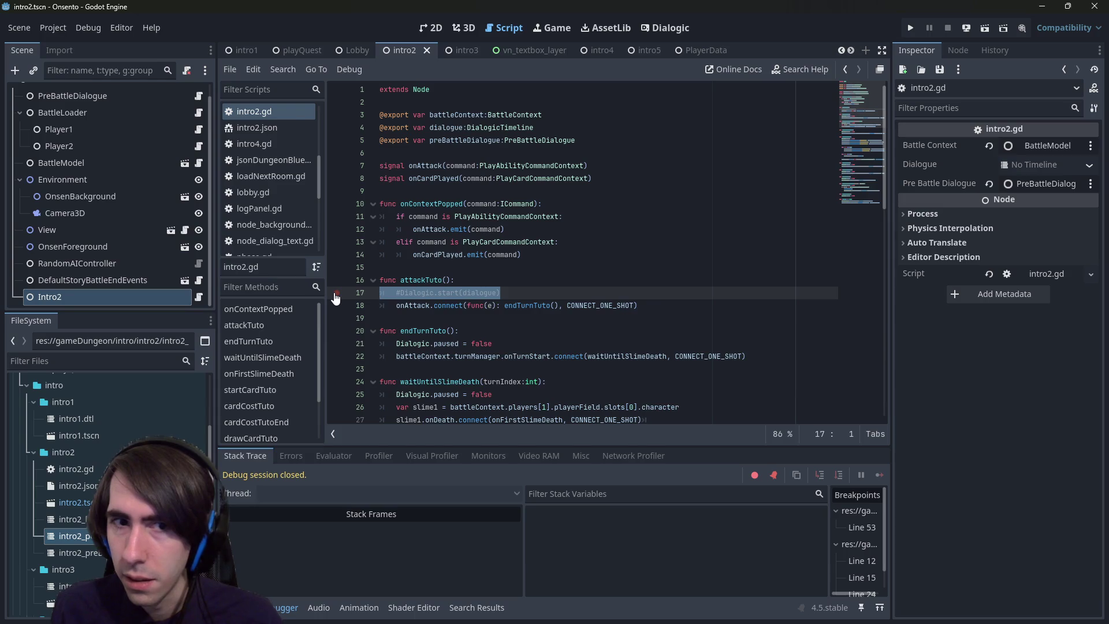
mouse_move(638, 305)
mouse_down()
mouse_move(376, 283)
mouse_move(256, 311)
mouse_up()
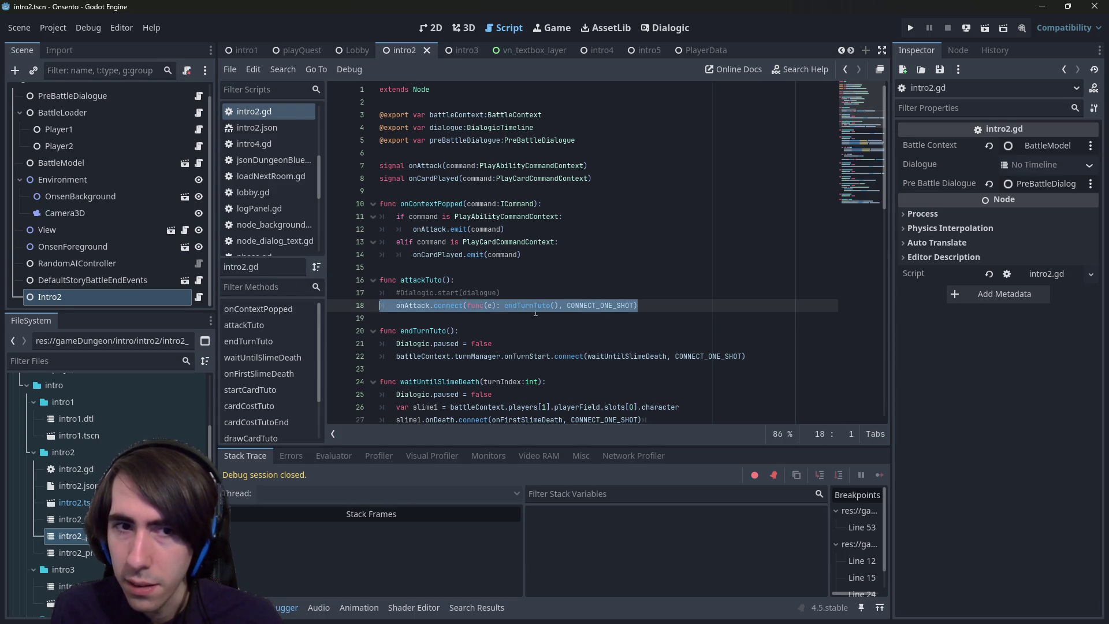
double_click(598, 305)
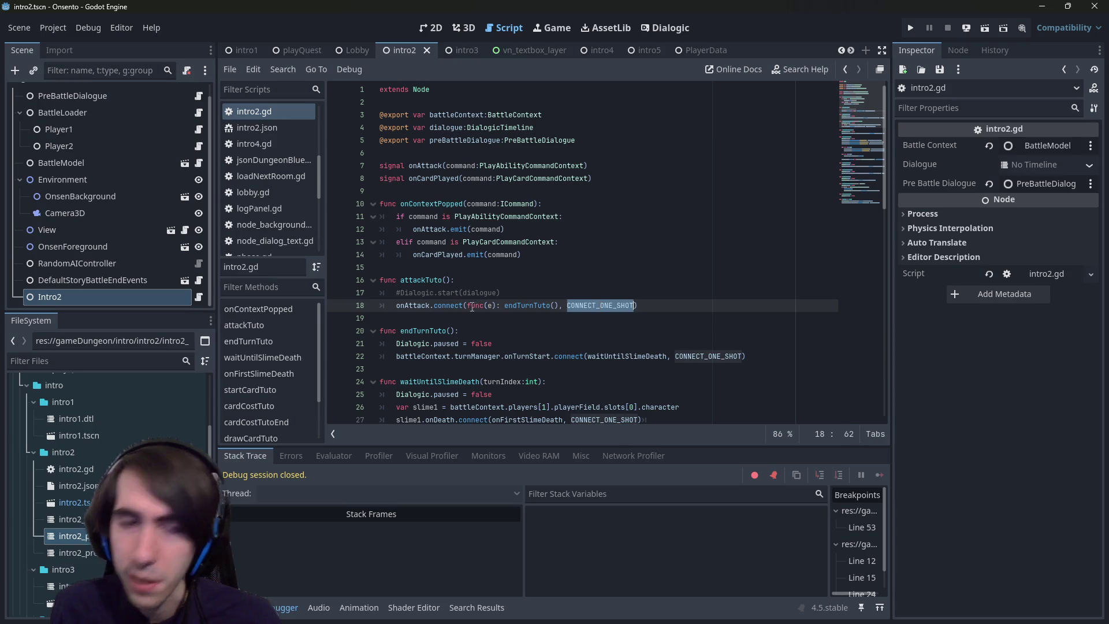
click(430, 305)
scroll(418, 313, down, 6)
scroll(418, 313, up, 6)
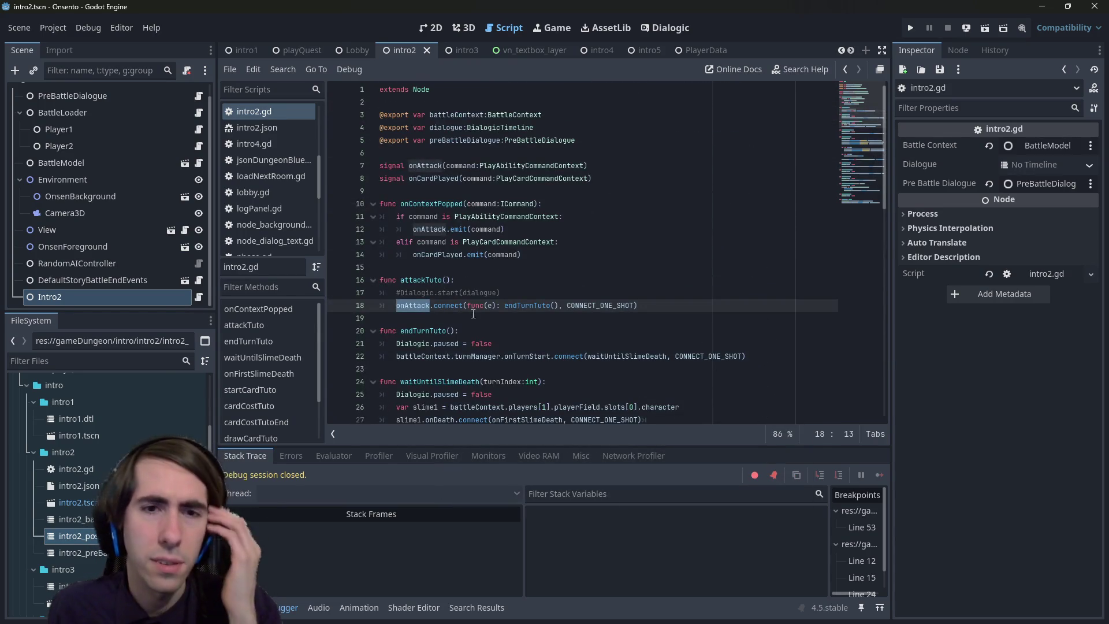
click(534, 305)
double_click(535, 305)
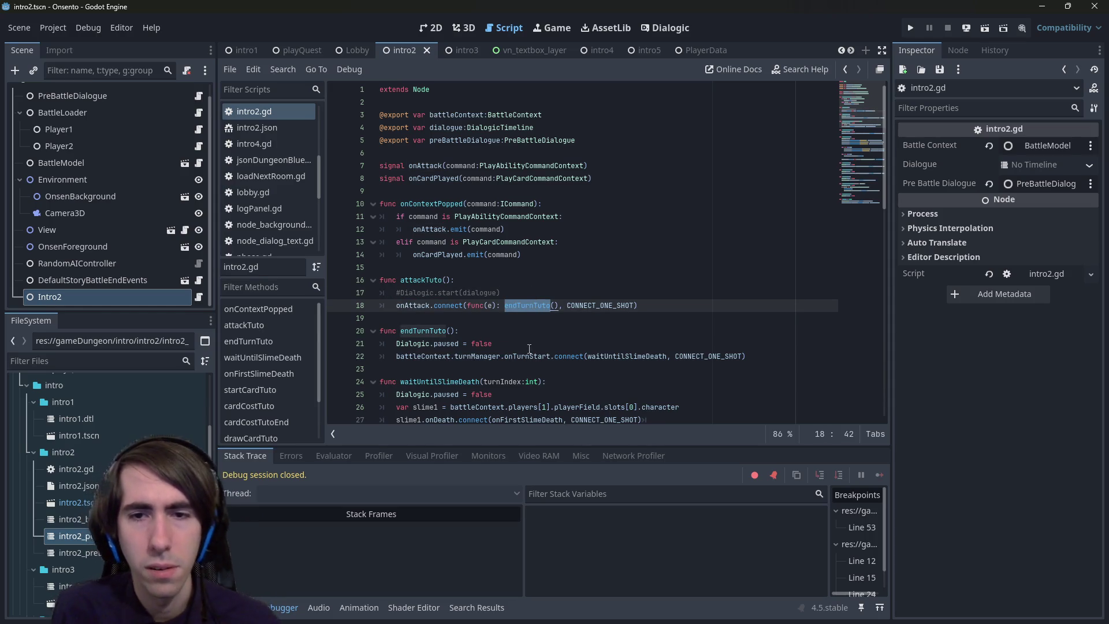
- Uncomment Dialogic.start(dialogue) on line 17 and set a breakpoint on that line
mouse_move(514, 292)
mouse_down()
mouse_move(439, 282)
mouse_move(347, 293)
mouse_up()
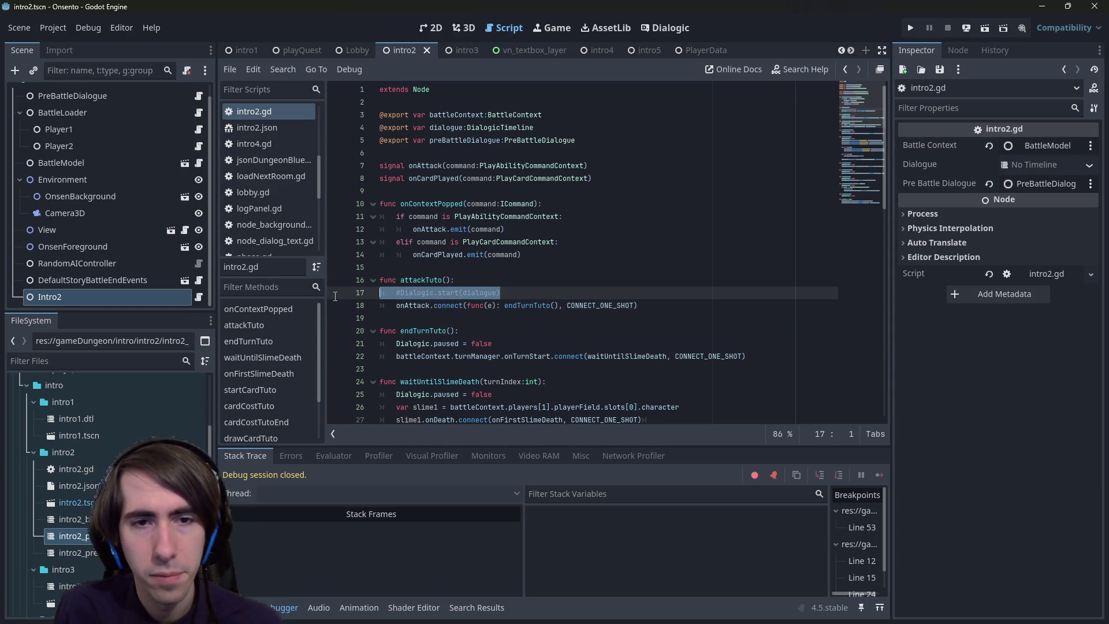
click(531, 287)
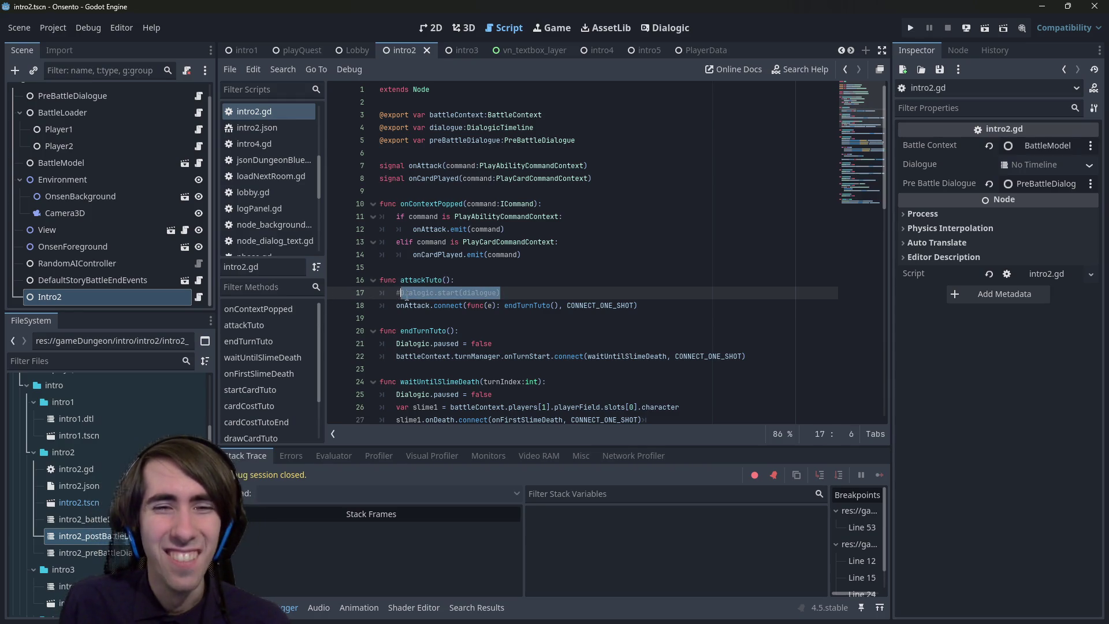
double_click(475, 293)
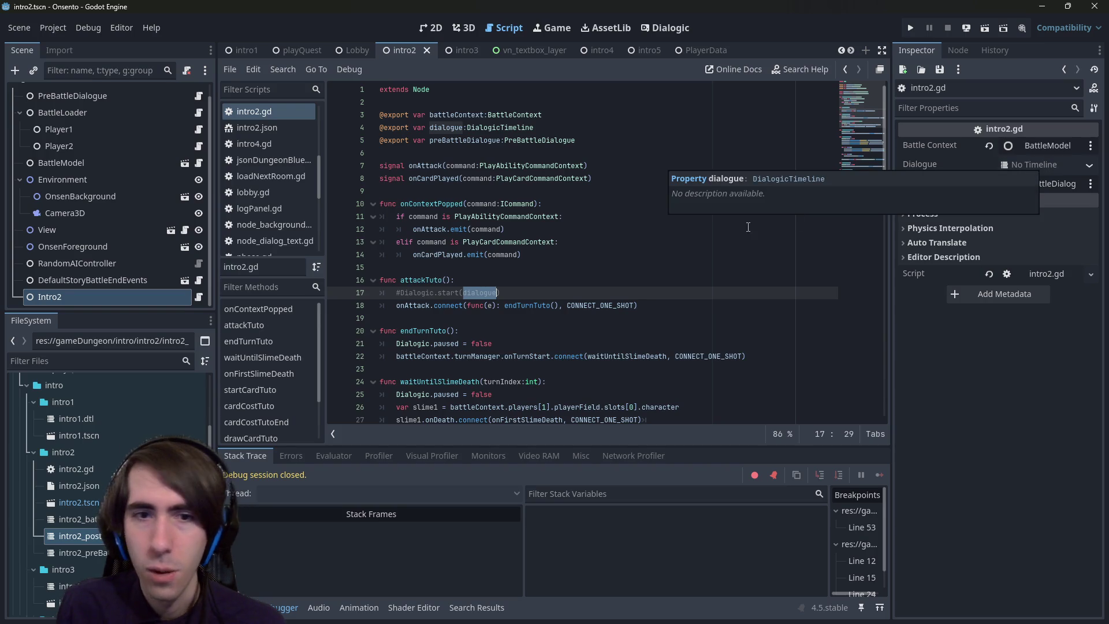
click(527, 297)
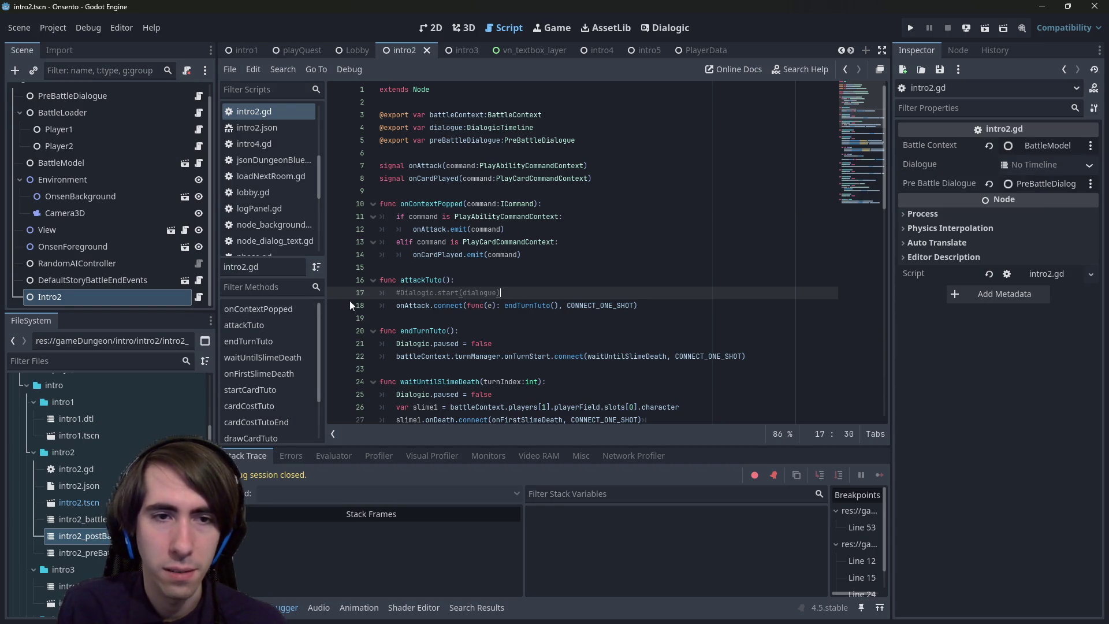
key(ctrl+k)
click(337, 292)
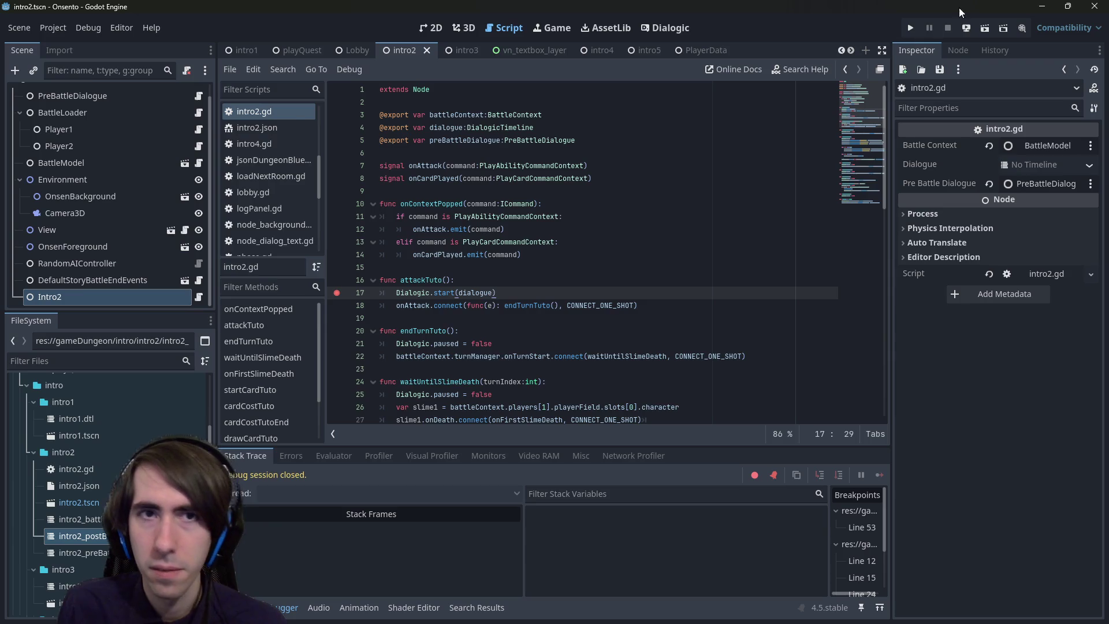
- Run the playQuest scene and advance through the three intro dialogue lines
click(315, 50)
click(984, 27)
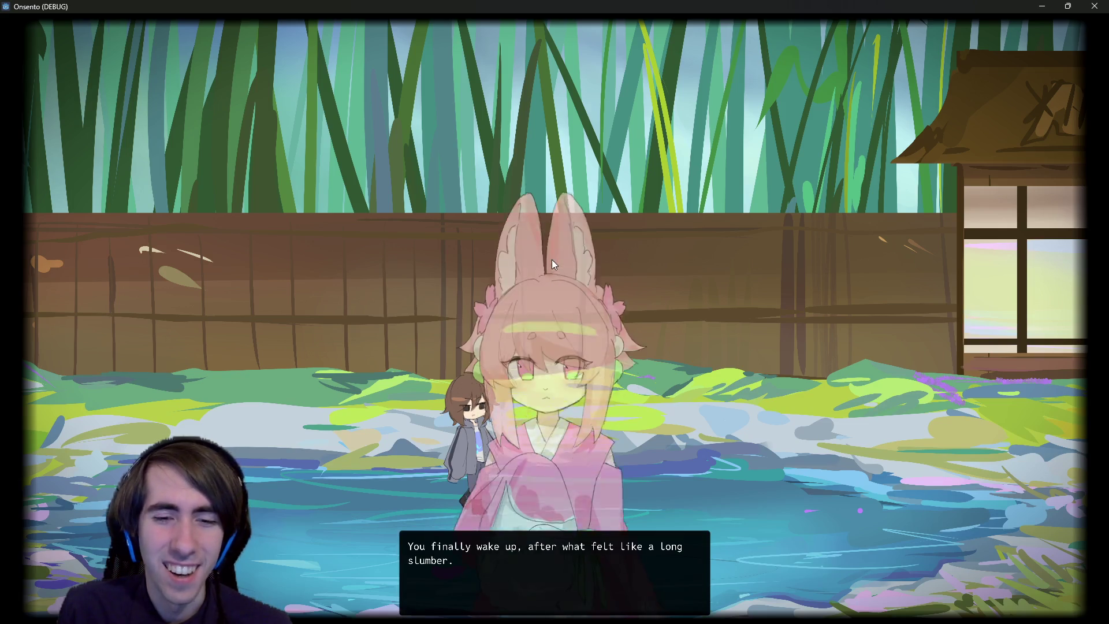
click(552, 264)
click(552, 265)
click(552, 265)
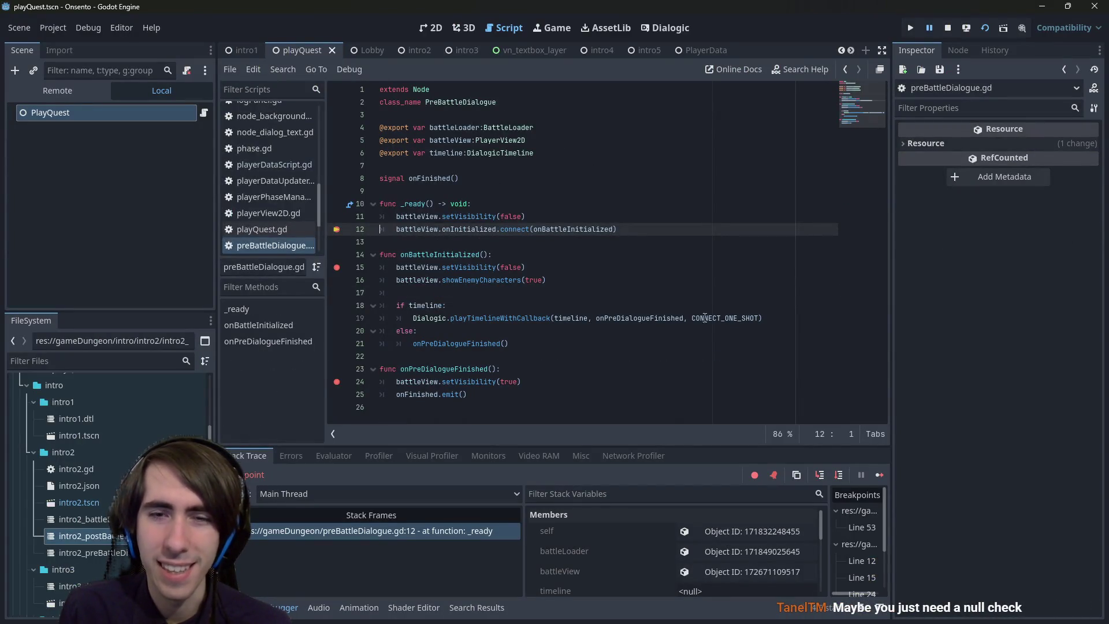
- Continue past breakpoints until intro2.gd line 17 halts, and confirm dialogue is <null> in Members
click(885, 471)
click(886, 470)
click(885, 471)
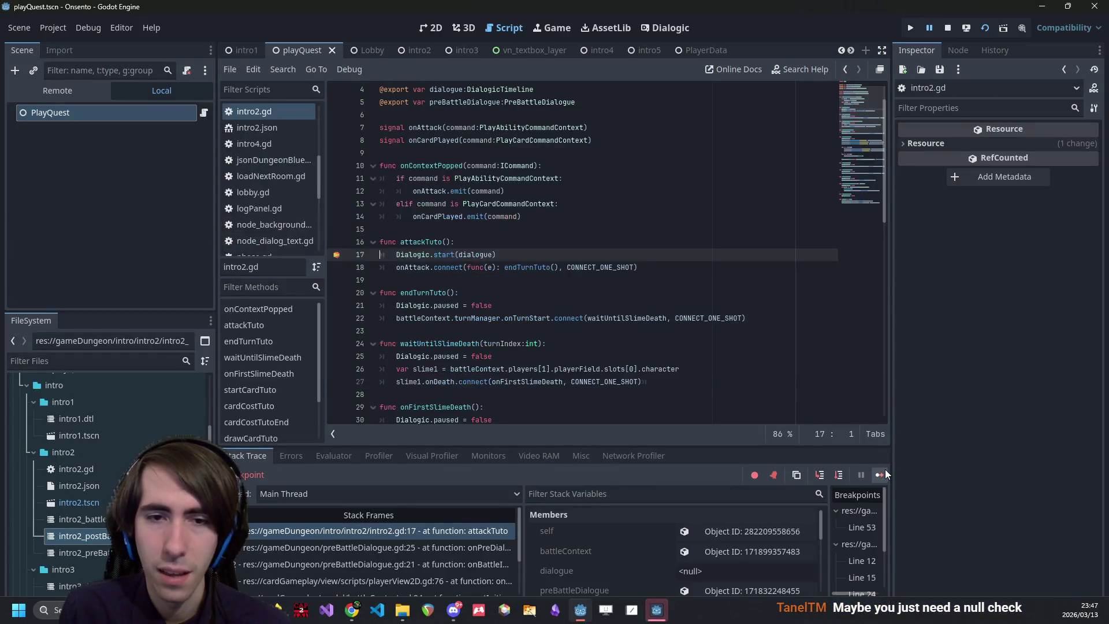
mouse_move(470, 257)
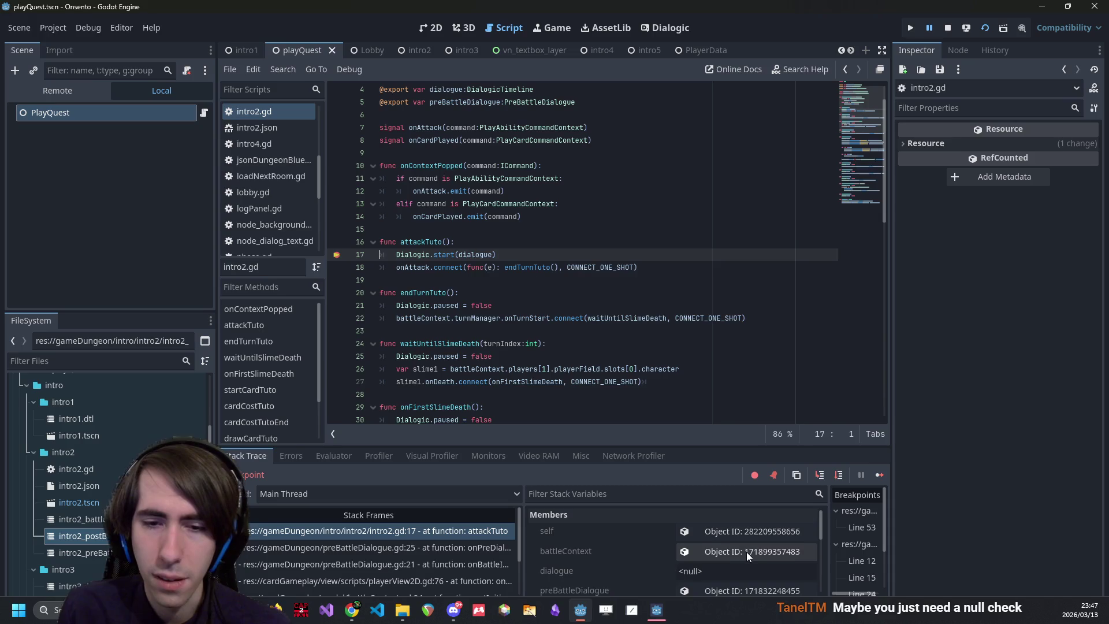
click(696, 560)
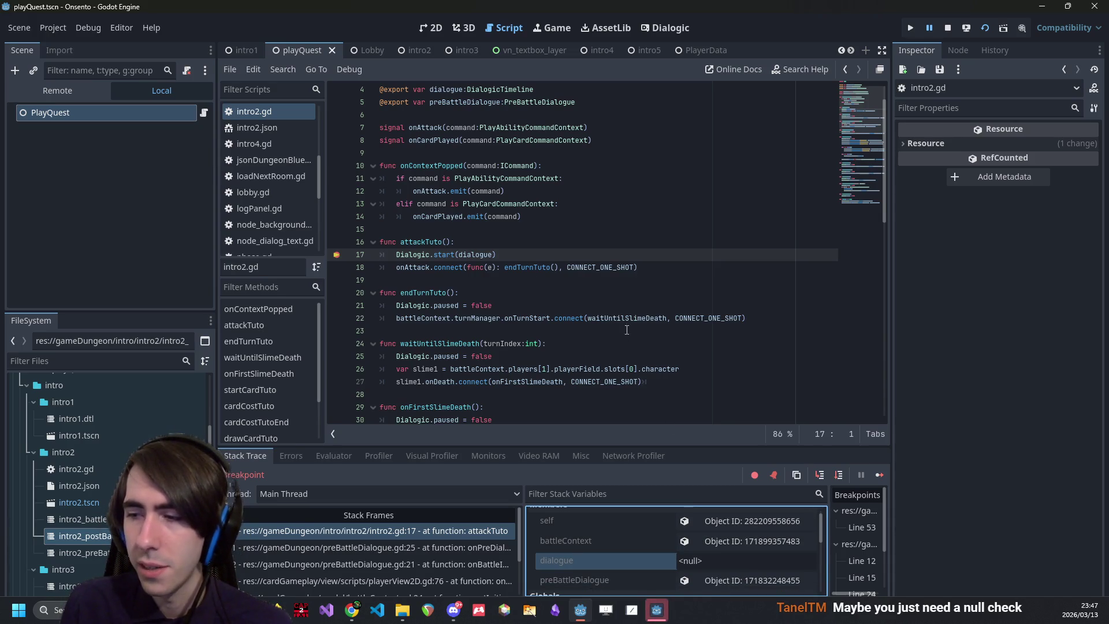
click(484, 240)
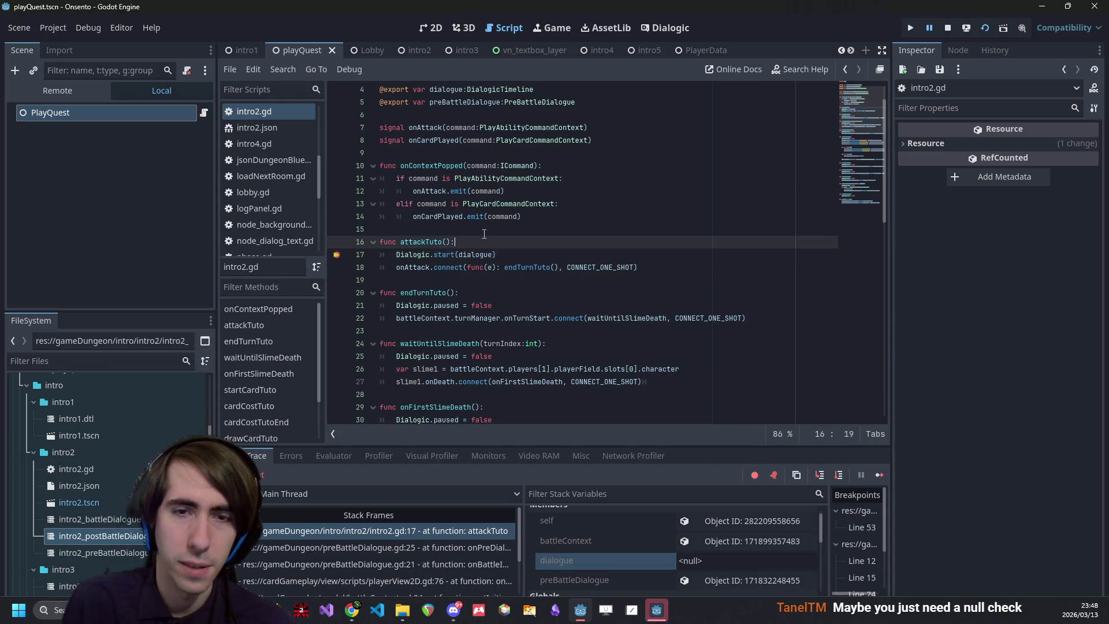
- Insert a new PlayerData.playTimelineWithCallback call above the Dialogic.start line in attackTuto
key(Return)
text(PlayerData.)
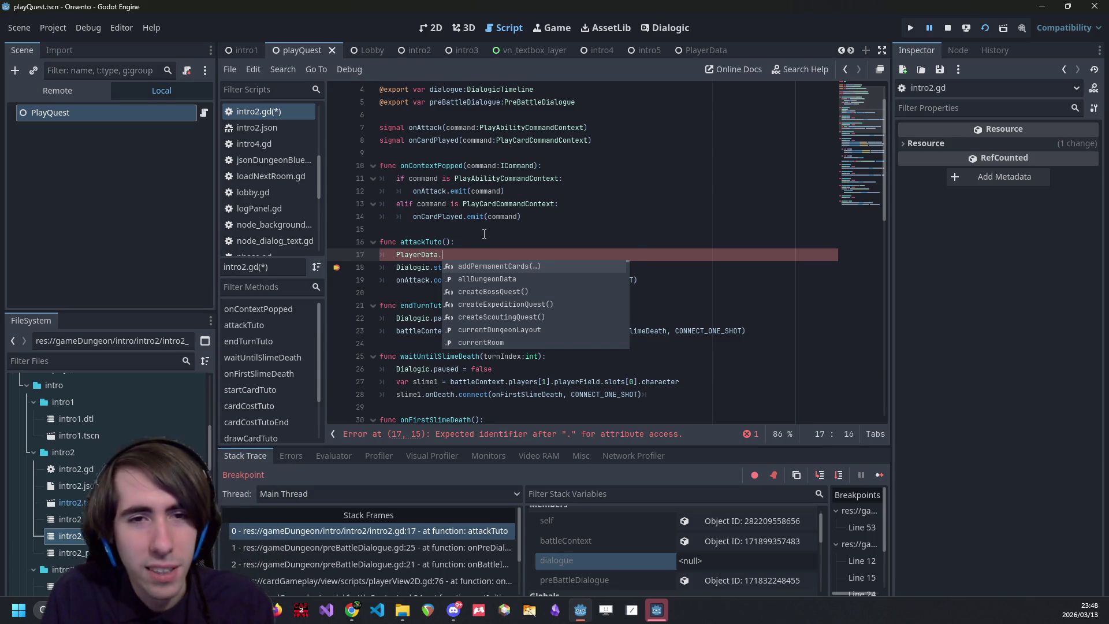
key(Escape)
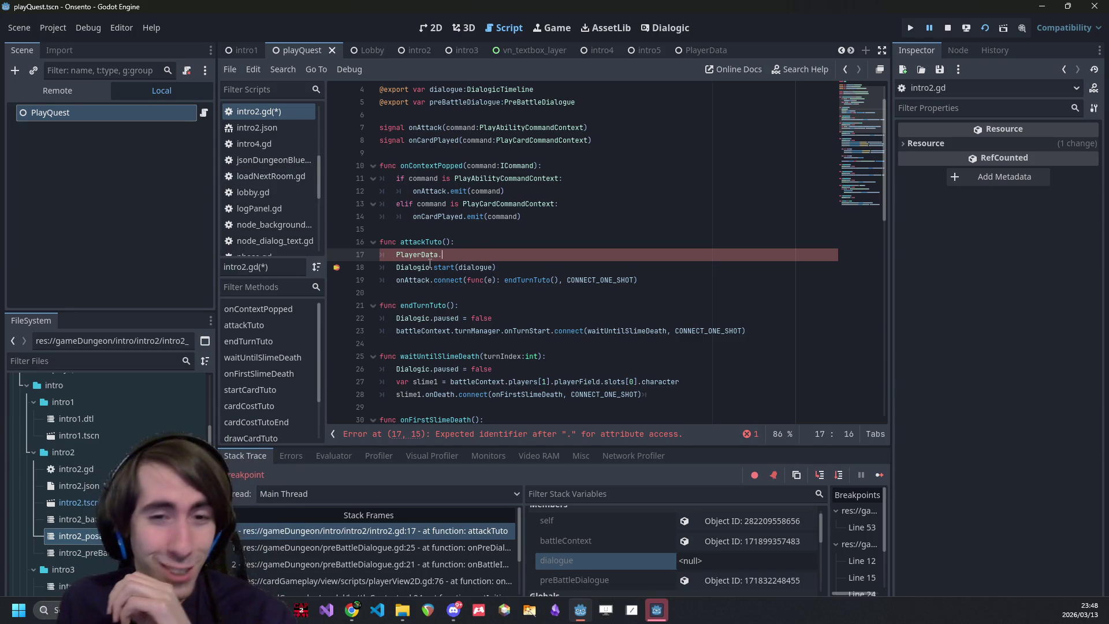
mouse_move(430, 264)
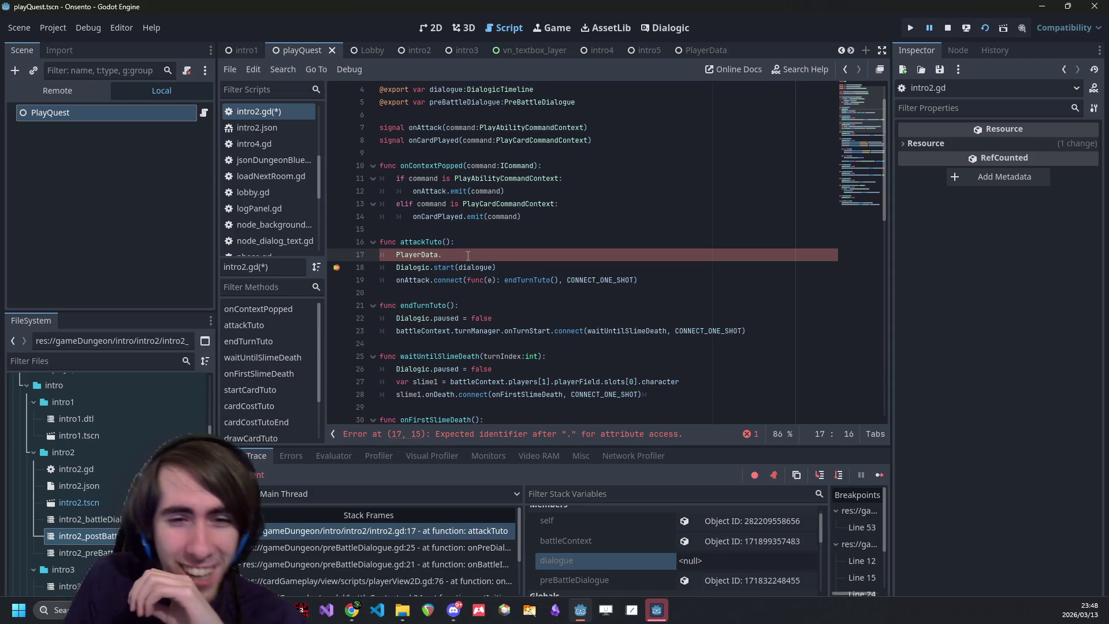
key(ctrl+space)
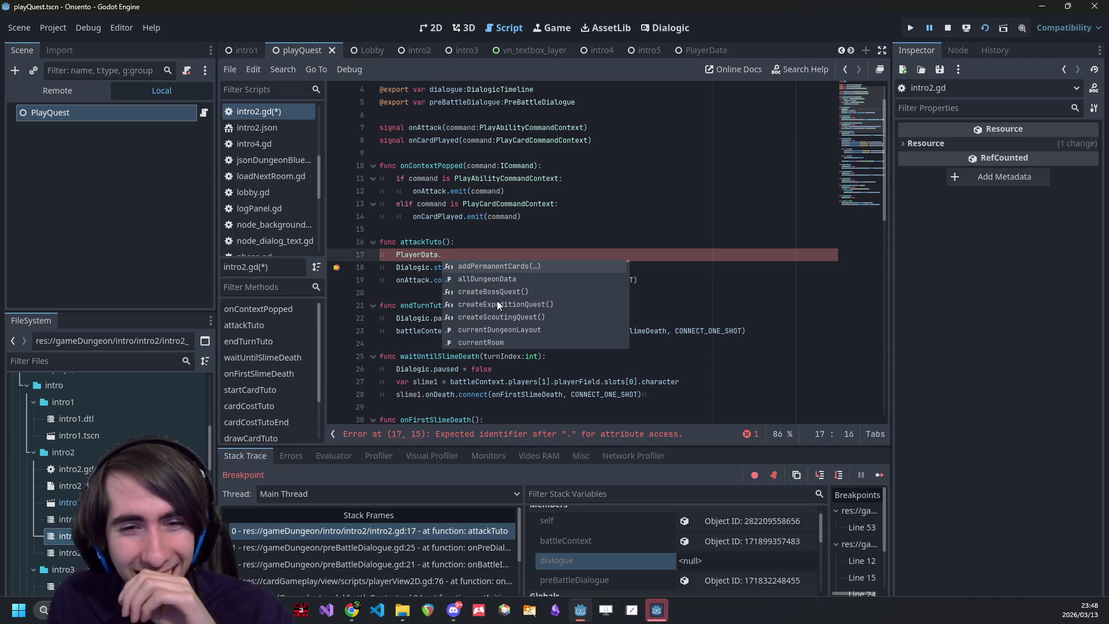
scroll(497, 304, down, 4)
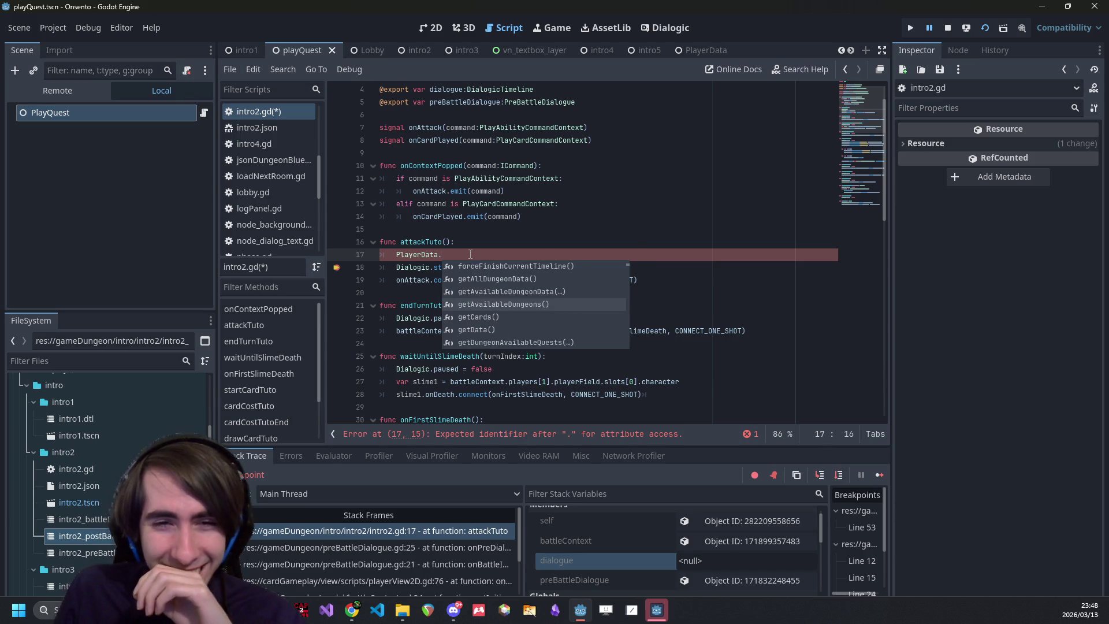
key(Escape)
text(.playt)
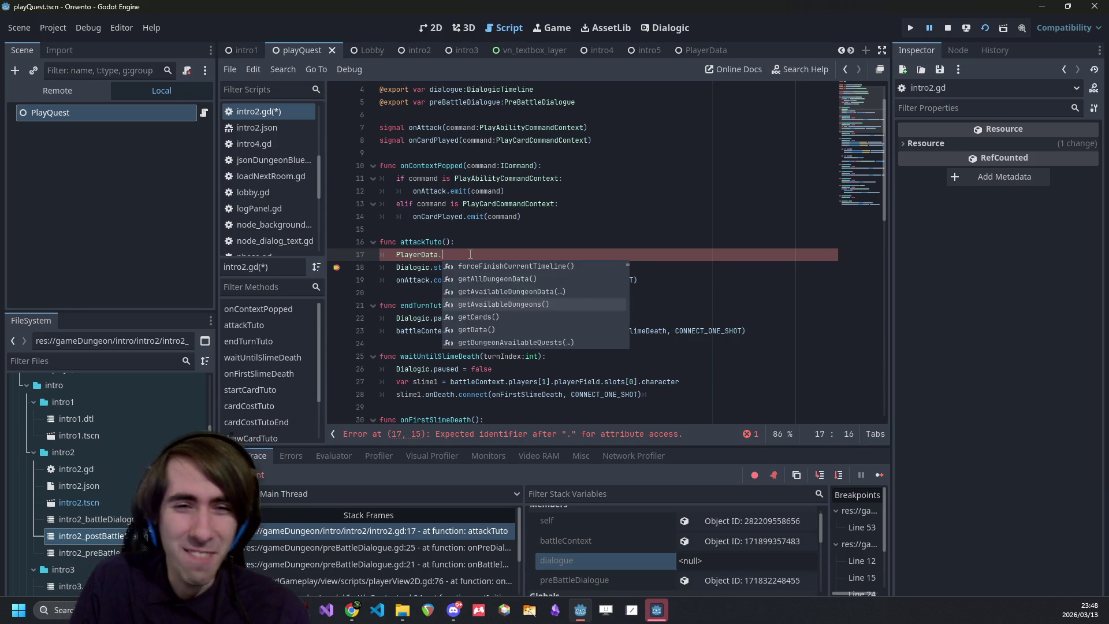
key(Return)
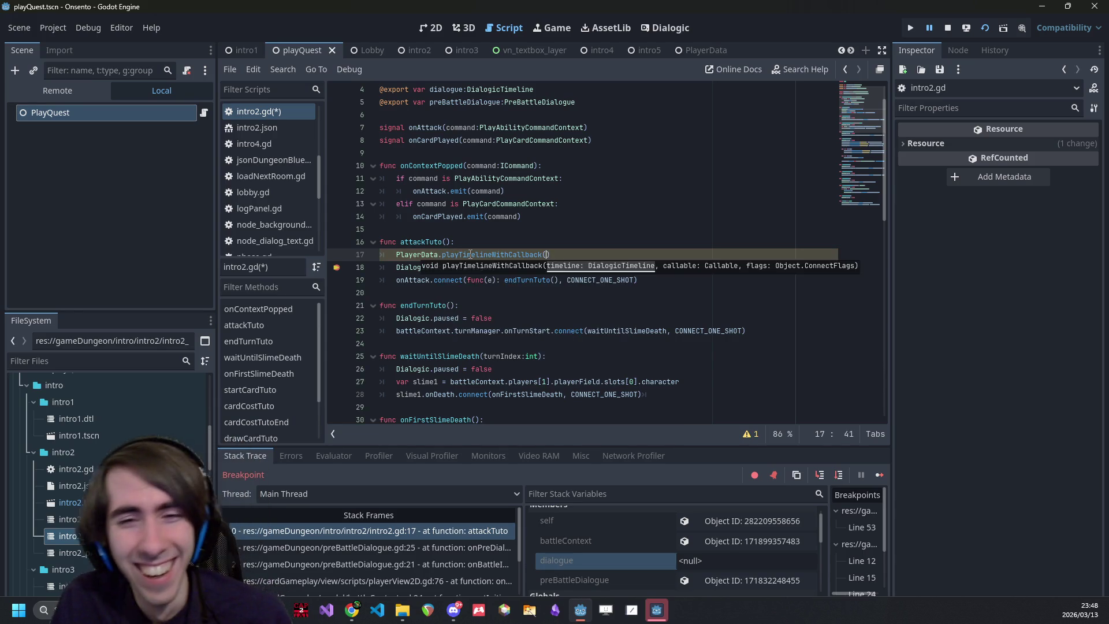
- Pass dialogue, func(e): endTurnTuto() and CONNECT_ONE_SHOT, delete the two old lines, and view the definition
key(Down)
key(ctrl+c)
key(Up)
key(End)
key(Left)
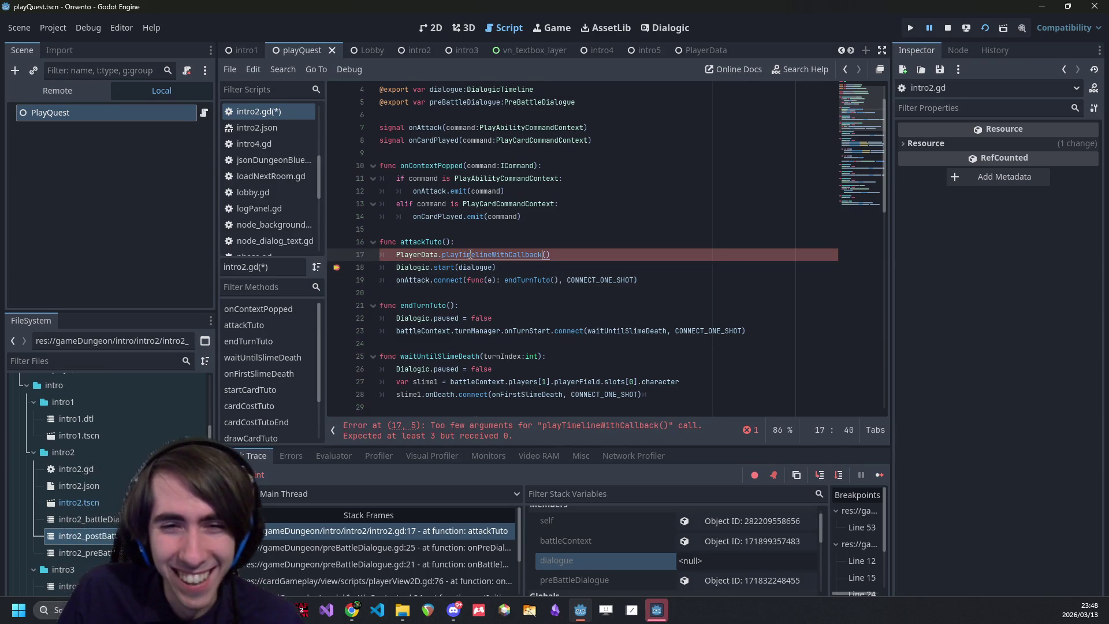
key(ctrl+v)
text(,)
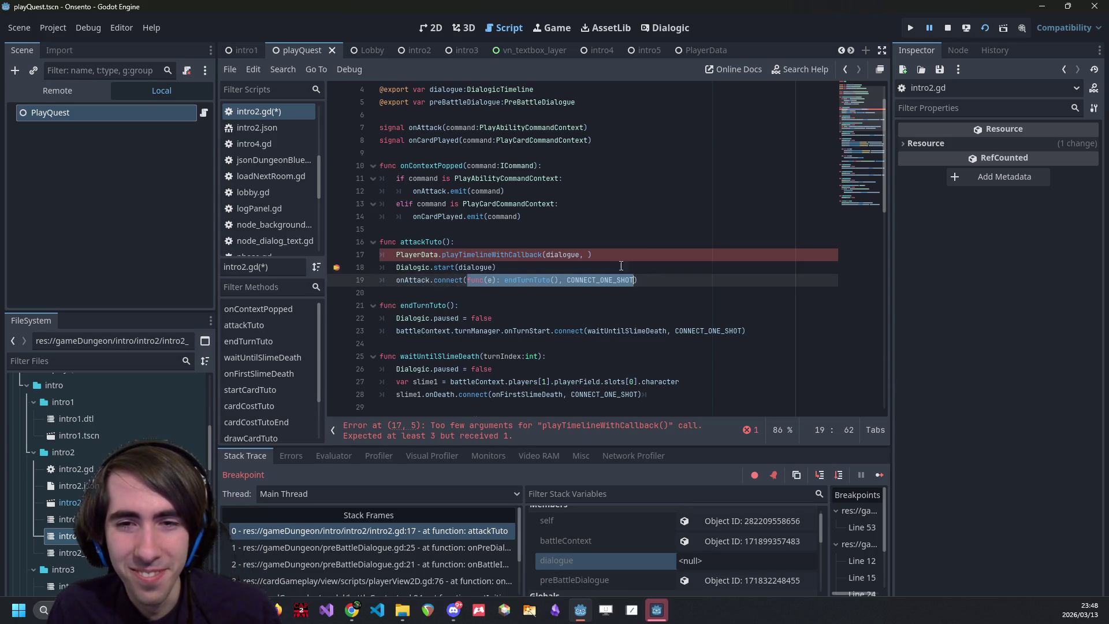
key(BackSpace)
key(ctrl+v)
drag(638, 279, 301, 269)
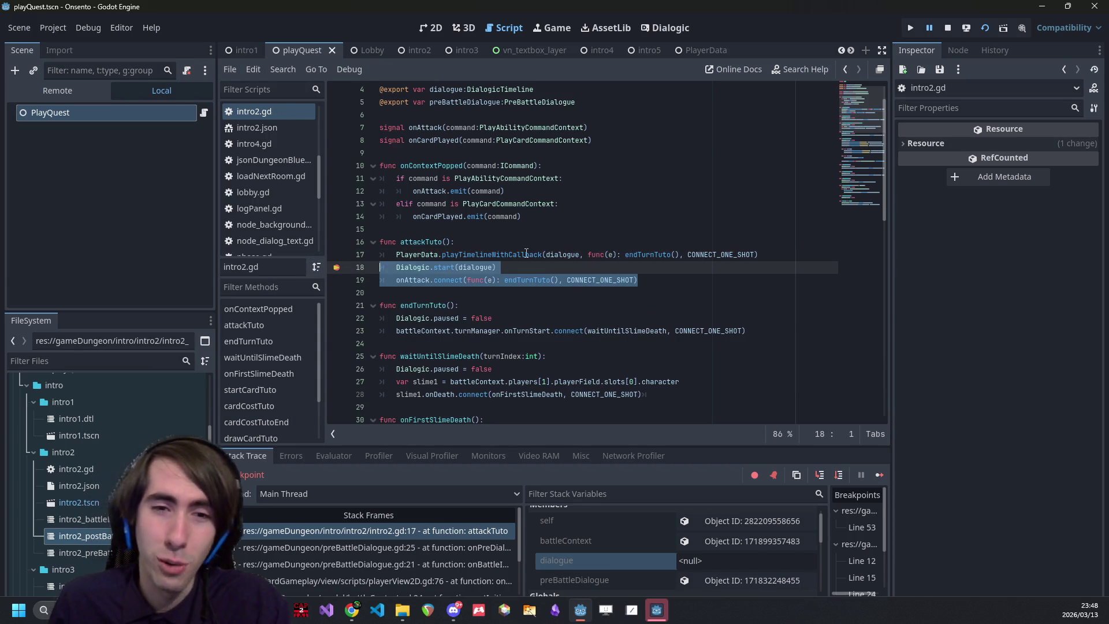
key(BackSpace)
key(BackSpace)
ctrl+click(510, 263)
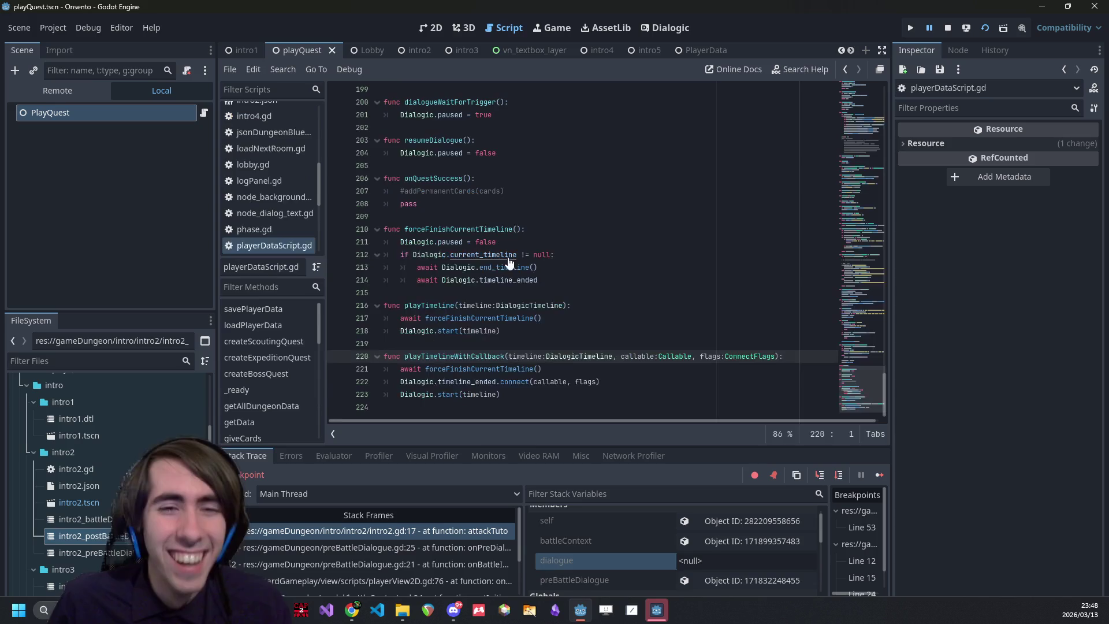
- Examine playTimelineWithCallback's forceFinishCurrentTimeline, timeline_ended connect and Dialogic.start lines
double_click(490, 358)
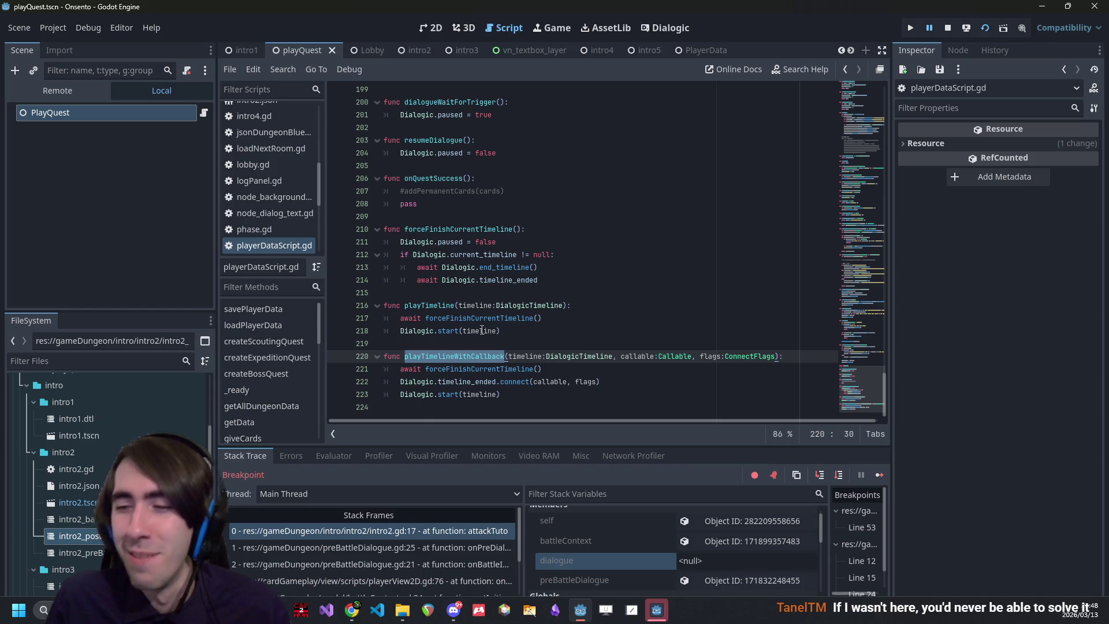
click(551, 370)
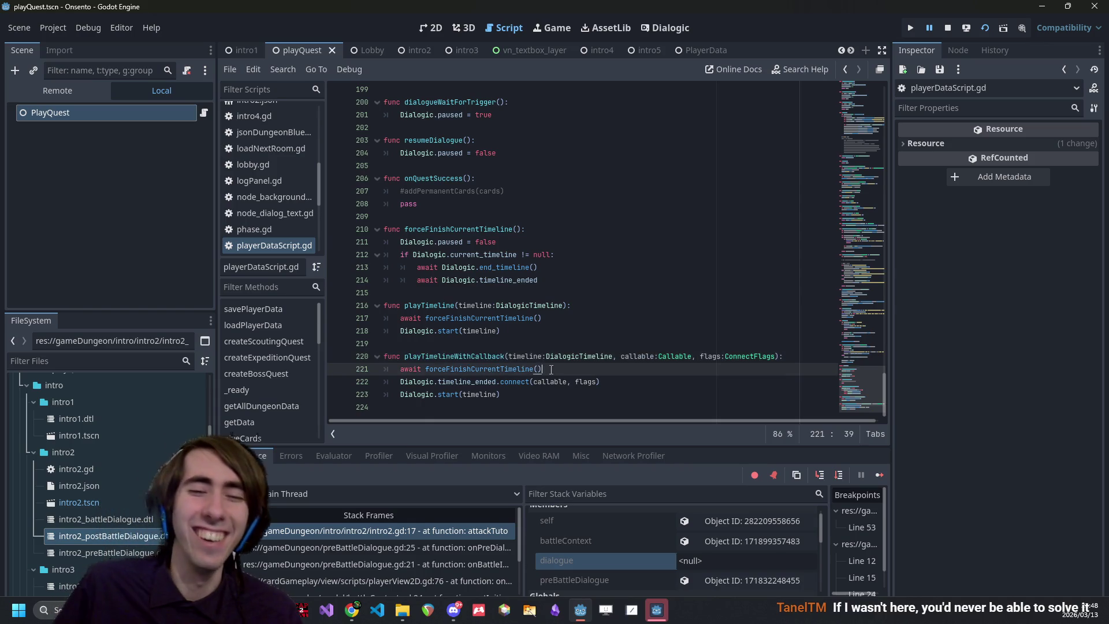
key(Down)
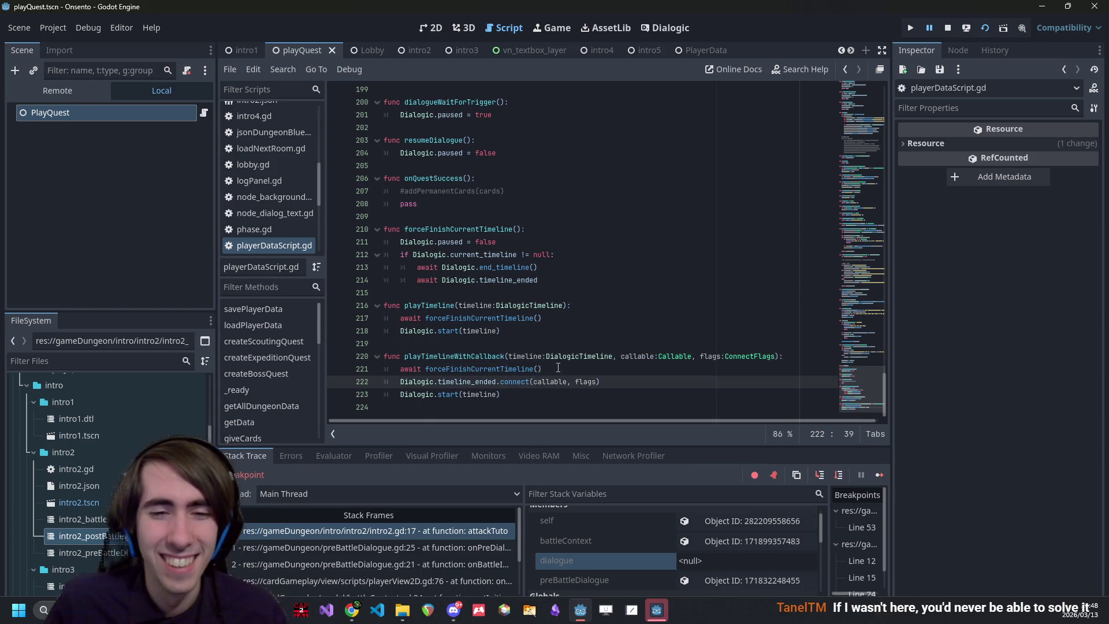
double_click(469, 381)
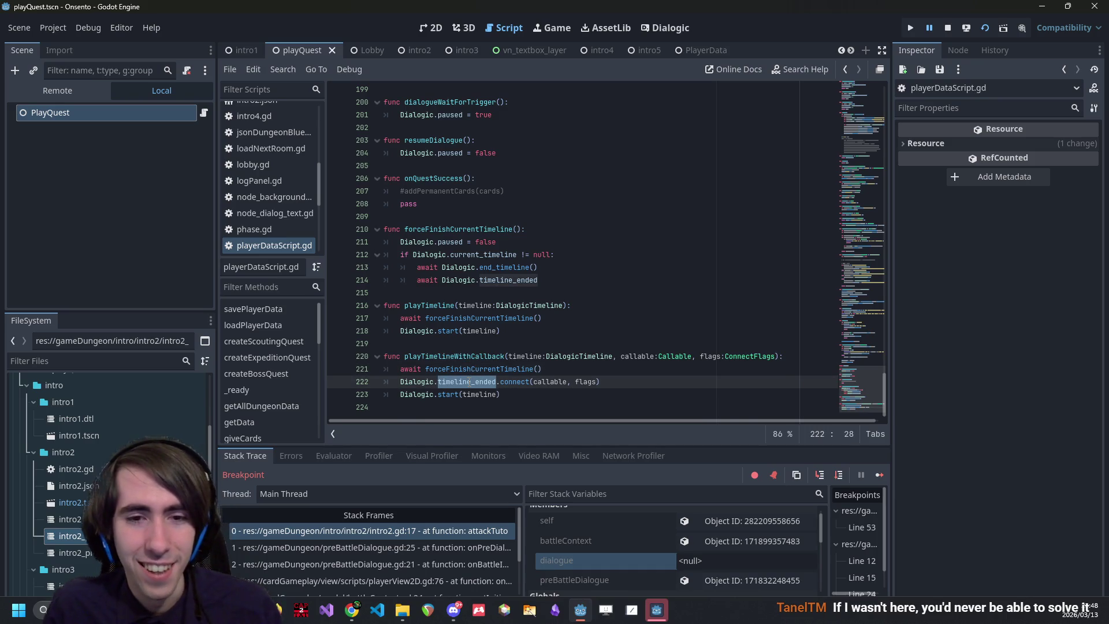
double_click(461, 368)
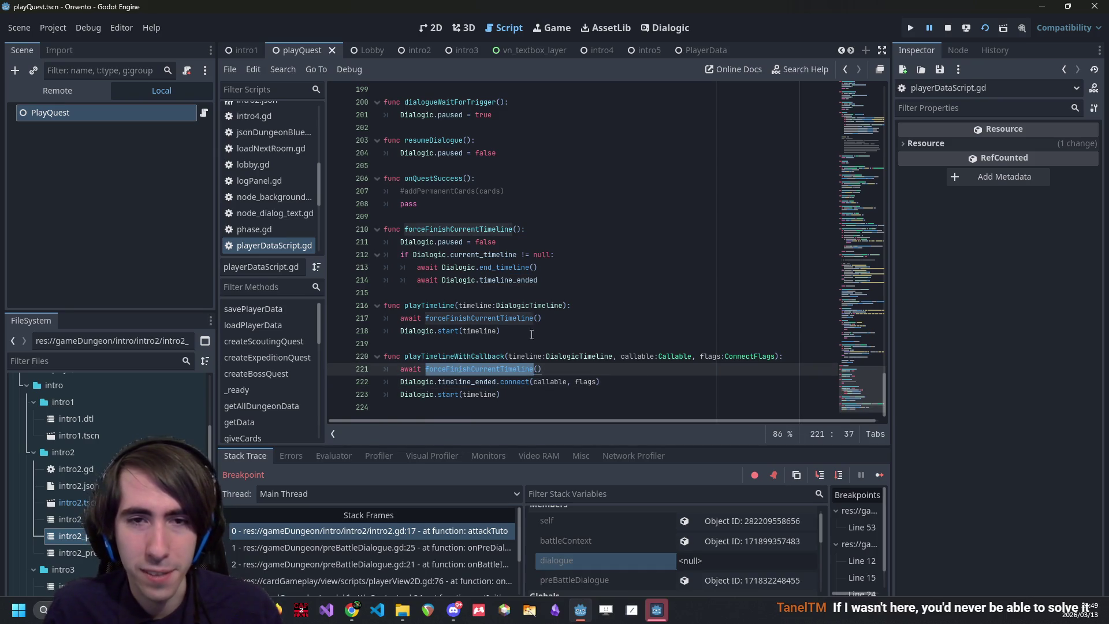
double_click(469, 394)
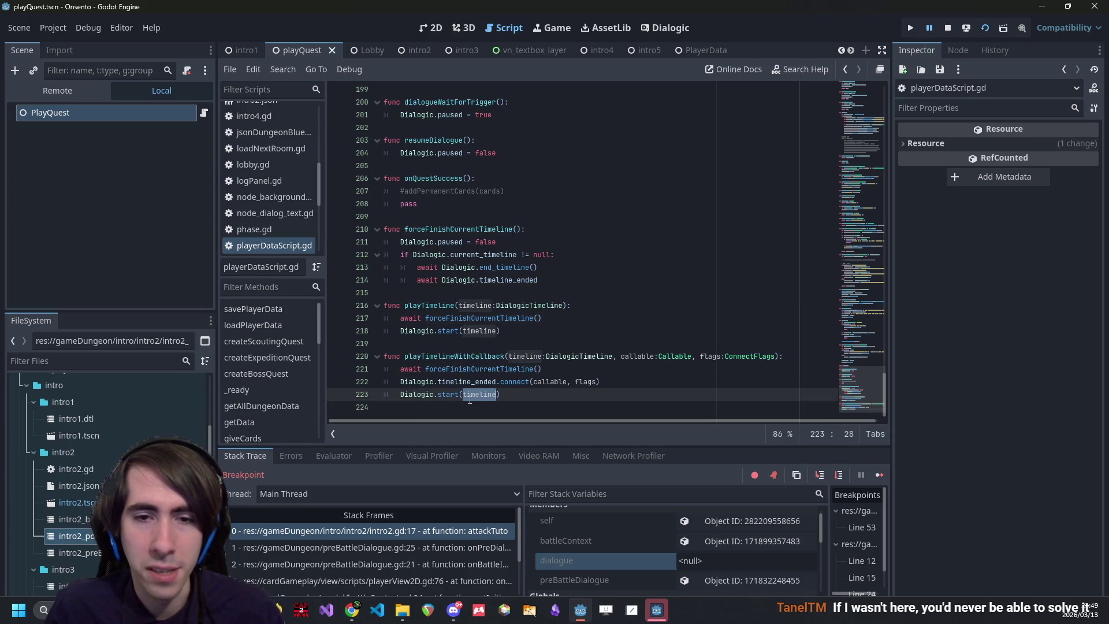
click(640, 372)
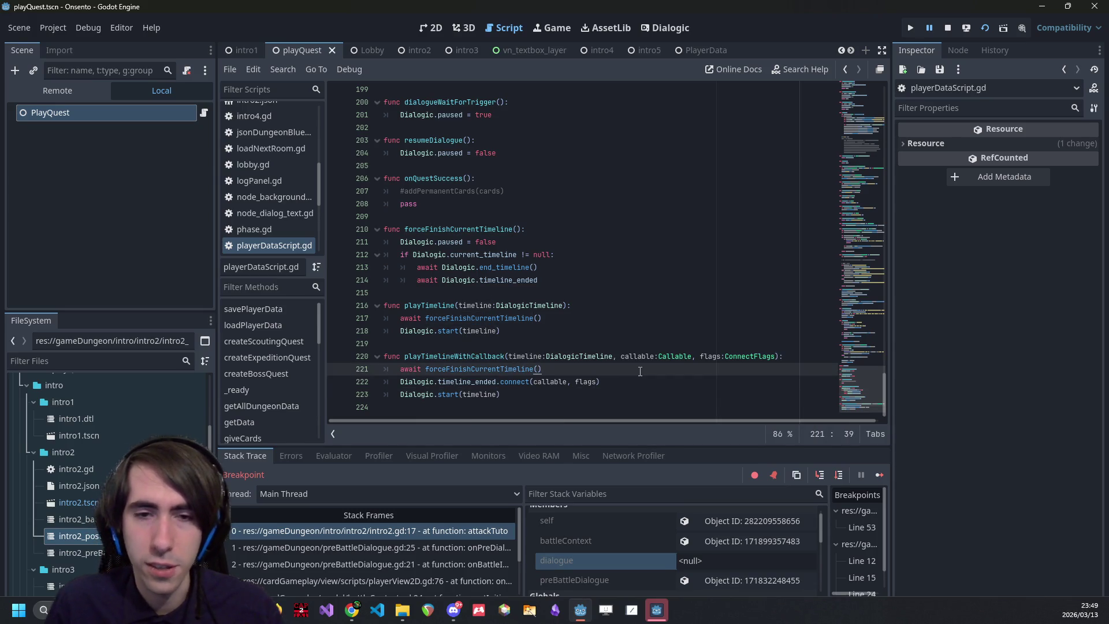
- Wrap the connect and Dialogic.start lines in 'if timeline != null:' and save the script
key(Return)
text(if timeline !)
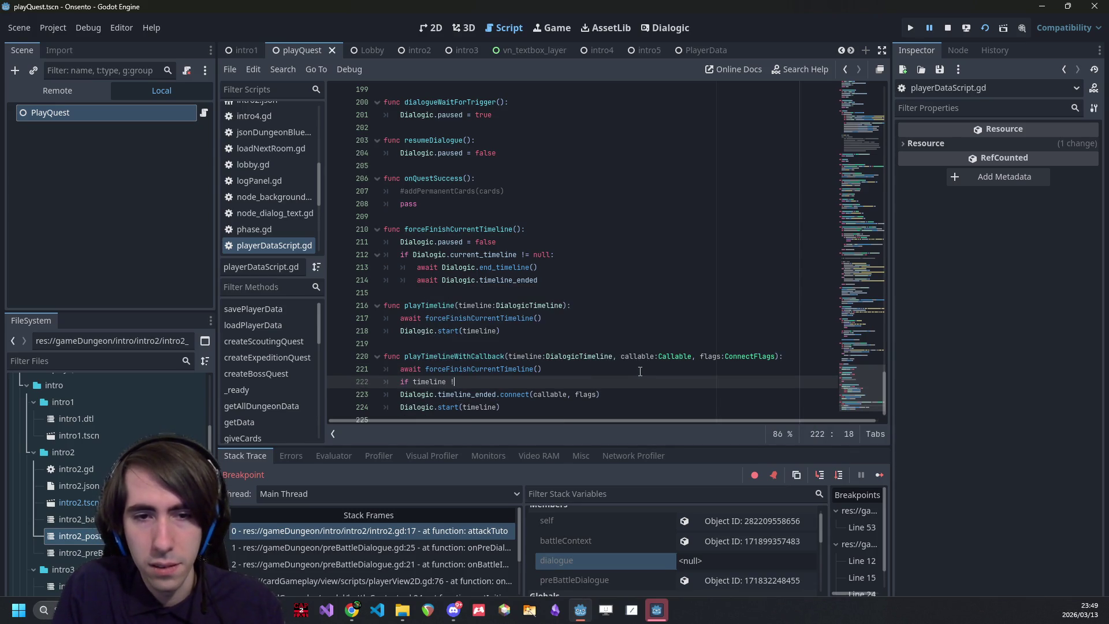
text(= null:)
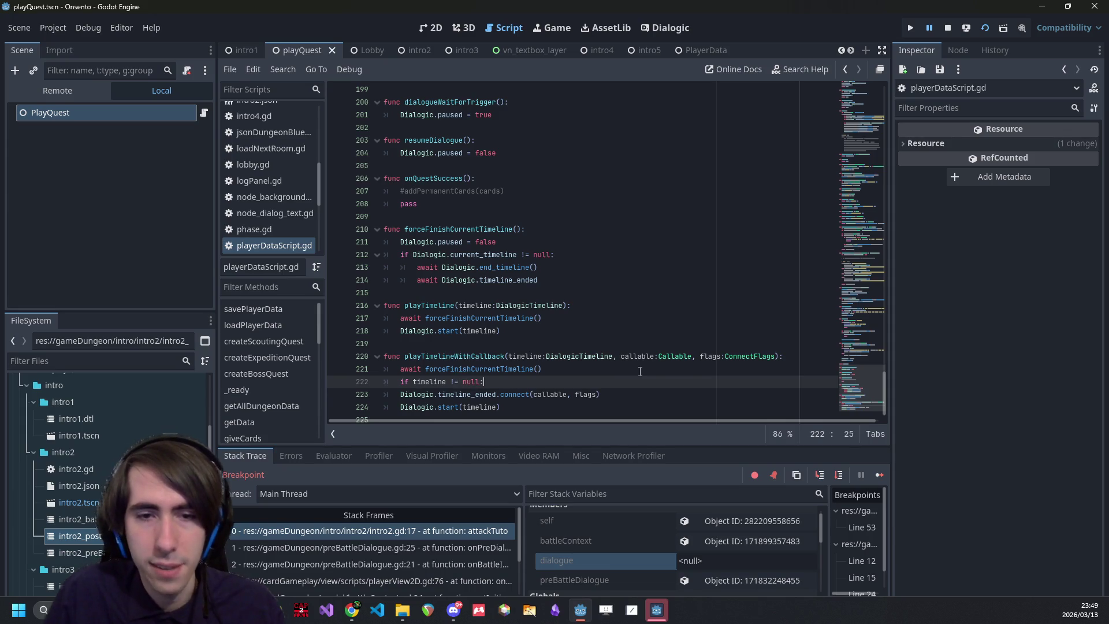
scroll(640, 371, down, 1)
drag(504, 395, 384, 381)
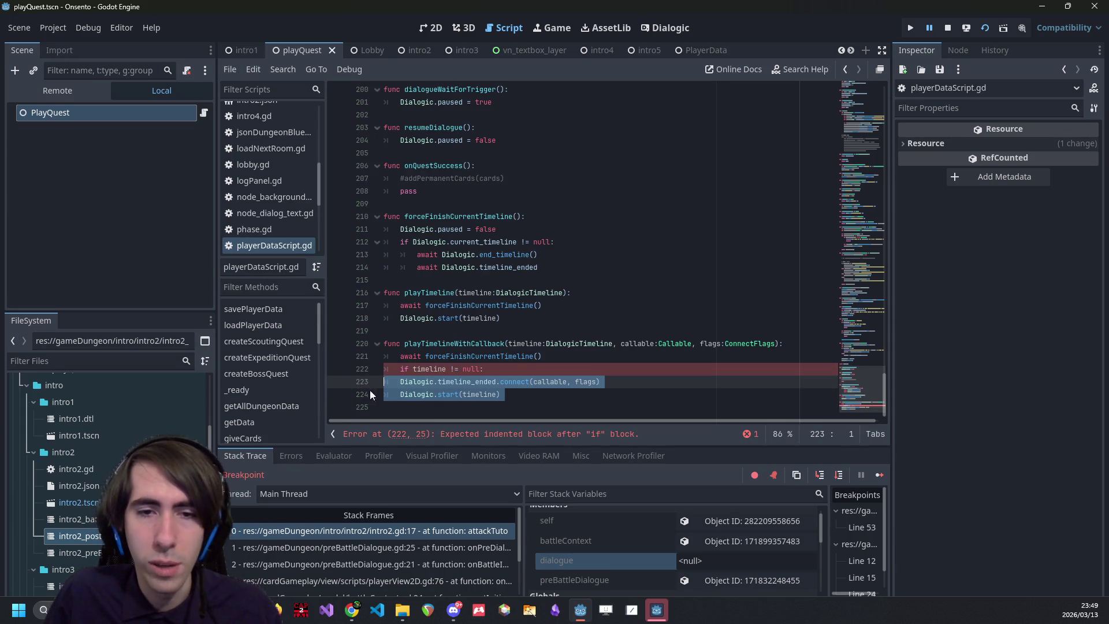
key(Tab)
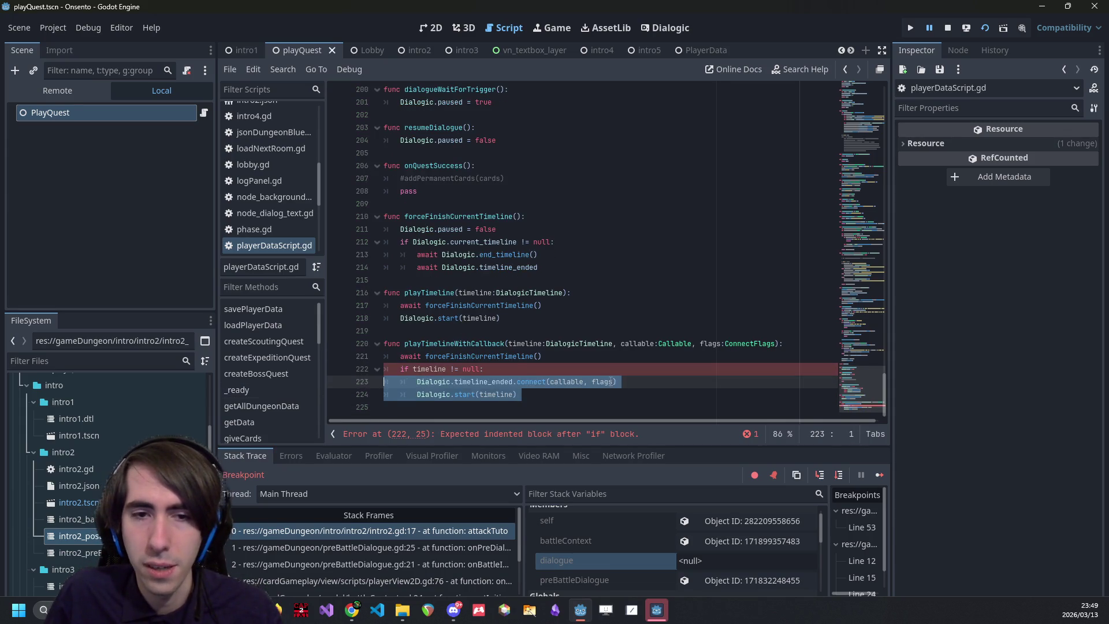
key(ctrl+s)
- Add an else branch calling callable.call() when the timeline is null
click(531, 407)
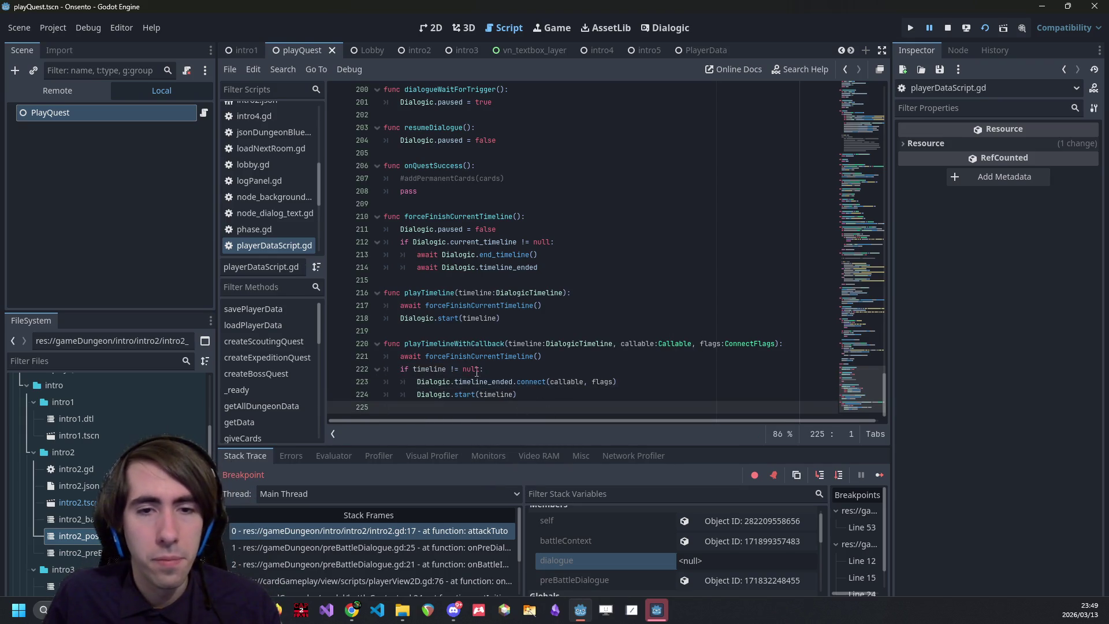
text(else:)
key(Return)
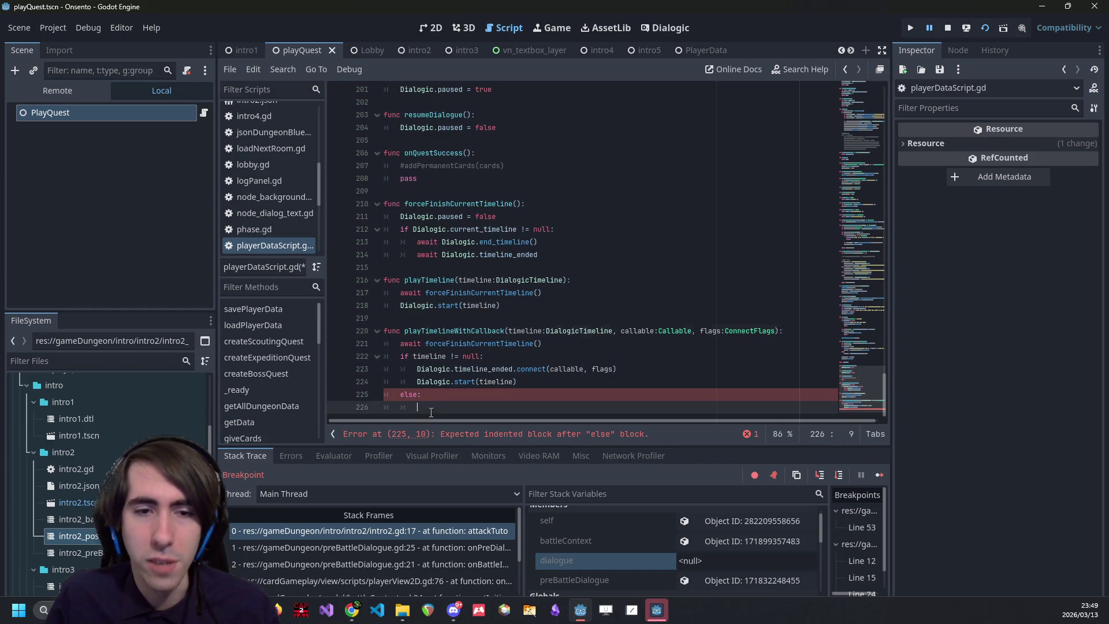
text(callable()
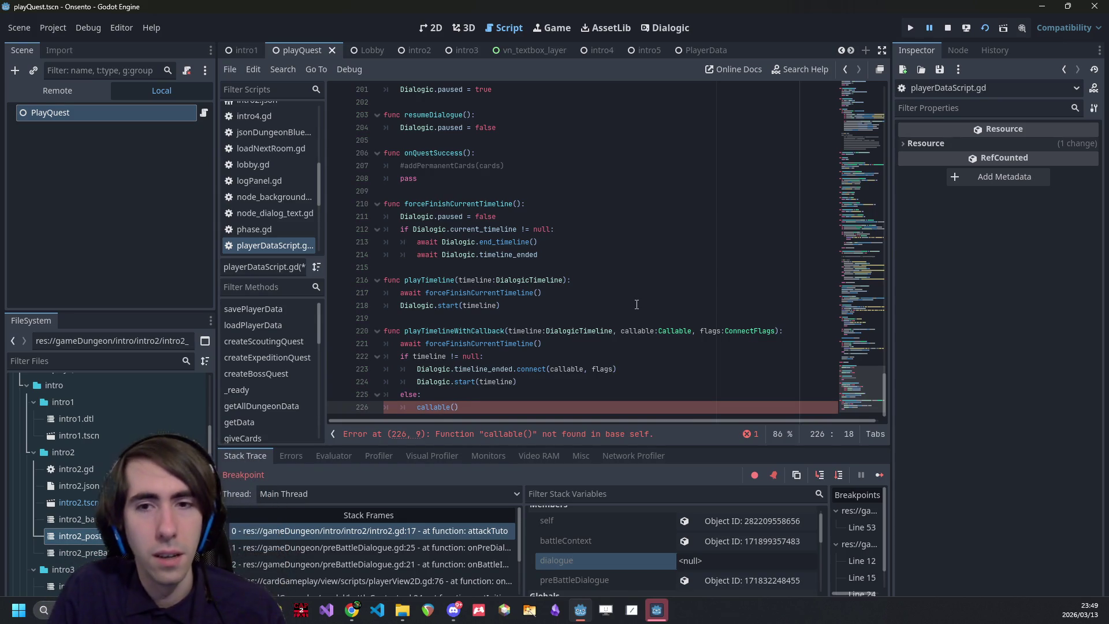
key(BackSpace)
key(BackSpace)
text(.)
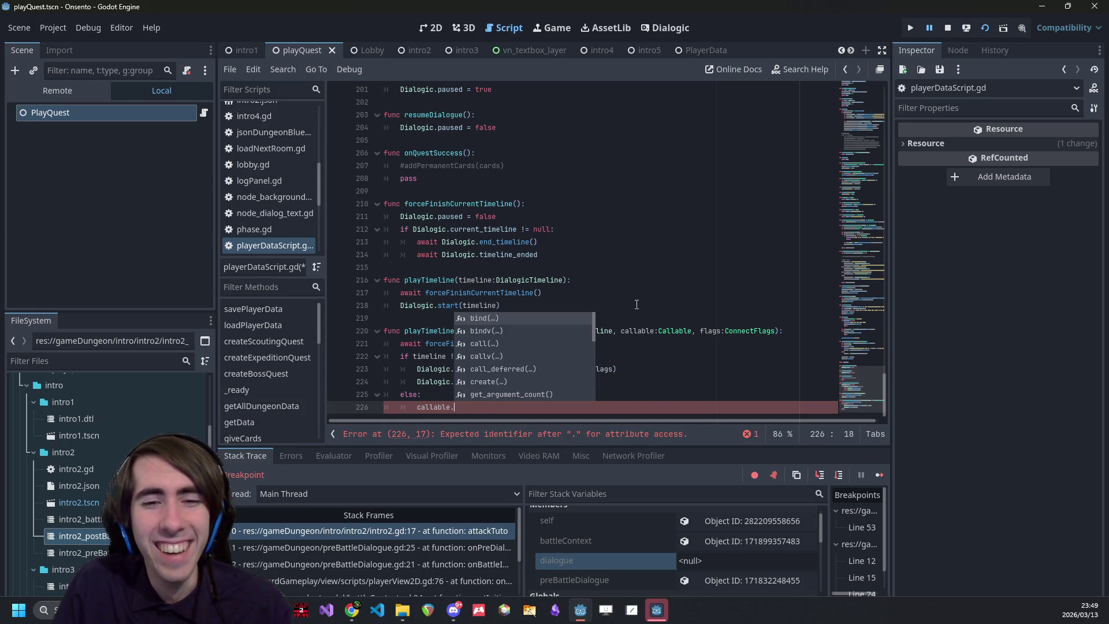
text(call)
key(Return)
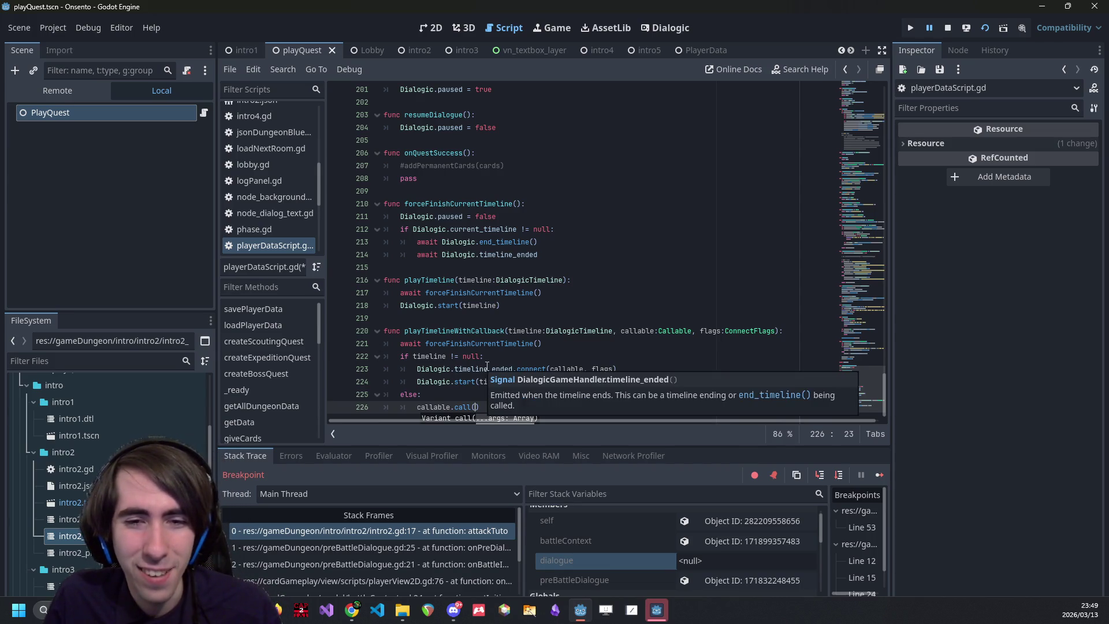
ctrl+click(486, 368)
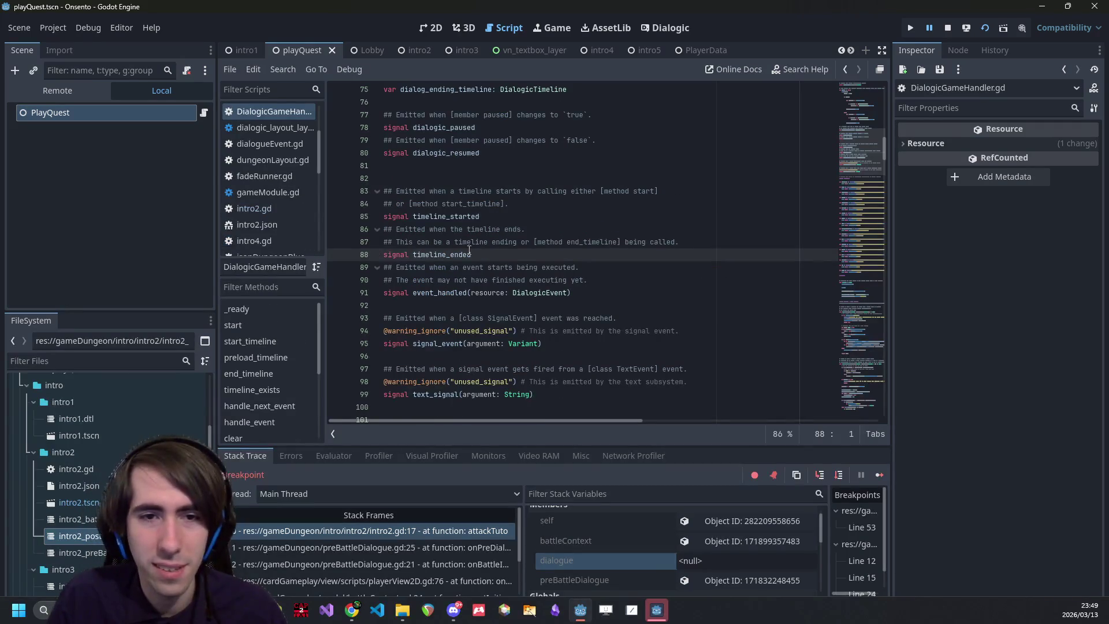
key(alt+Left)
key(alt+Left)
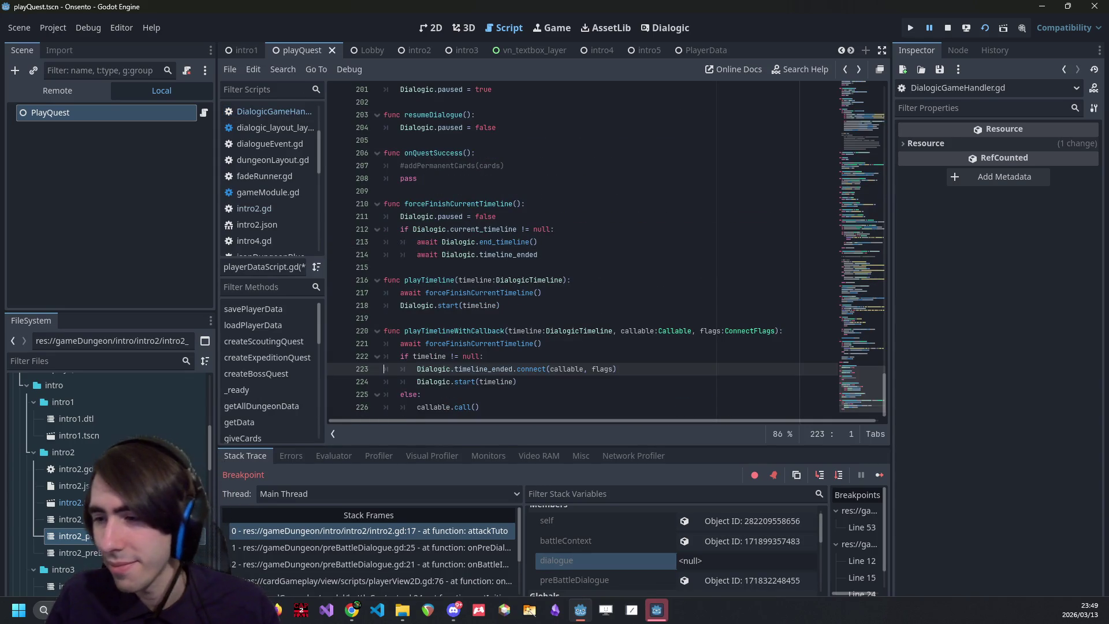
key(alt+Tab)
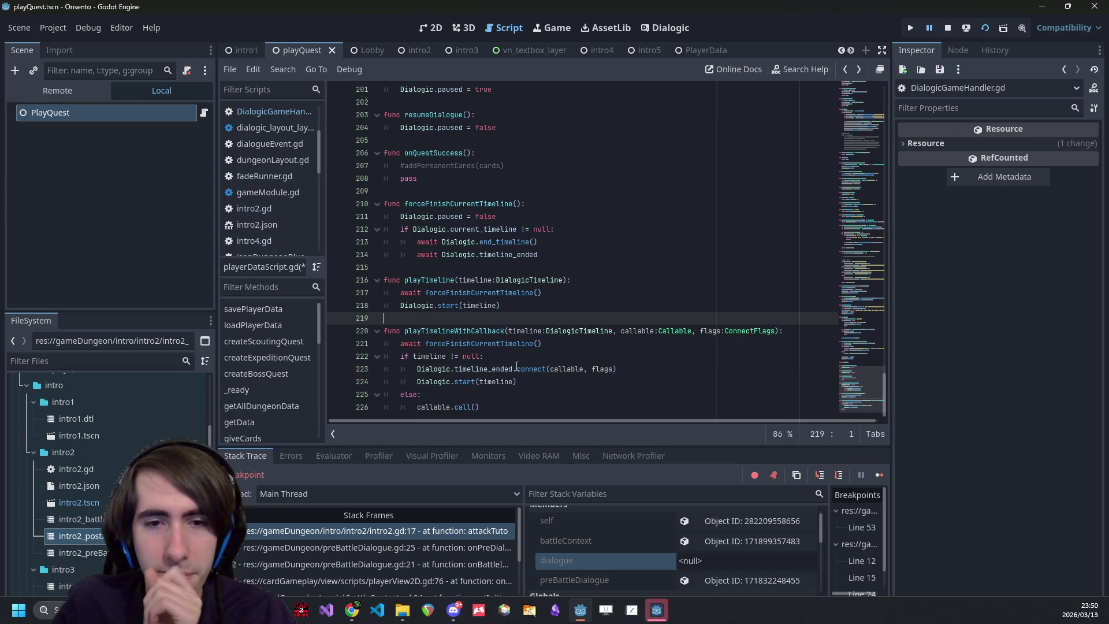
- Inspect the paused attackTuto frame in intro2.gd, then go back to preBattleDialogue.gd
click(515, 330)
click(458, 530)
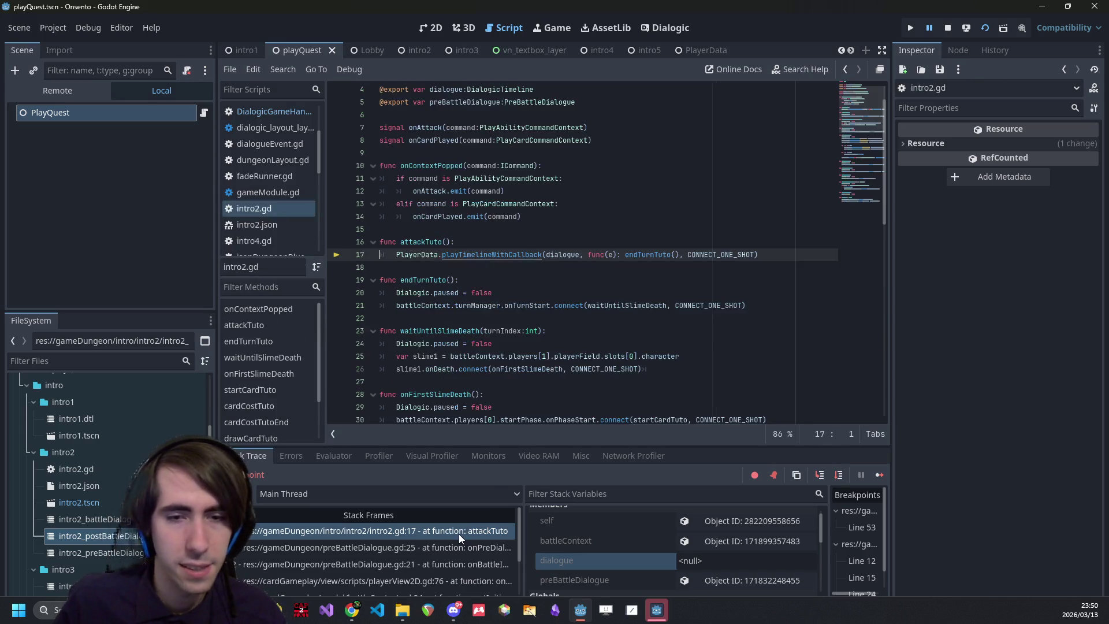
click(543, 305)
key(alt+Left)
key(alt+Right)
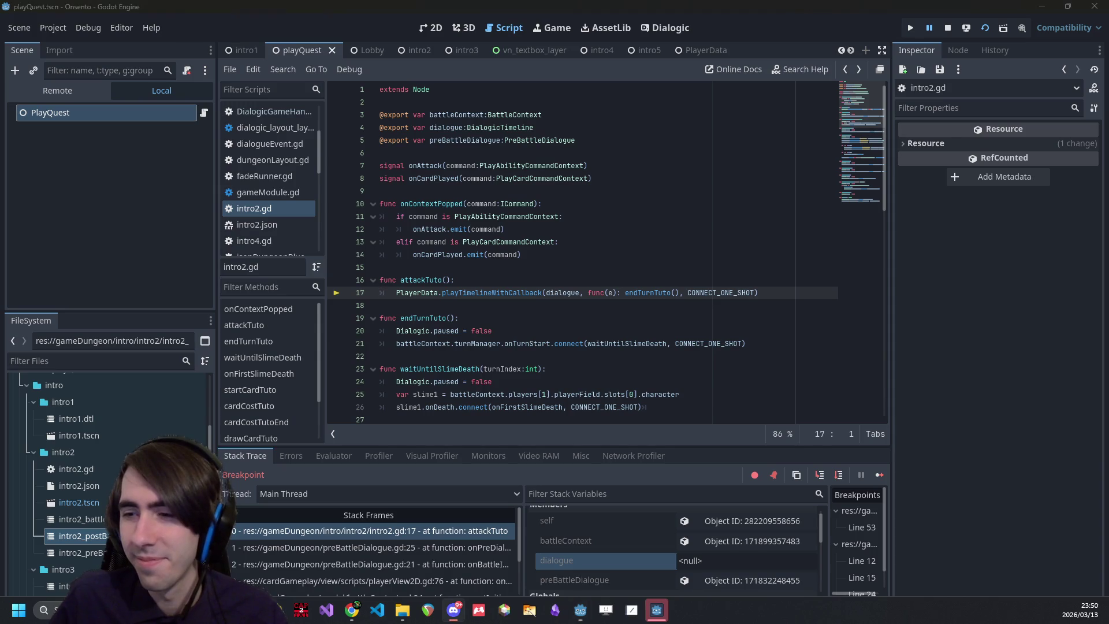
click(466, 318)
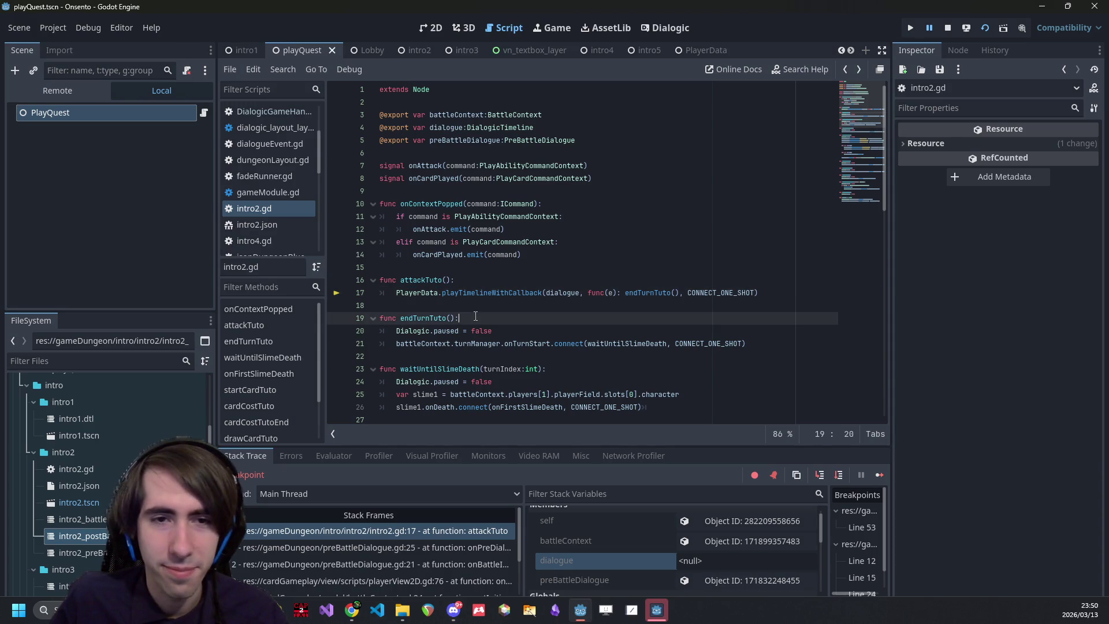
key(alt+Left)
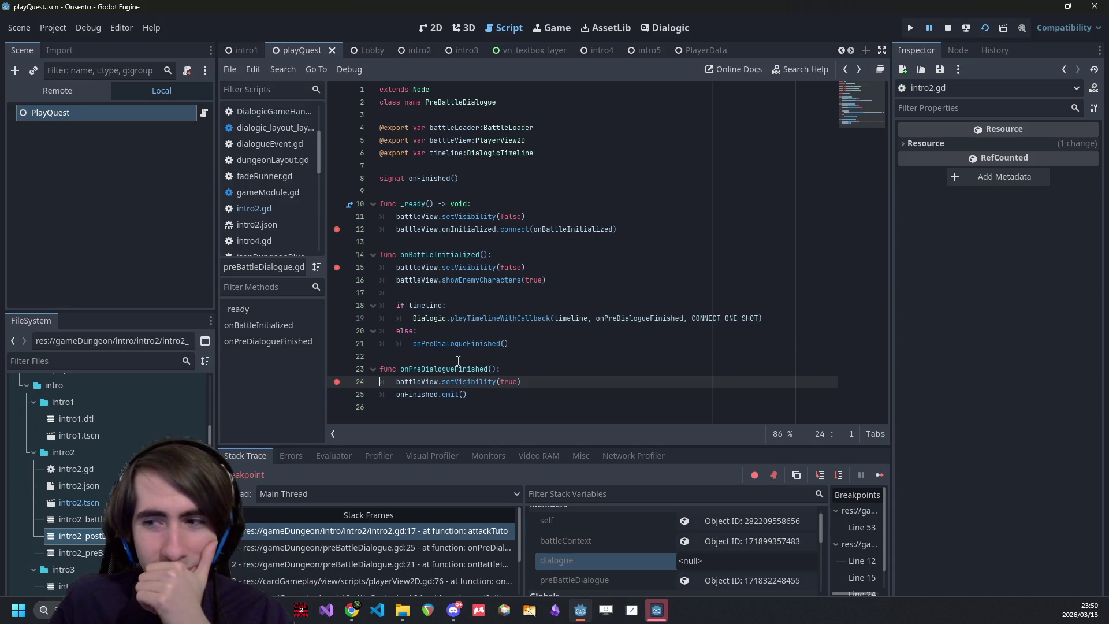
- Remove the breakpoints on lines 12, 15 and 24 of preBattleDialogue.gd
mouse_move(450, 376)
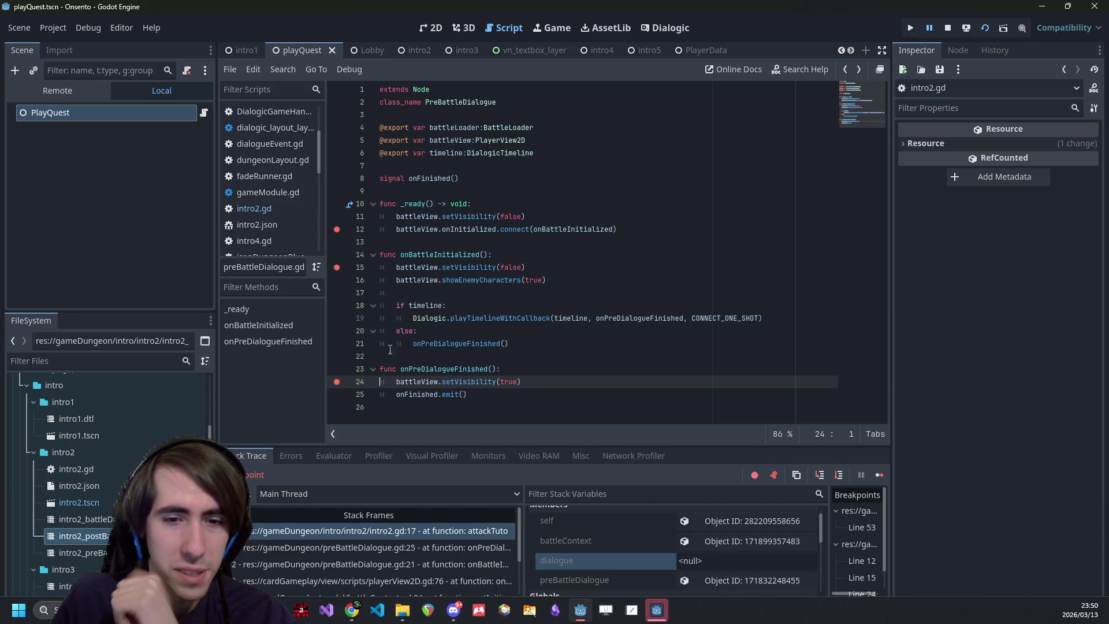
click(337, 228)
click(337, 267)
drag(358, 229, 358, 267)
click(336, 382)
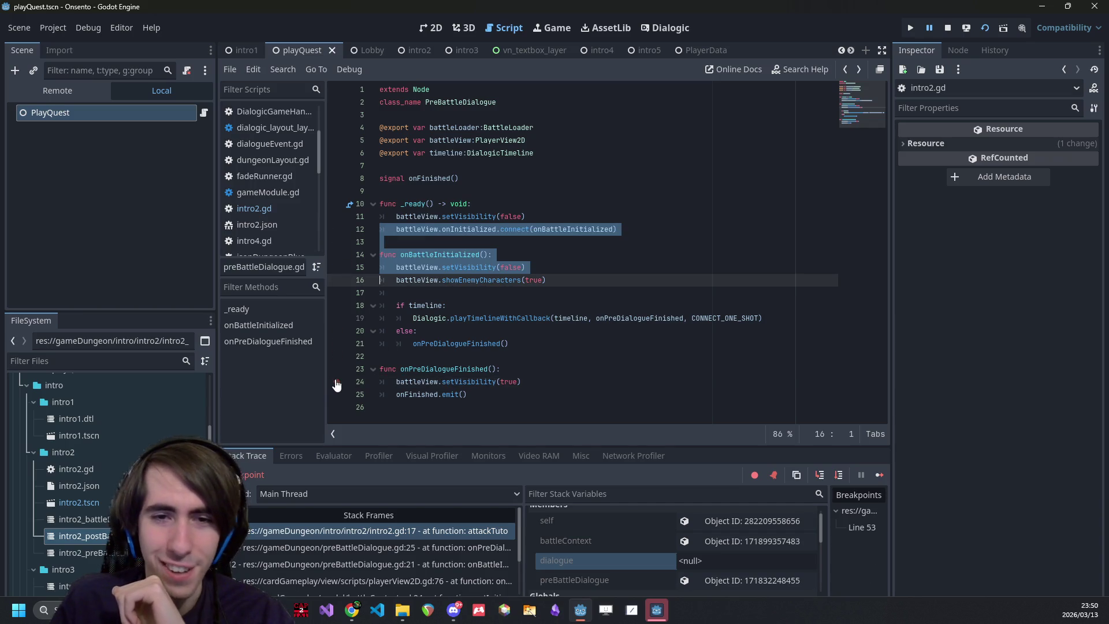
click(546, 267)
- Search all project files for Dialogic.play, then broaden the search to Dialogic
key(ctrl+shift+f)
text(Dialogic.play)
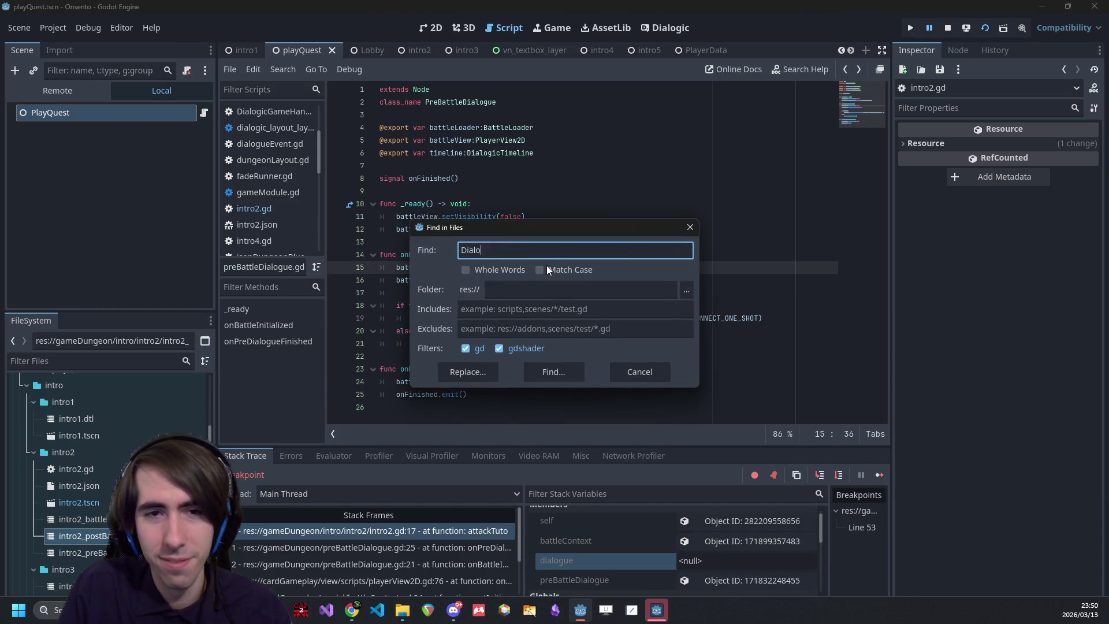
key(Return)
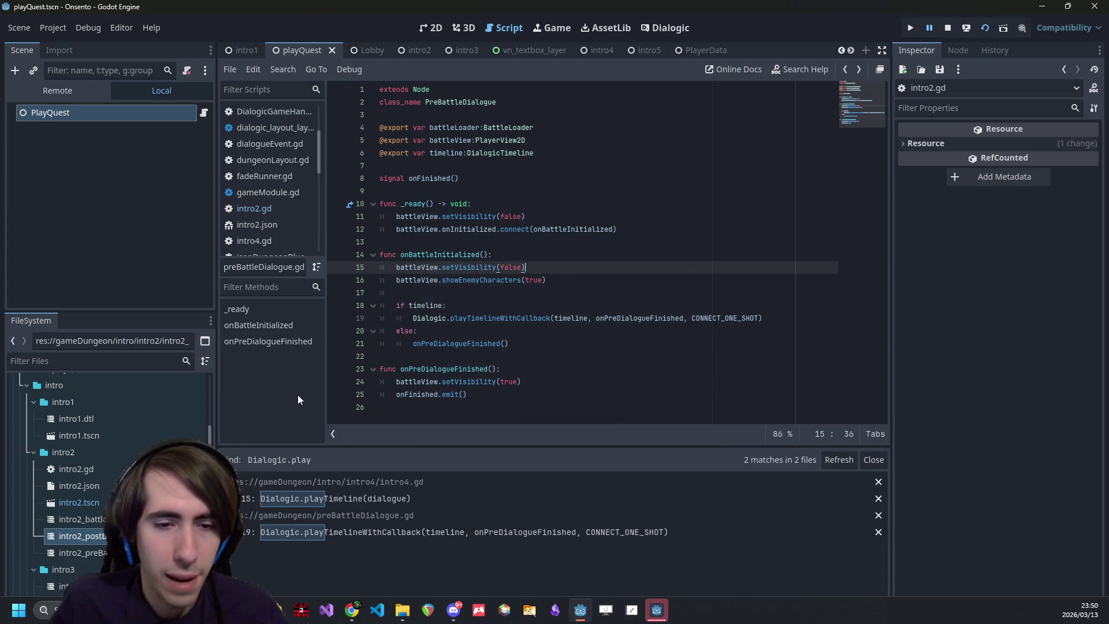
mouse_move(417, 314)
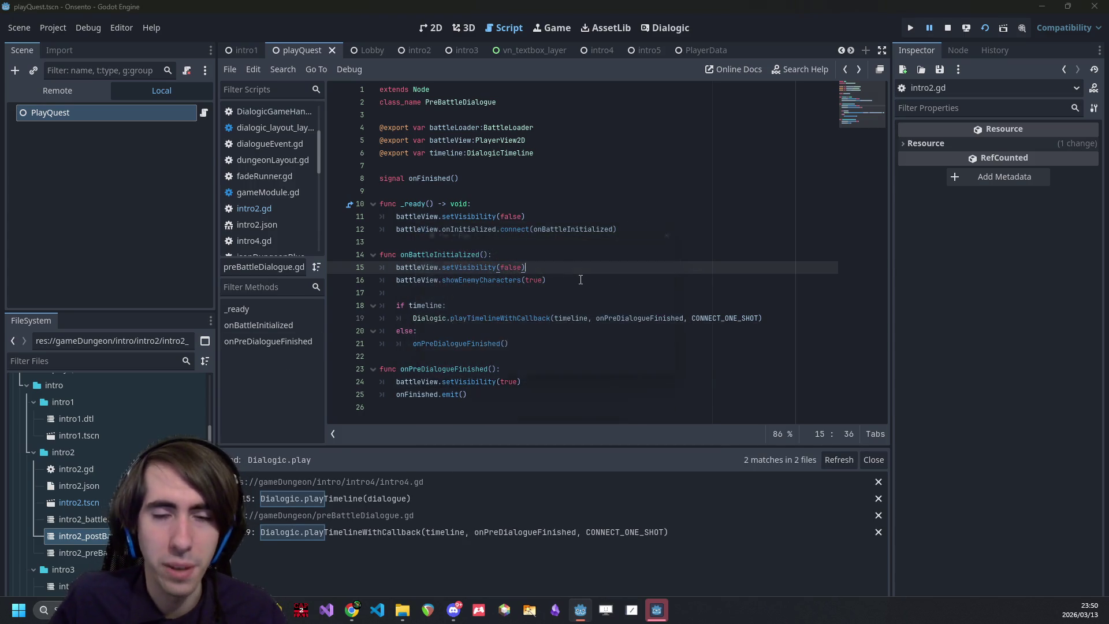
key(ctrl+shift+f)
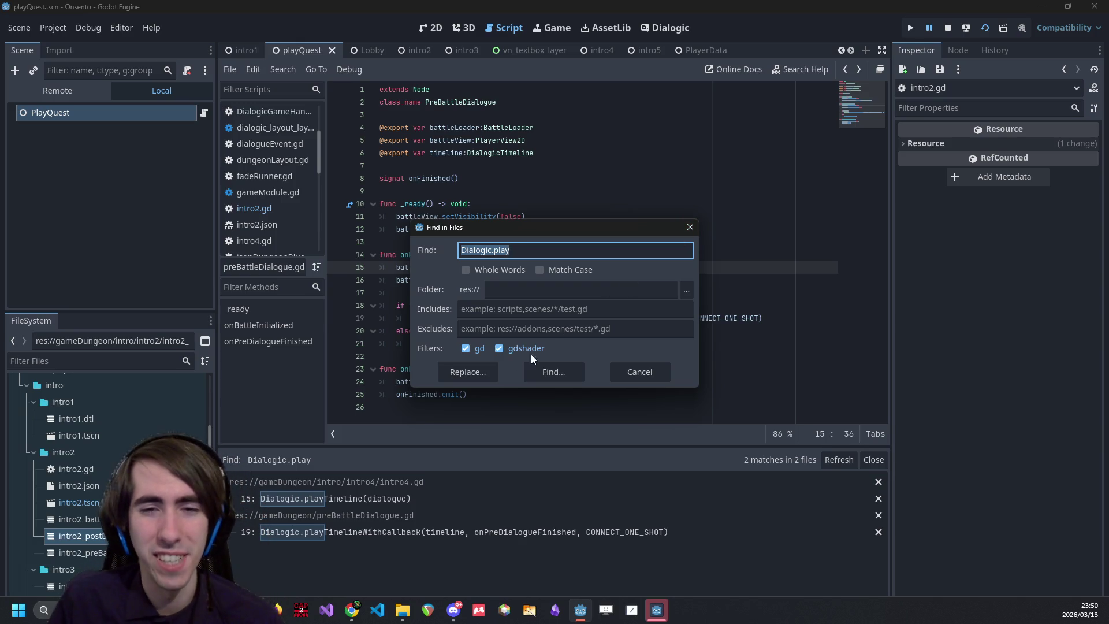
click(568, 250)
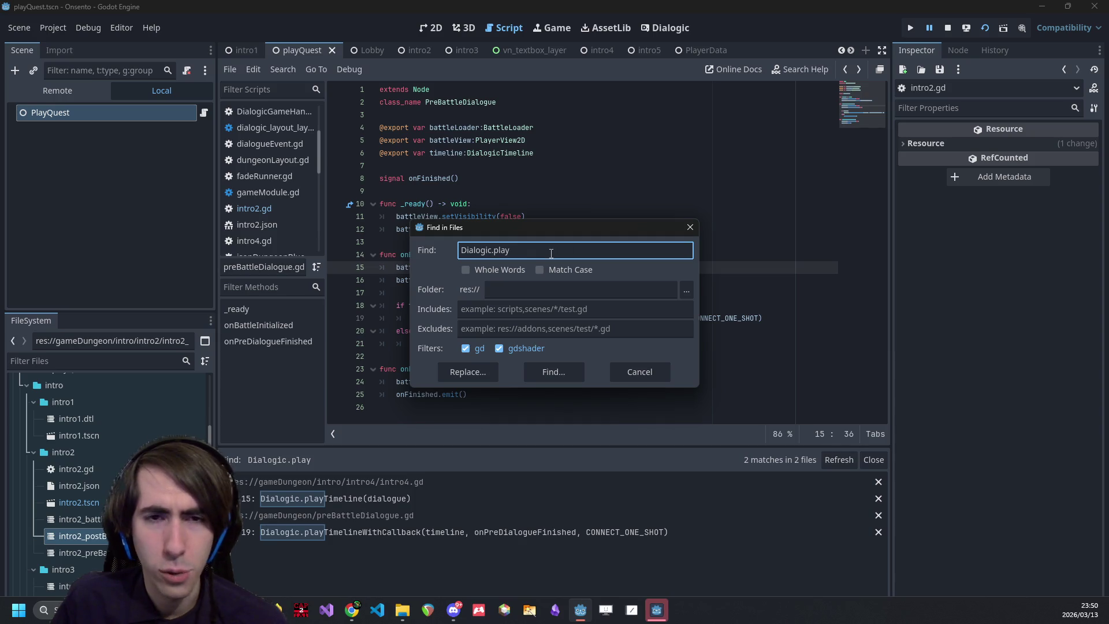
key(BackSpace)
key(BackSpace)
key(BackSpace)
key(Return)
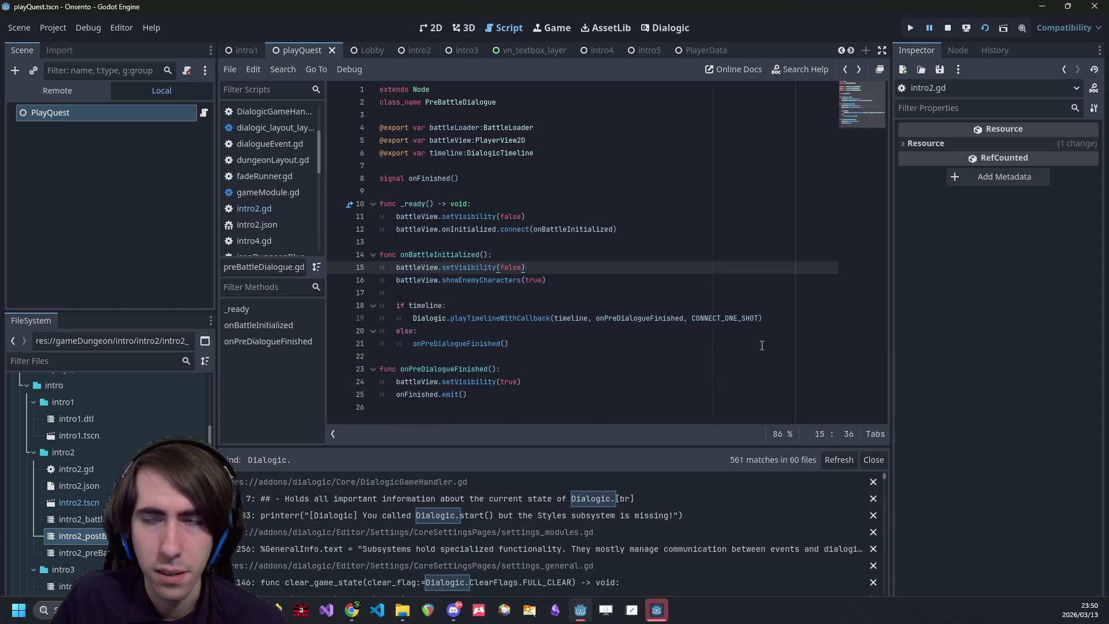
- Run the project-wide search for Dialogic.play again
click(678, 292)
key(ctrl+shift+f)
key(End)
text(pl)
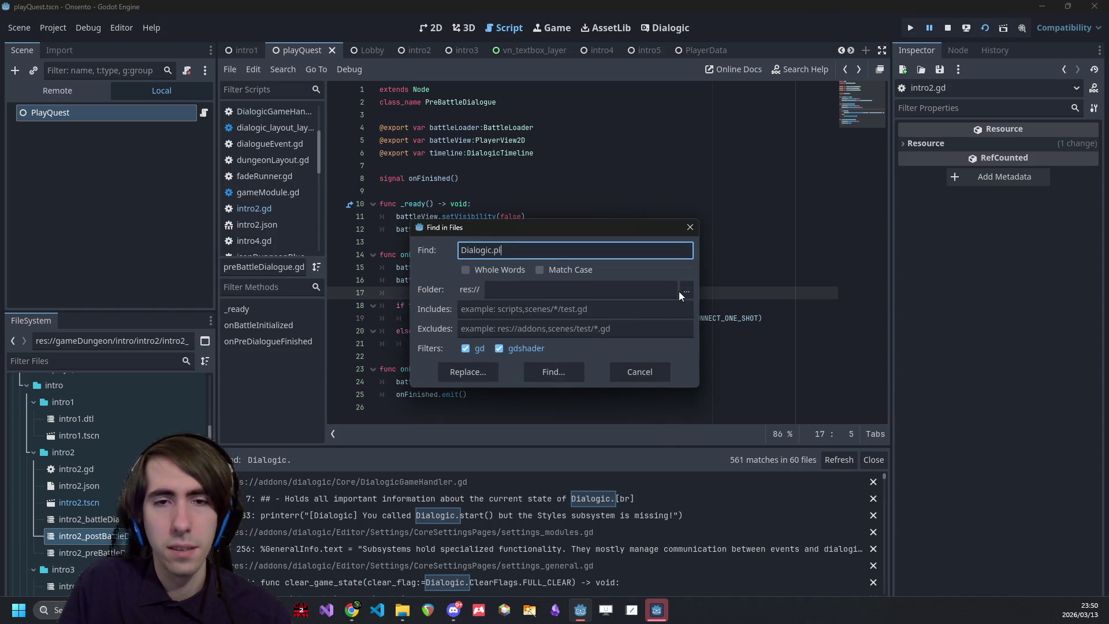
text(ay)
key(Return)
- Change intro4.gd line 15 to call PlayerData.playTimeline(dialogue) and save the scene
click(340, 500)
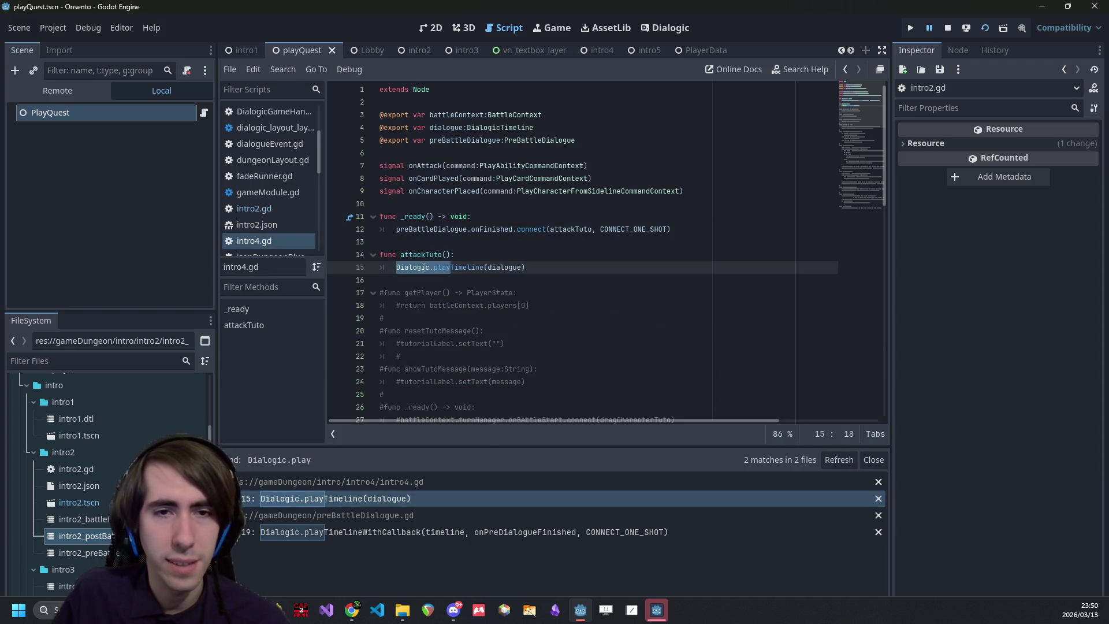
click(428, 267)
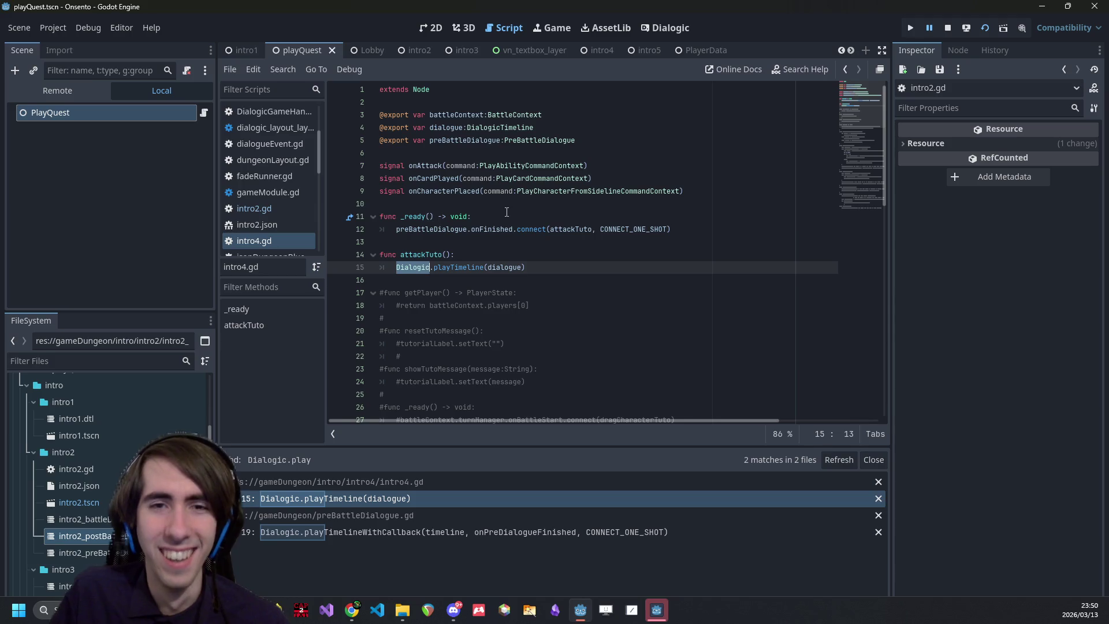
text(PlayerDat)
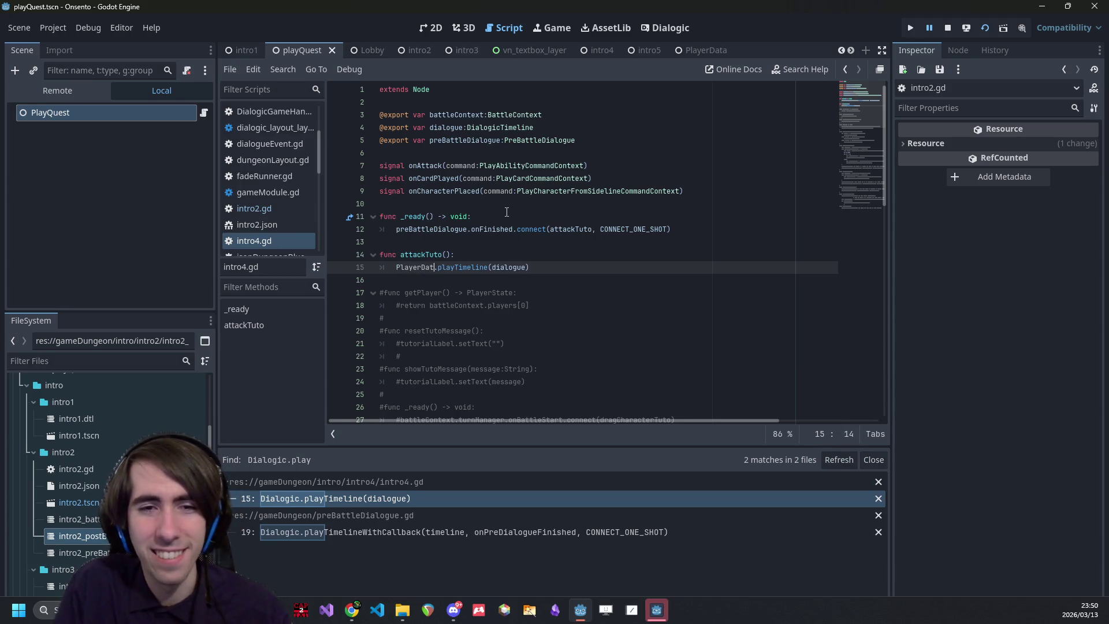
text(a)
key(Escape)
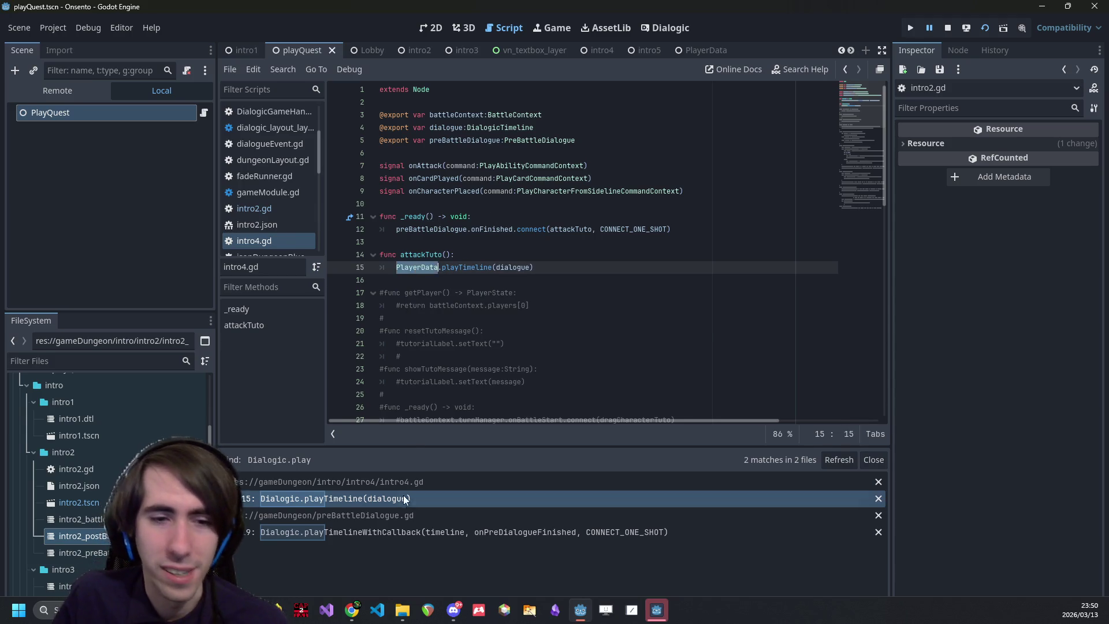
click(403, 532)
key(ctrl+s)
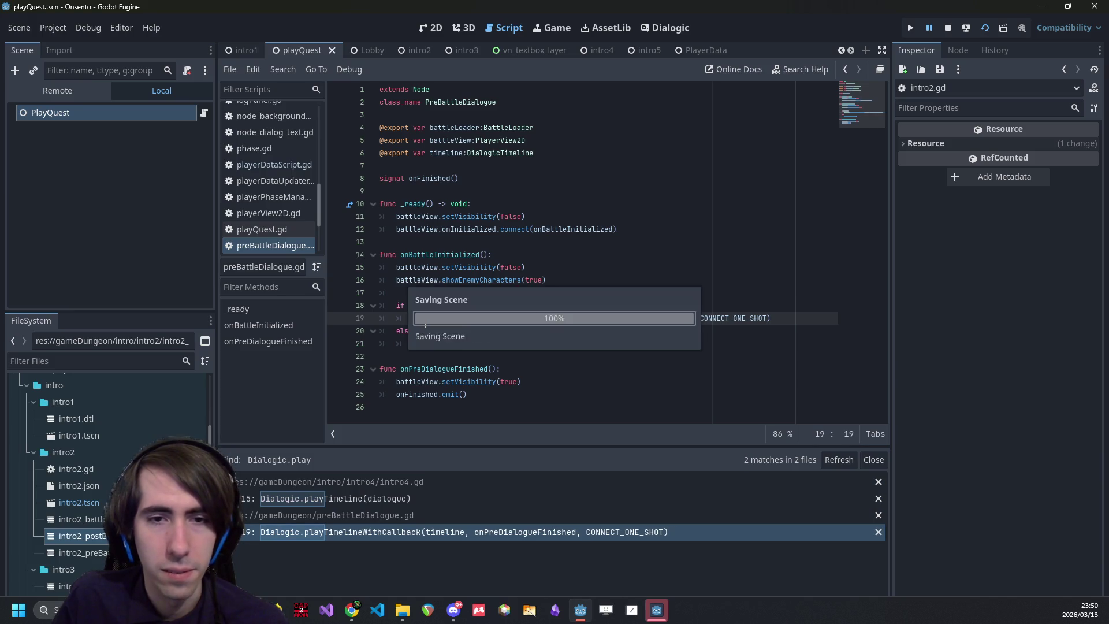
click(373, 496)
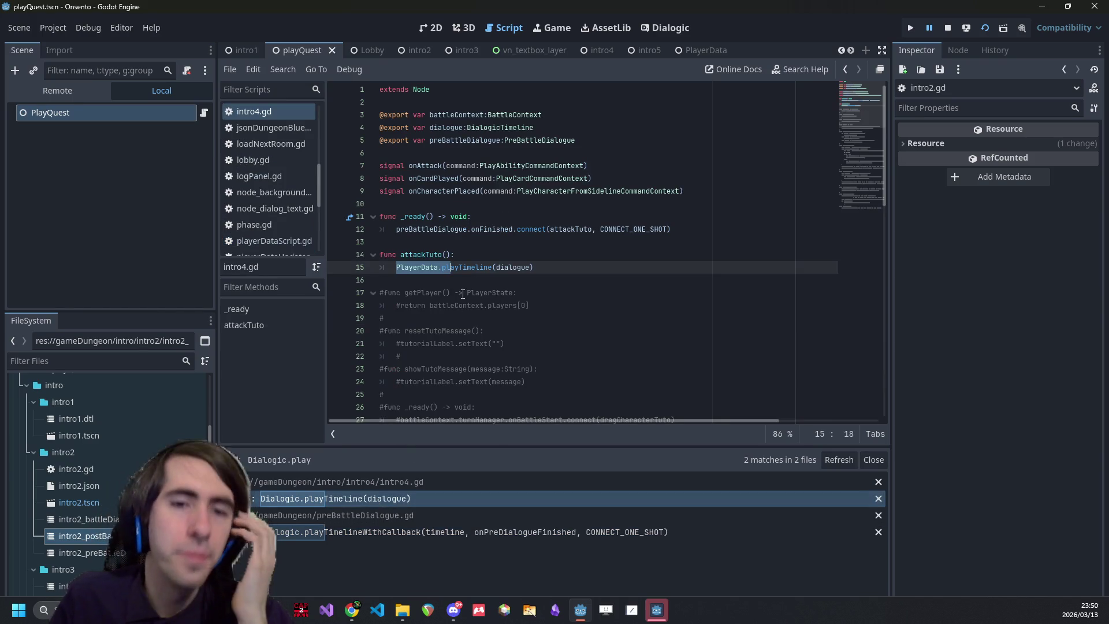
click(473, 271)
key(ctrl+shift+f)
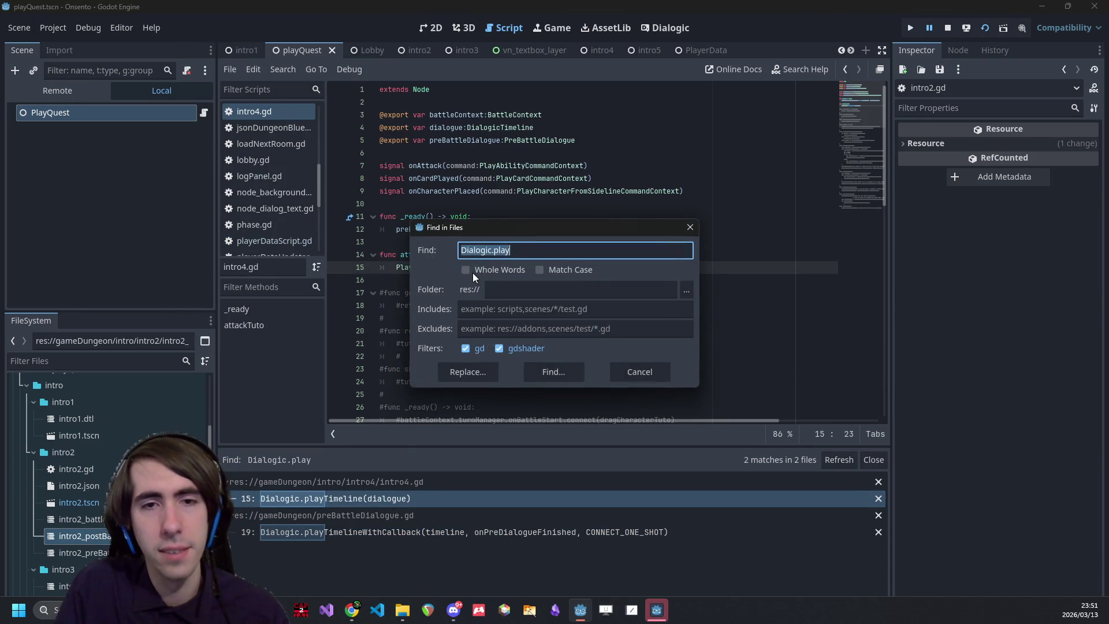
- Search the project for Dialogic.start and look through the 11 matches
key(End)
key(BackSpace)
key(BackSpace)
key(BackSpace)
text(start)
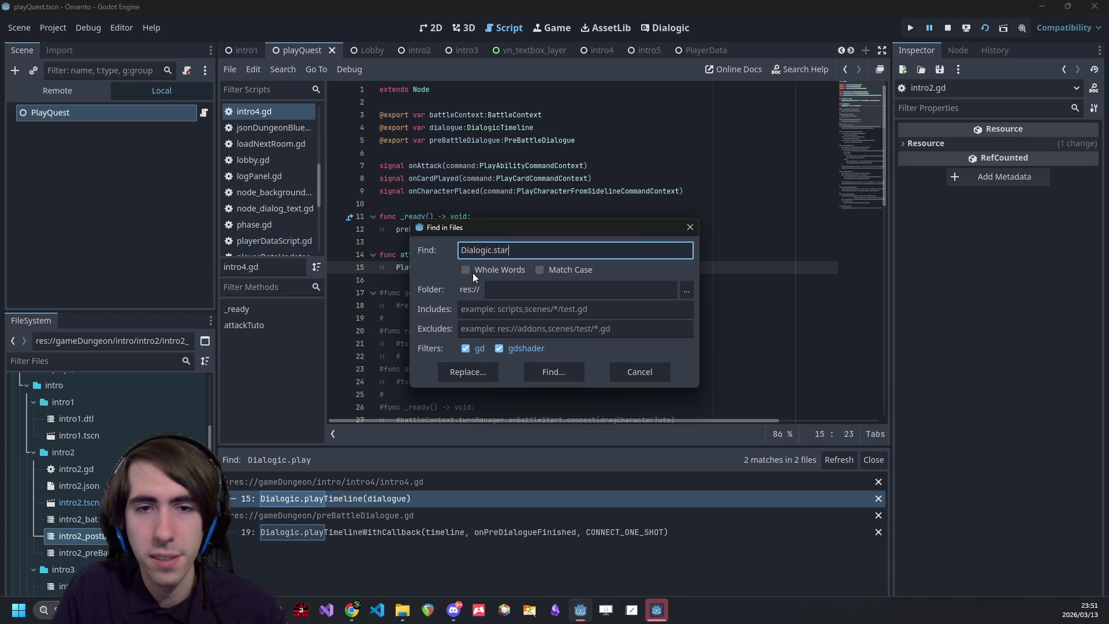
key(Return)
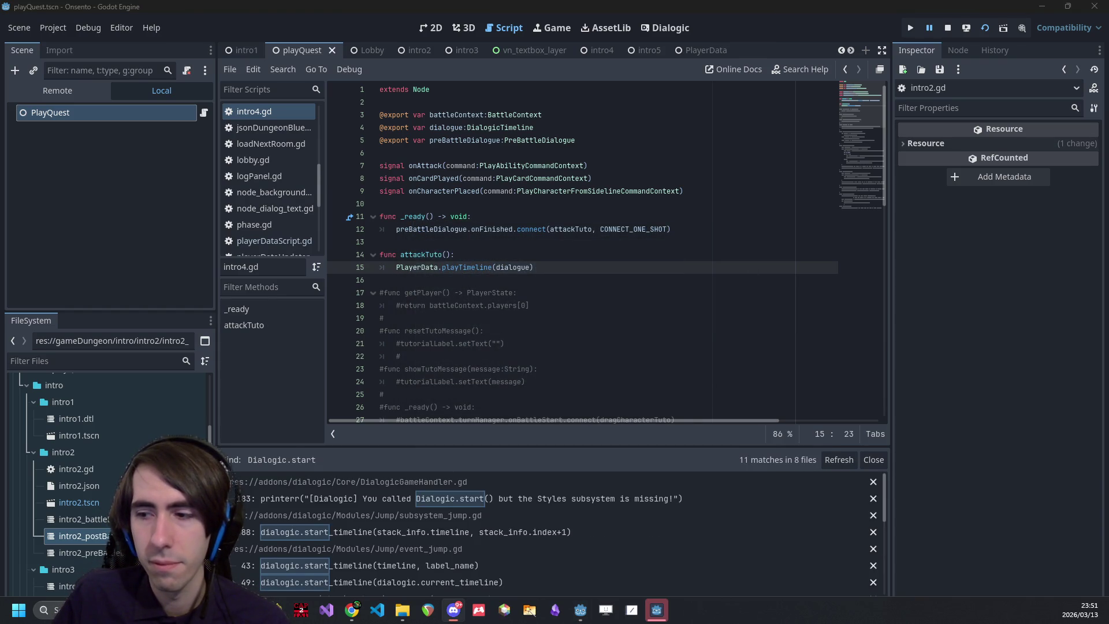
scroll(369, 541, down, 1)
scroll(556, 481, up, 1)
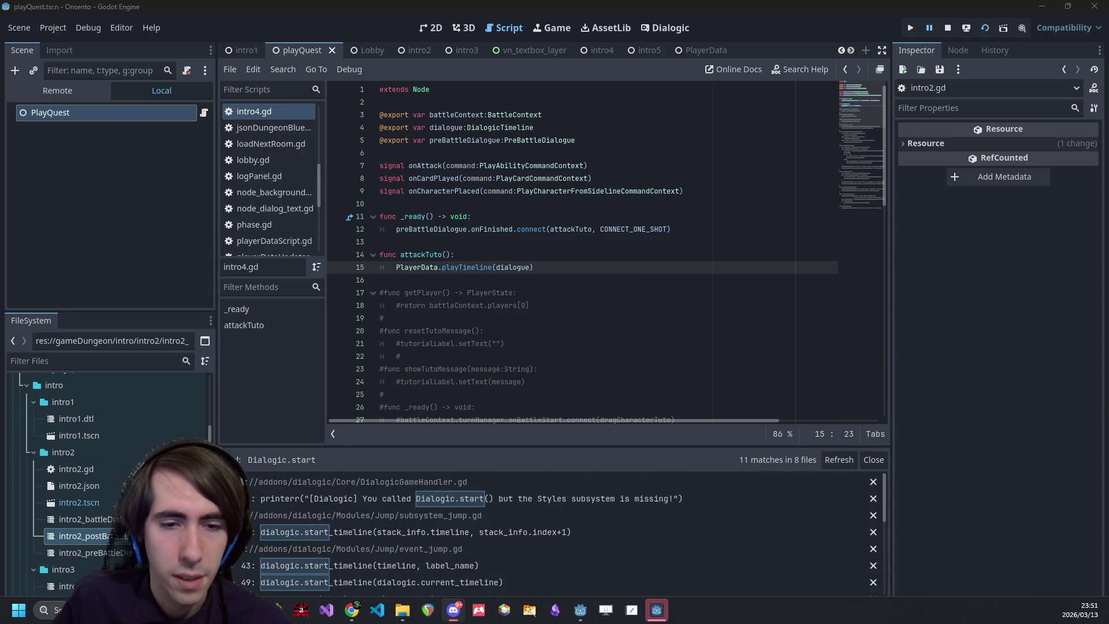
scroll(570, 472, down, 5)
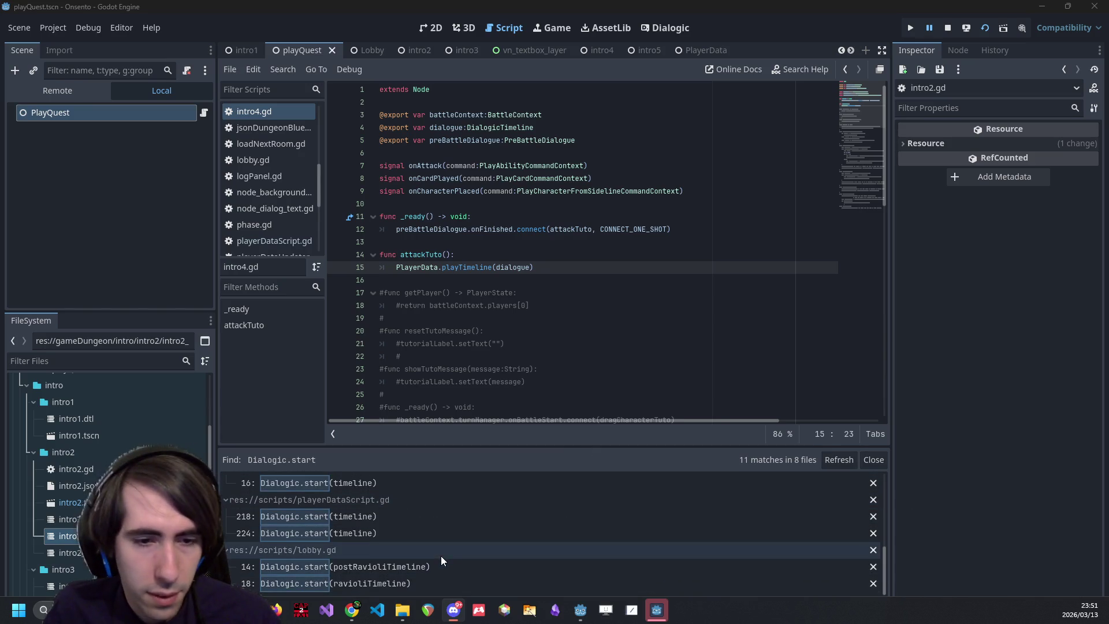
scroll(343, 558, up, 2)
scroll(339, 549, up, 1)
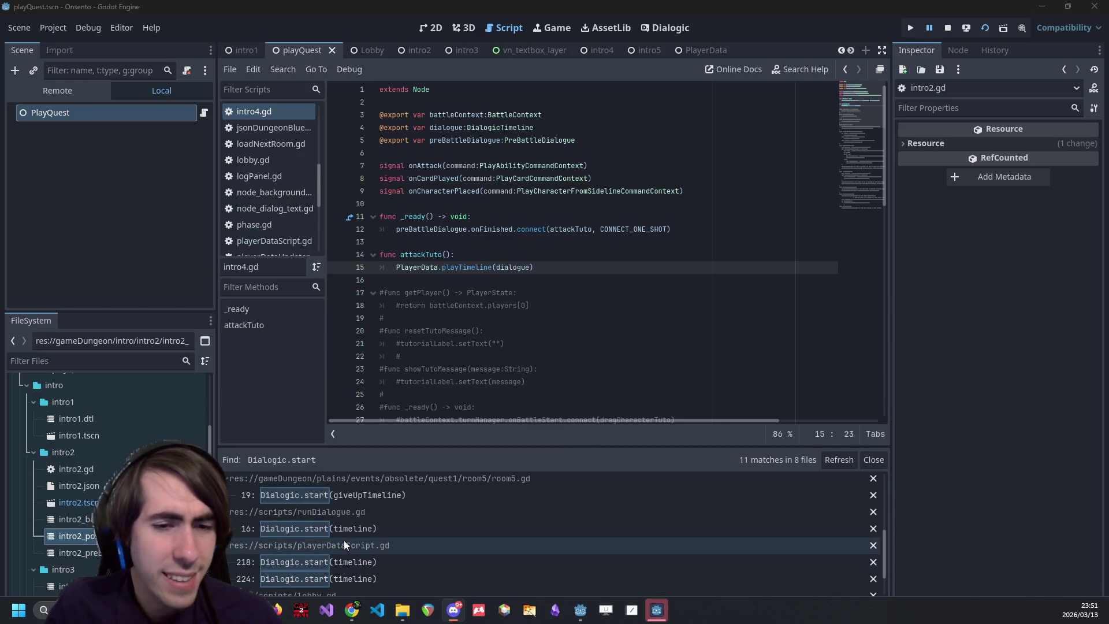
scroll(341, 523, up, 3)
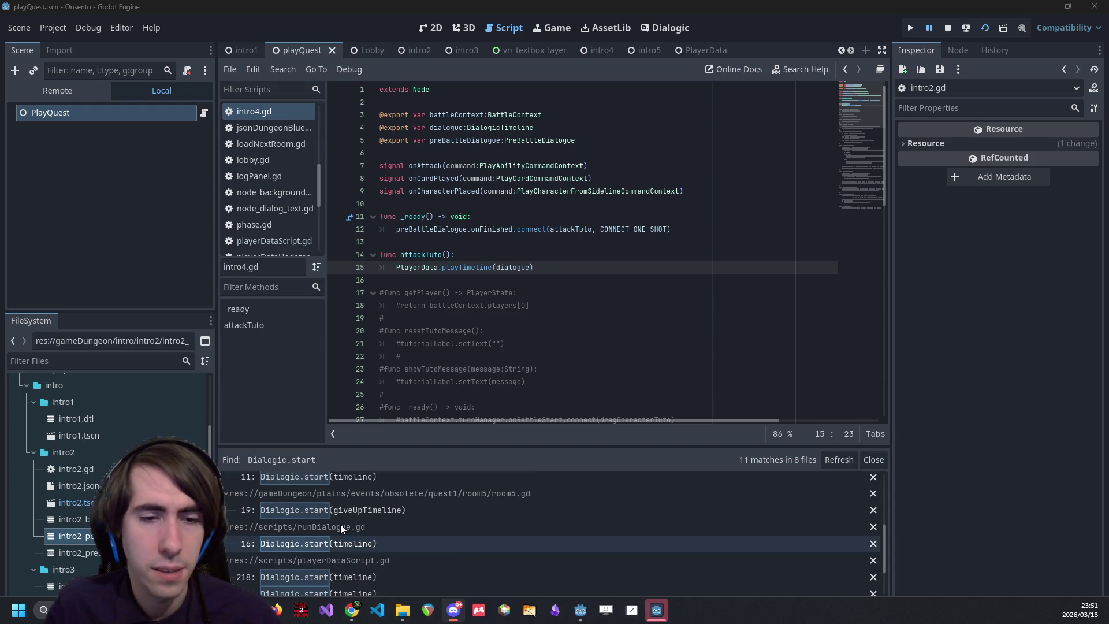
scroll(338, 525, up, 2)
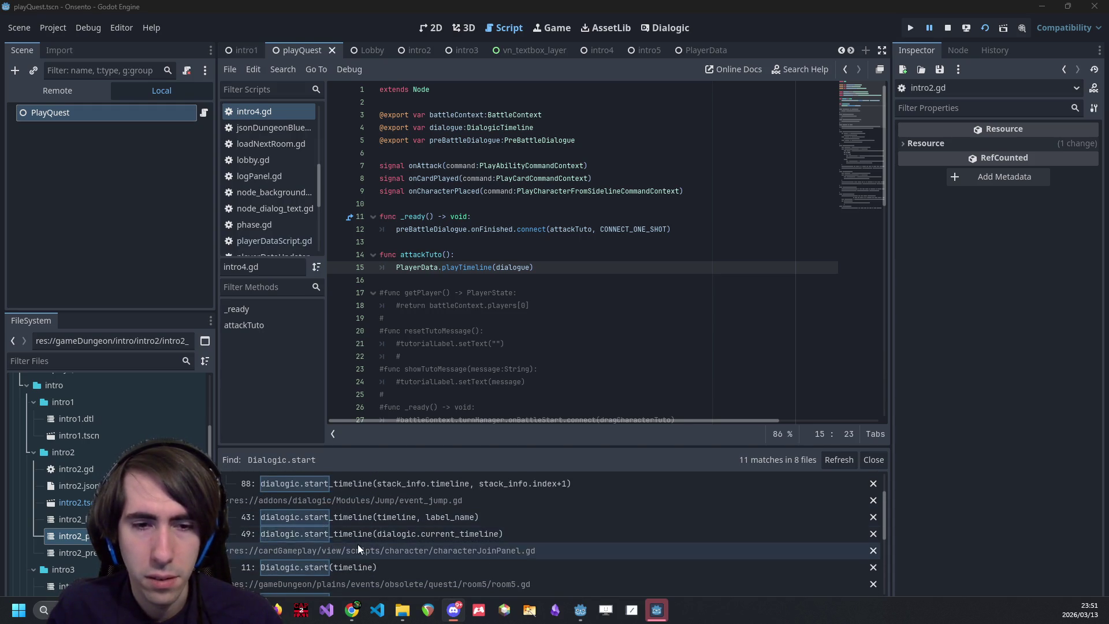
- In characterJoinPanel.gd's run(), replace Dialogic.start(timeline) with PlayerData.playTimeline(timeline)
click(383, 571)
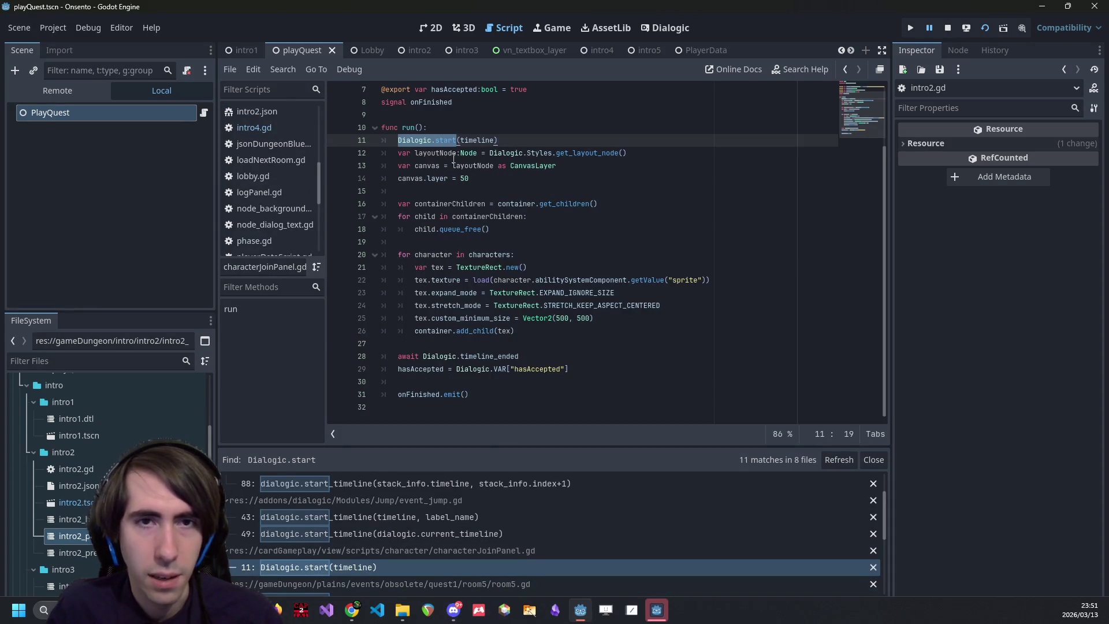
click(521, 134)
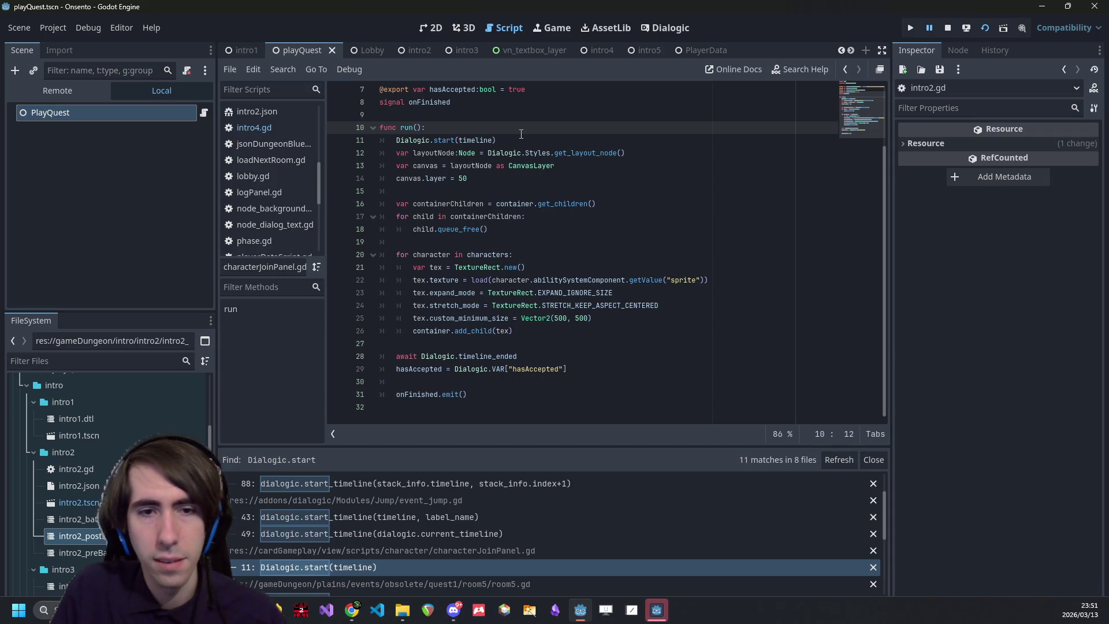
key(Return)
text(P)
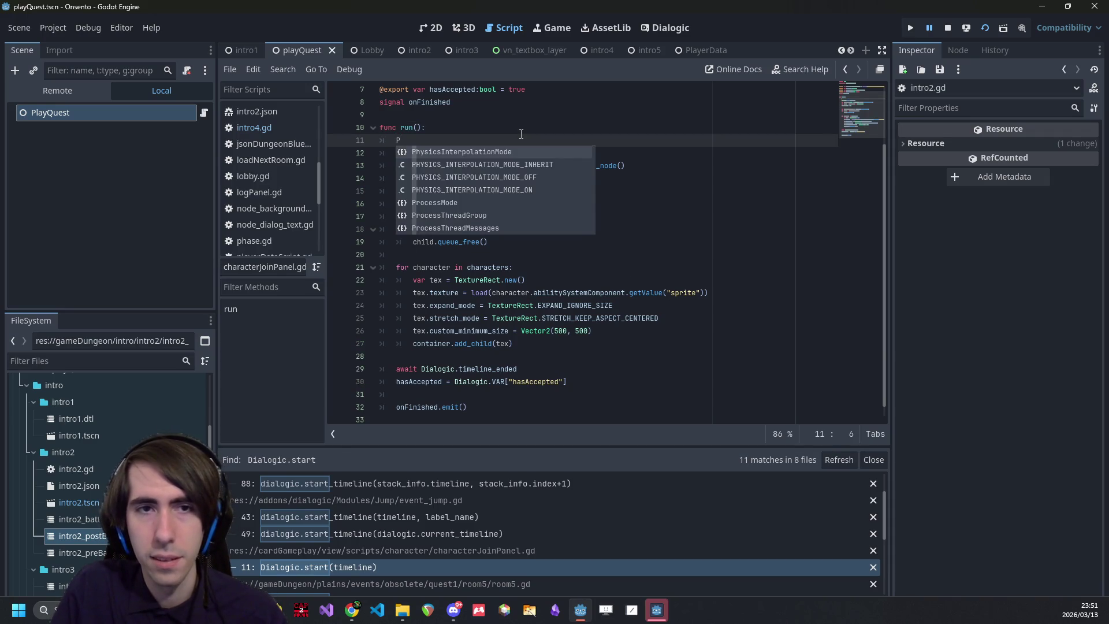
text(layerData.s)
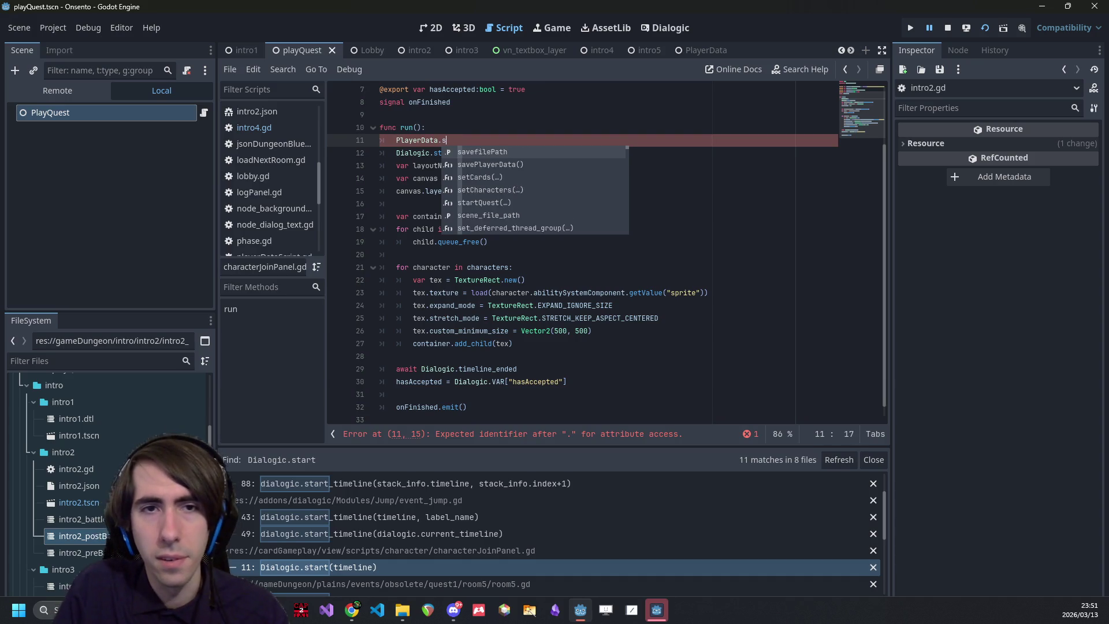
key(BackSpace)
text(play)
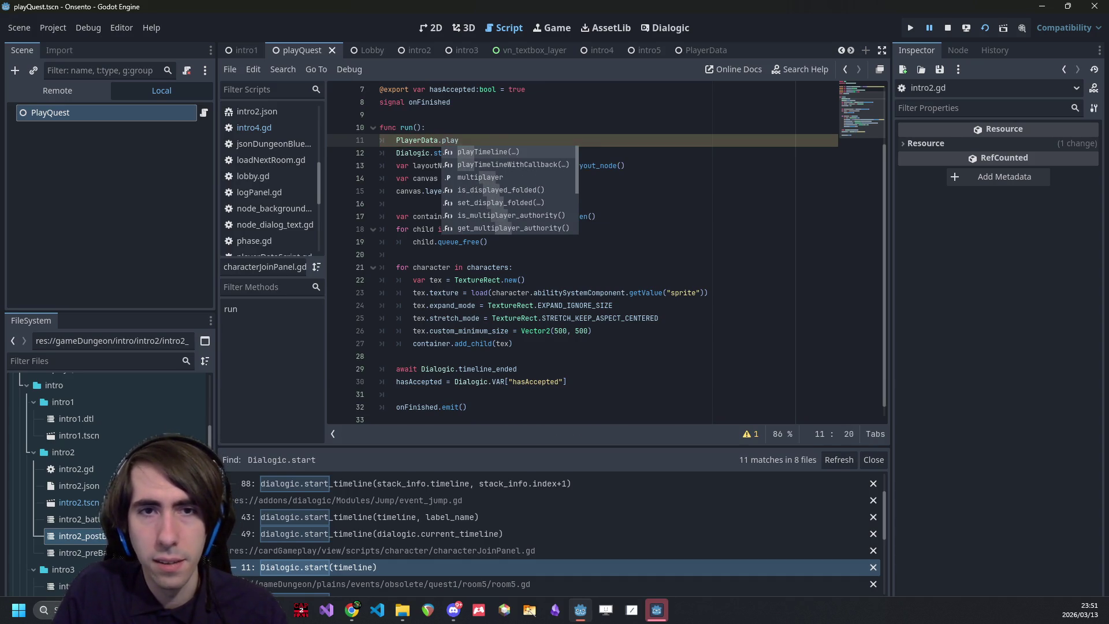
key(Return)
click(492, 153)
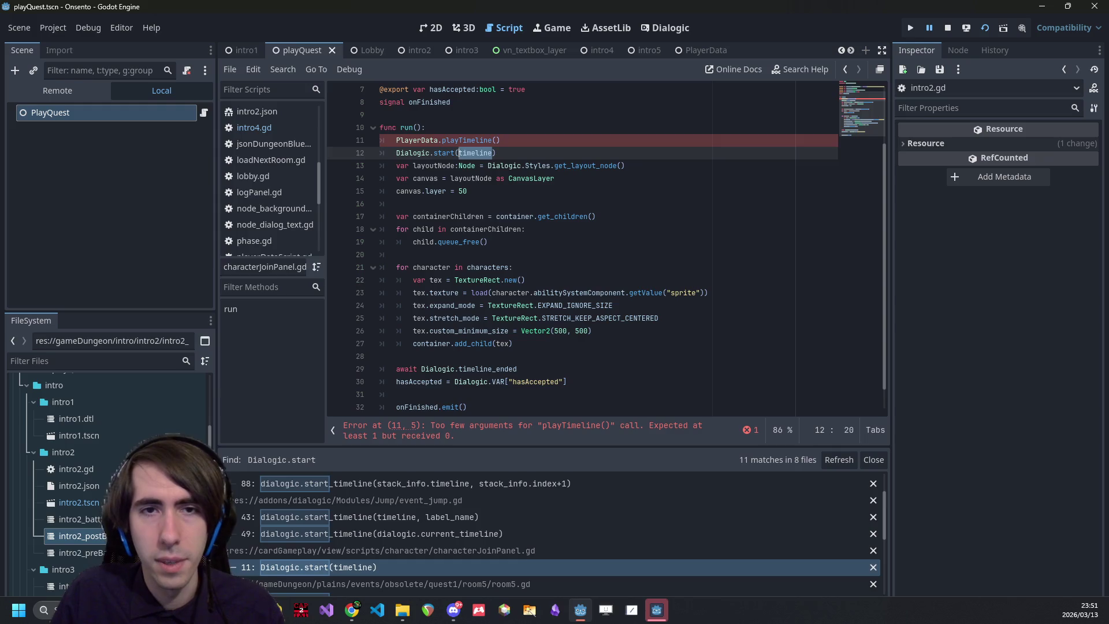
click(463, 141)
text(timeline)
key(Down)
key(ctrl+shift+Left)
key(ctrl+shift+Left)
key(ctrl+shift+Left)
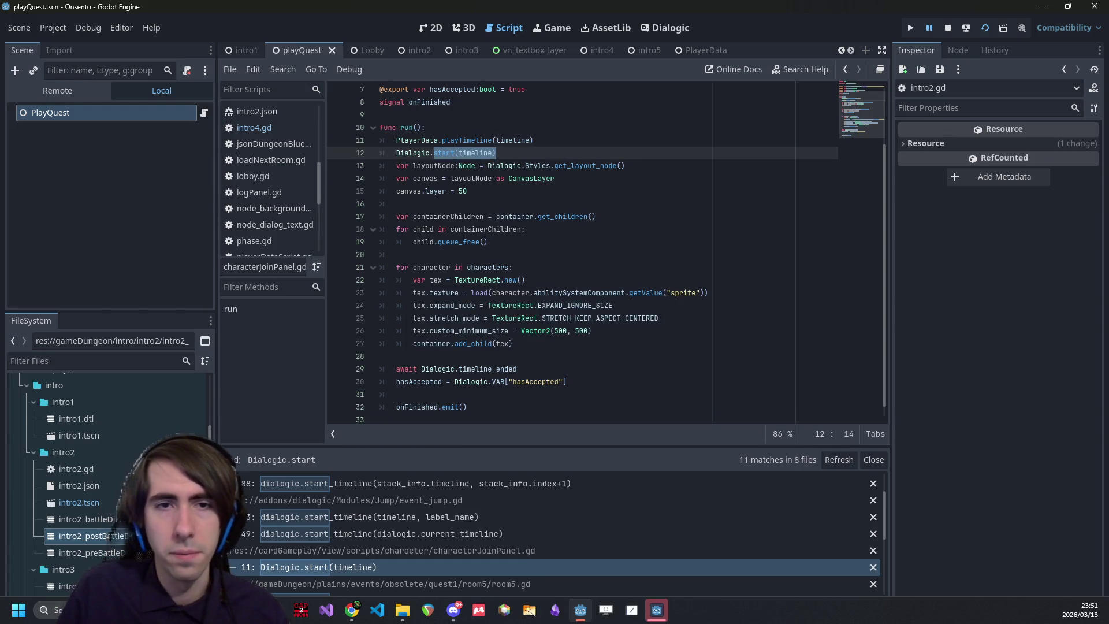
key(BackSpace)
key(BackSpace)
- Briefly check Discord, then open room5.gd's giveUpTimeline Dialogic.start match
key(alt+Tab)
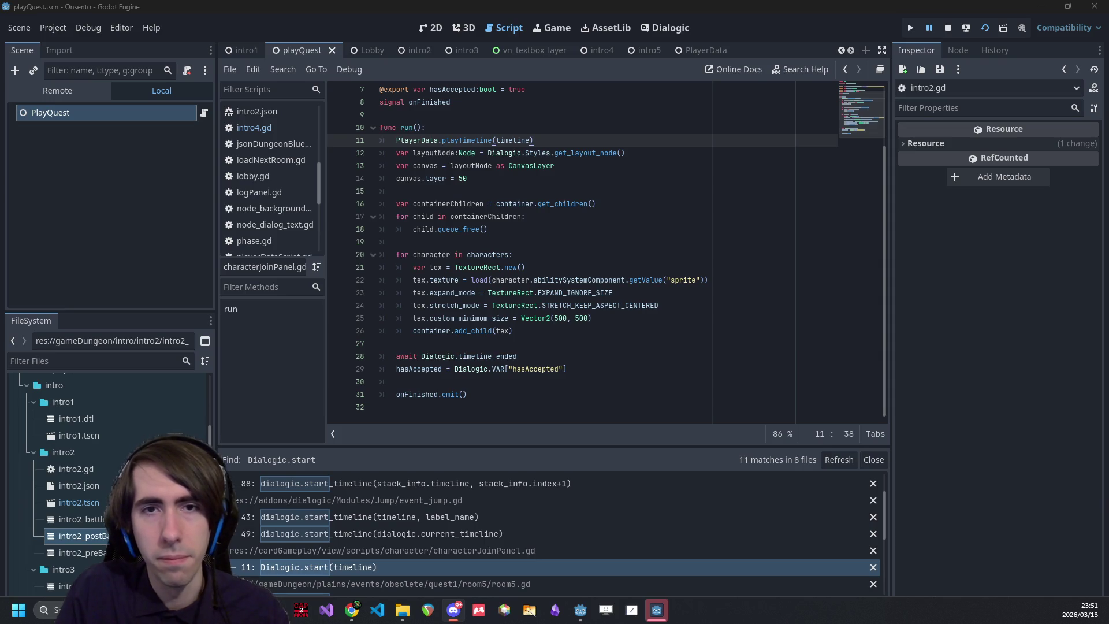
scroll(402, 537, down, 1)
scroll(402, 537, down, 2)
click(382, 555)
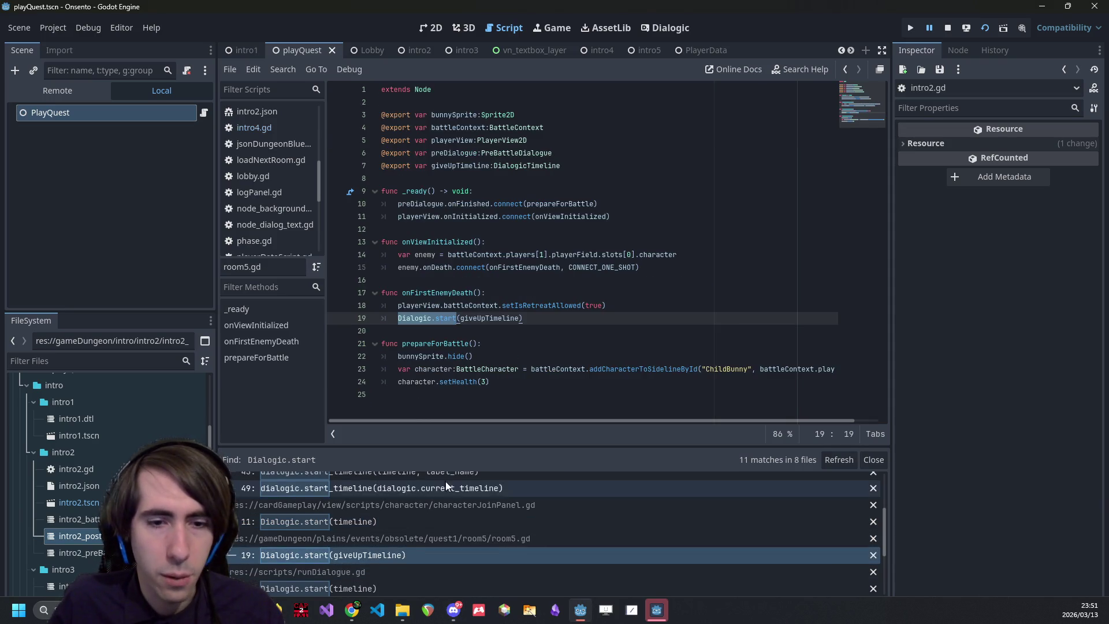
click(438, 519)
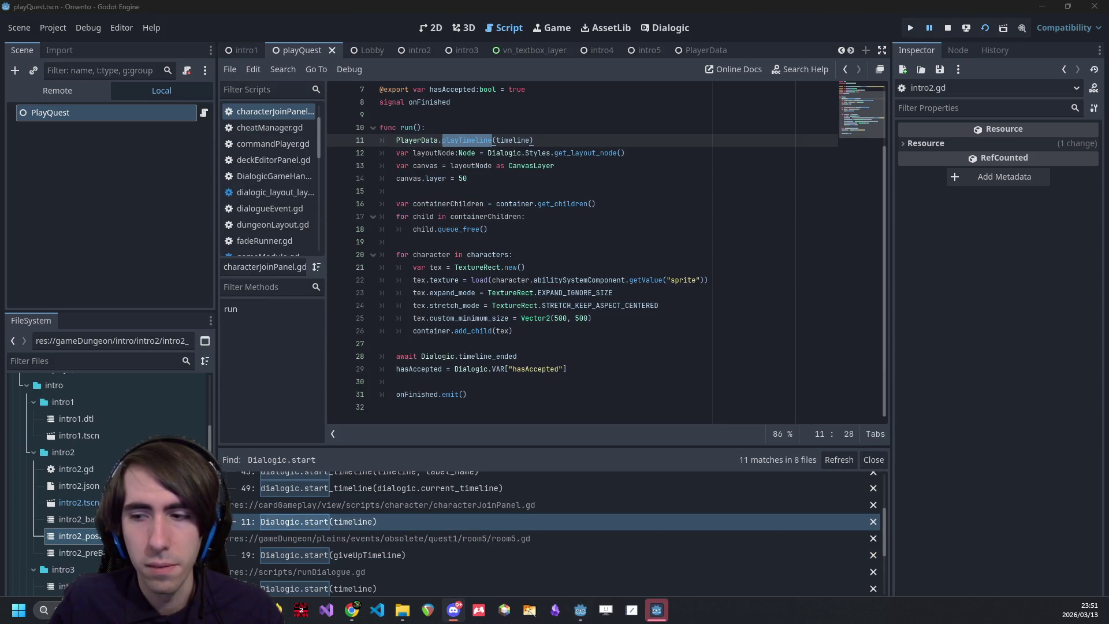
click(428, 527)
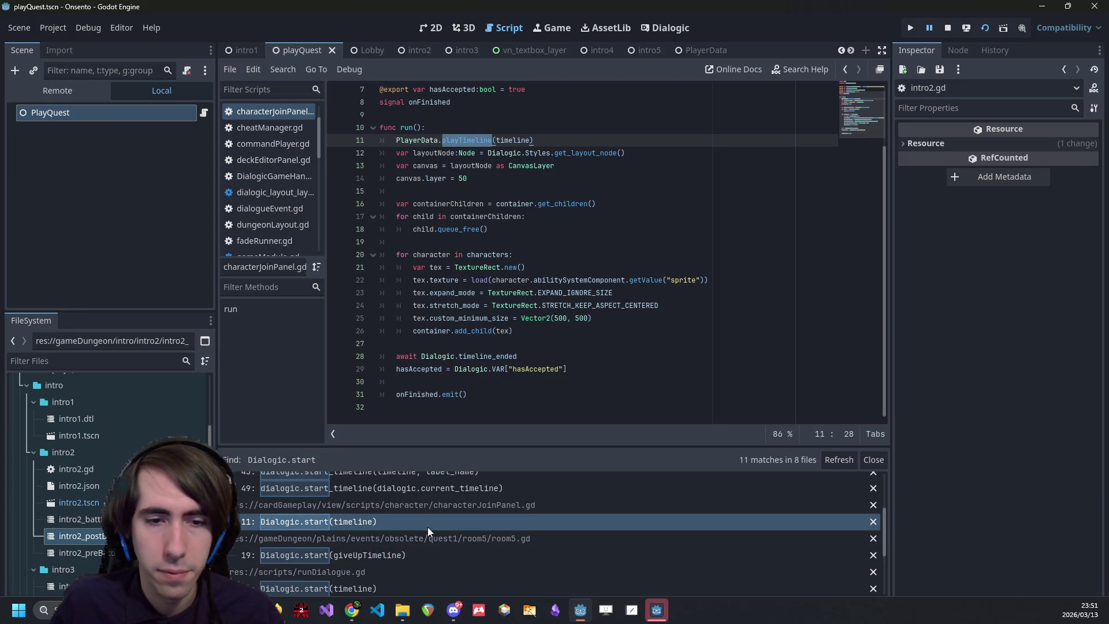
drag(396, 141, 456, 141)
click(368, 555)
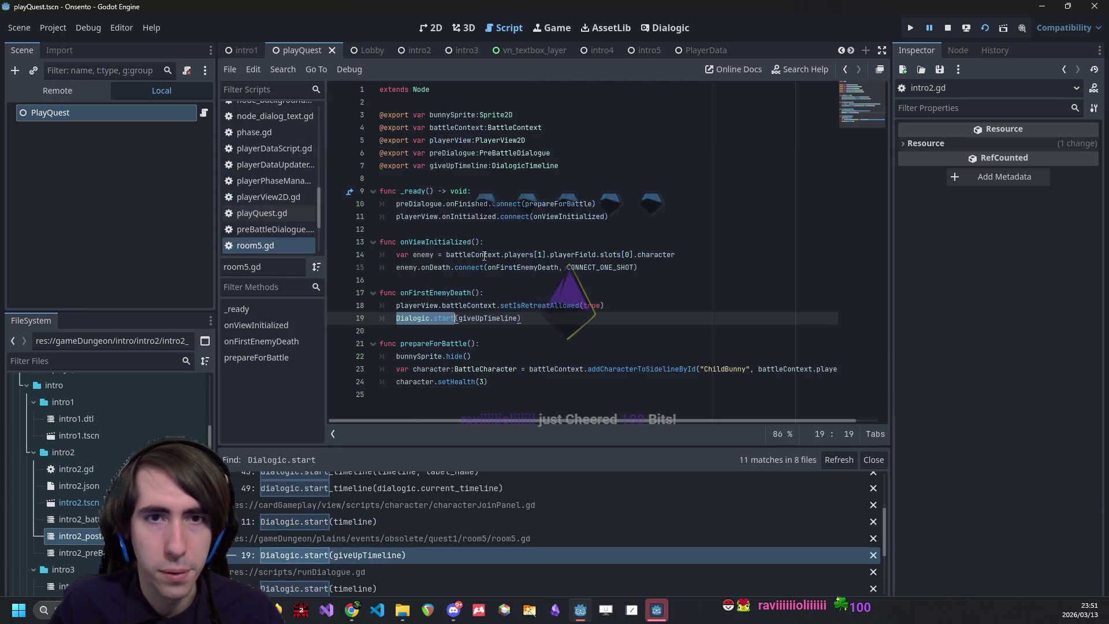
- Change room5.gd line 19 to playTimeline(giveUpTimeline) with a partial 'Playy' prefix, then switch to the browser
text(play)
key(Return)
click(344, 520)
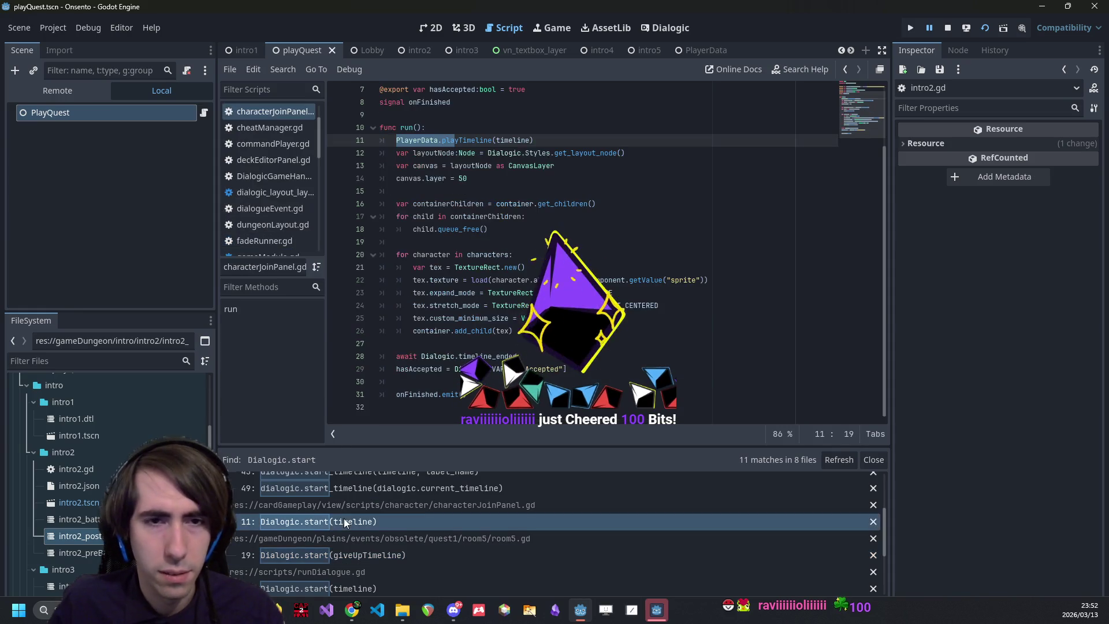
click(382, 556)
text(P)
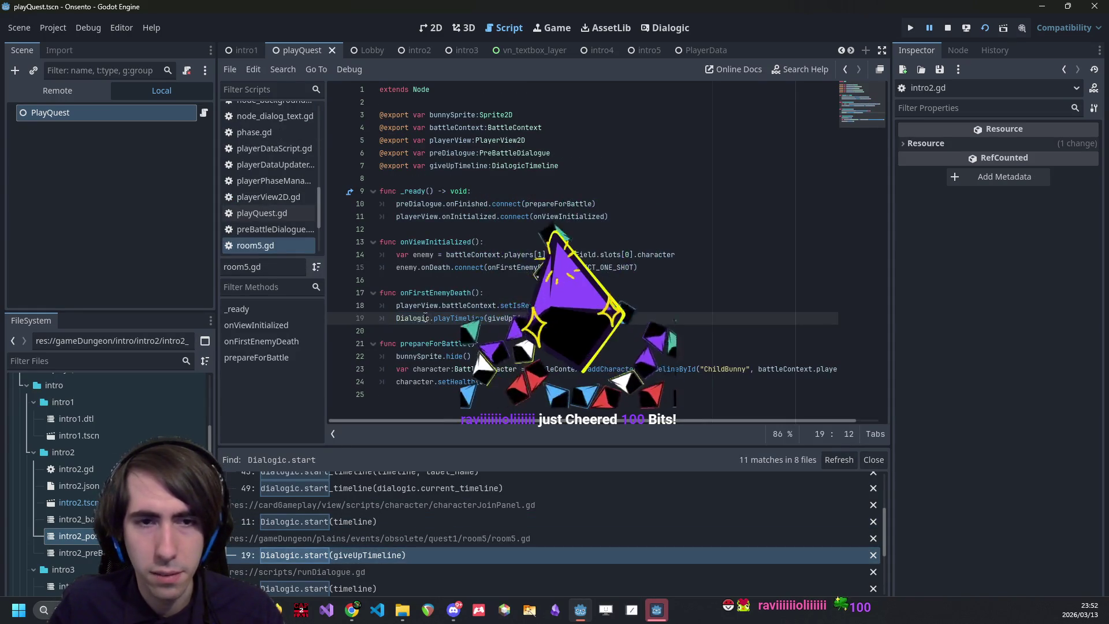
text(layy)
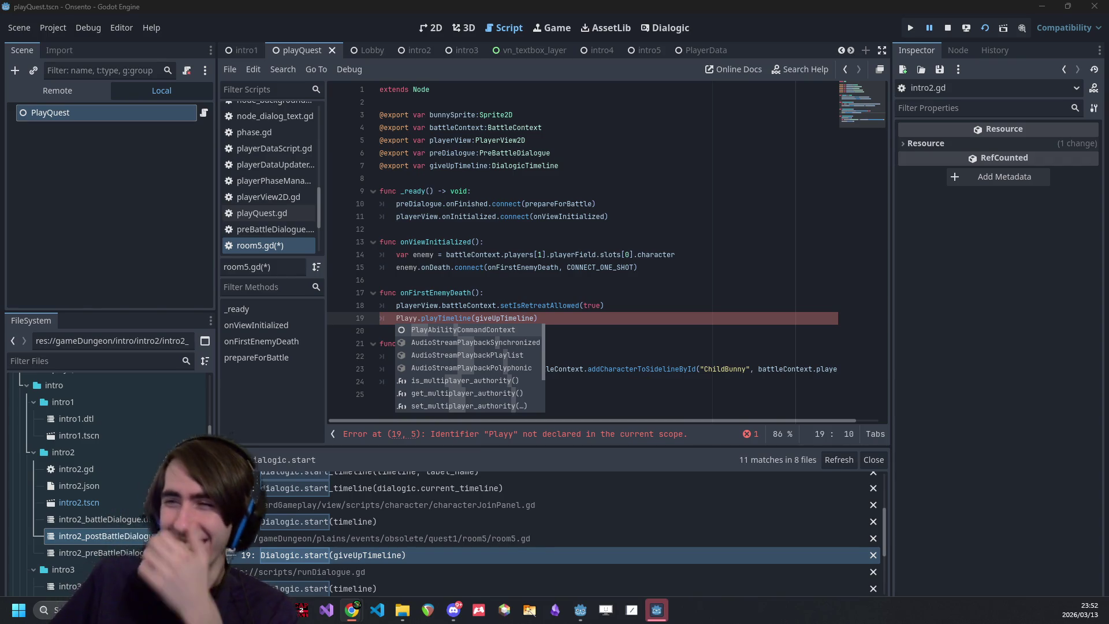
key(alt+Tab)
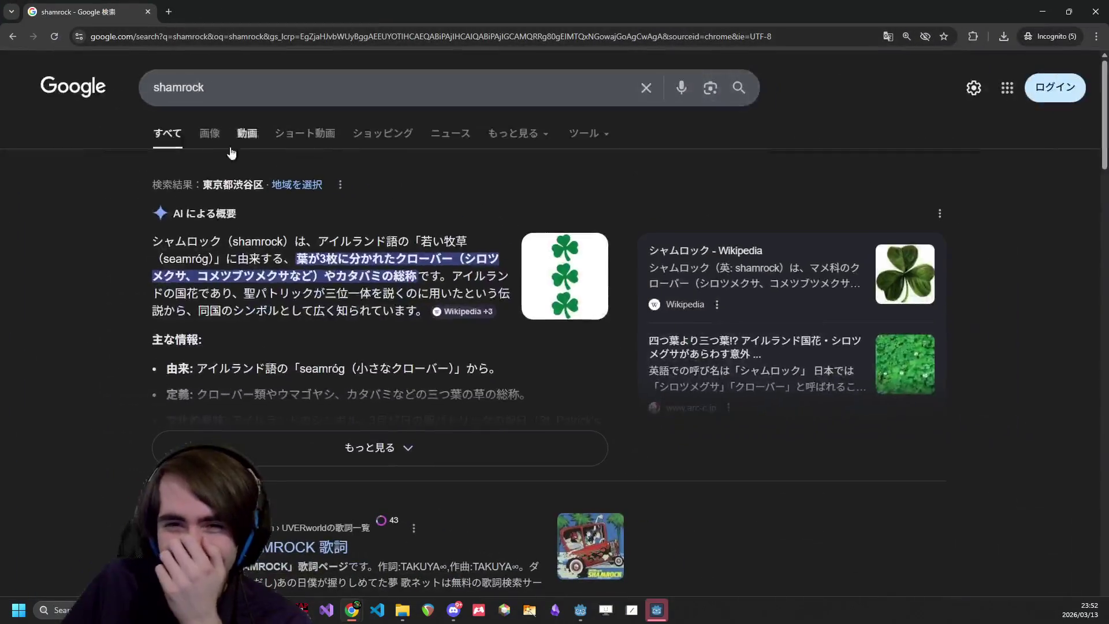
- Browse Google image results for shamrock
click(218, 140)
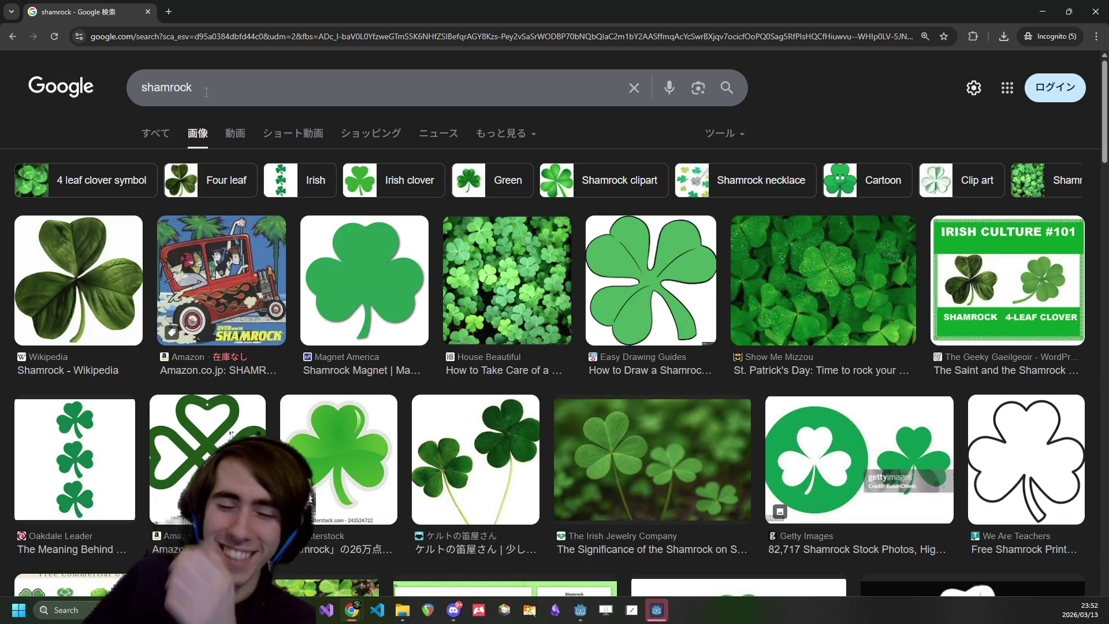
double_click(182, 77)
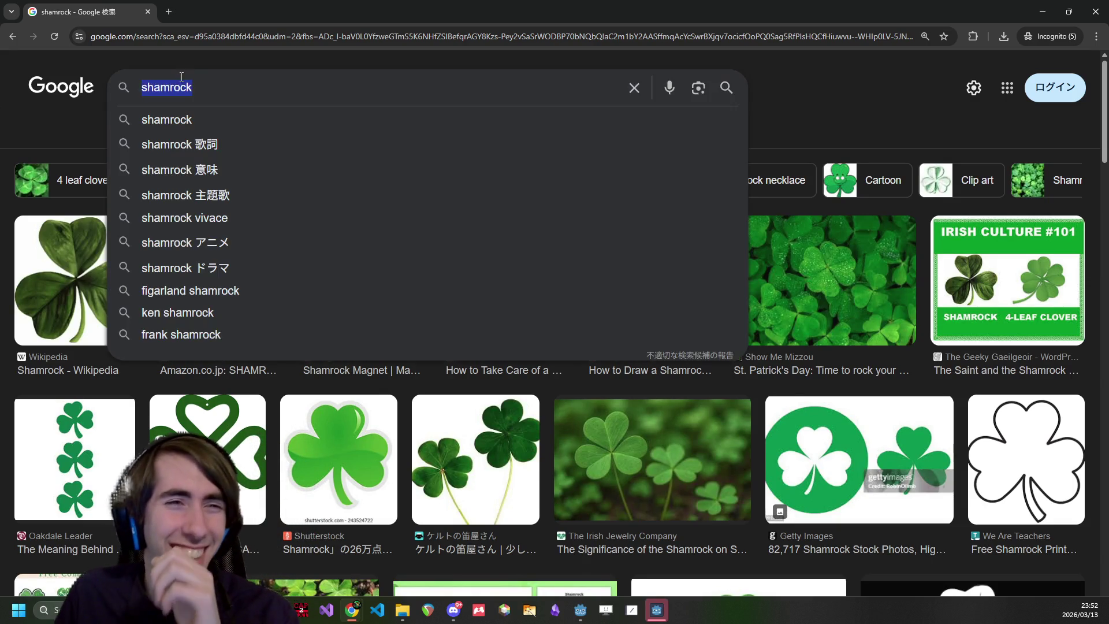
click(807, 93)
scroll(761, 247, down, 6)
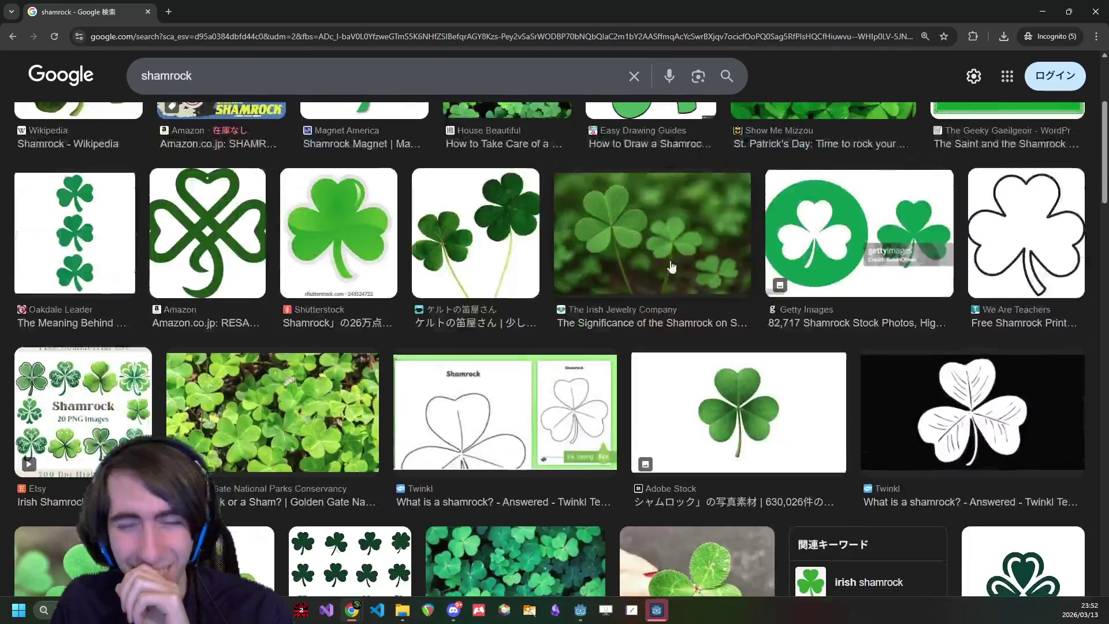
scroll(584, 232, down, 2)
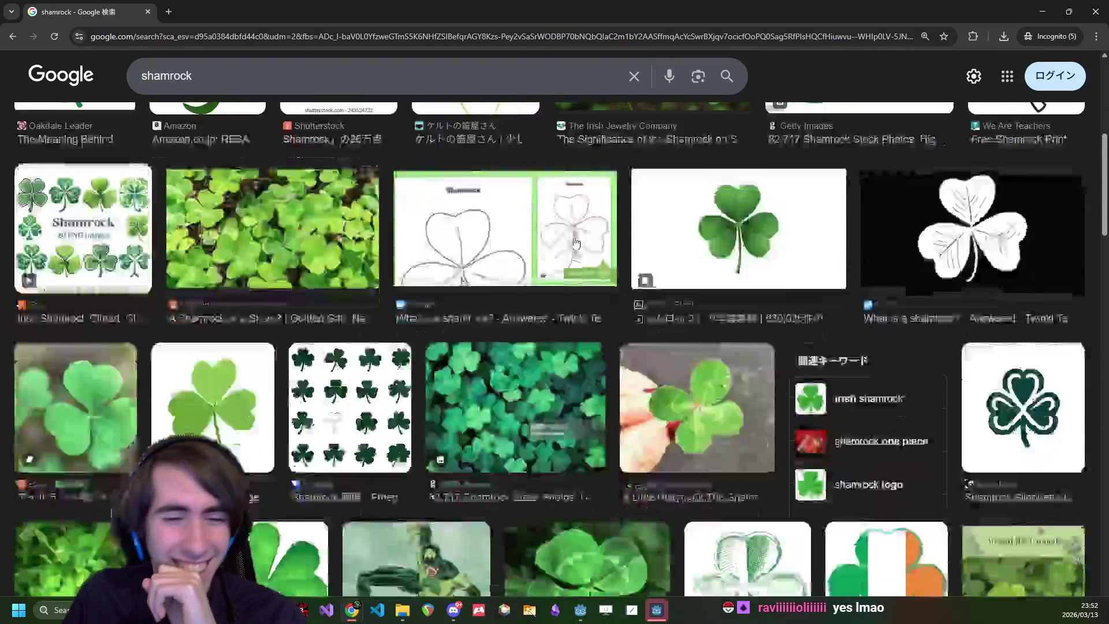
scroll(536, 166, up, 2)
scroll(535, 167, up, 2)
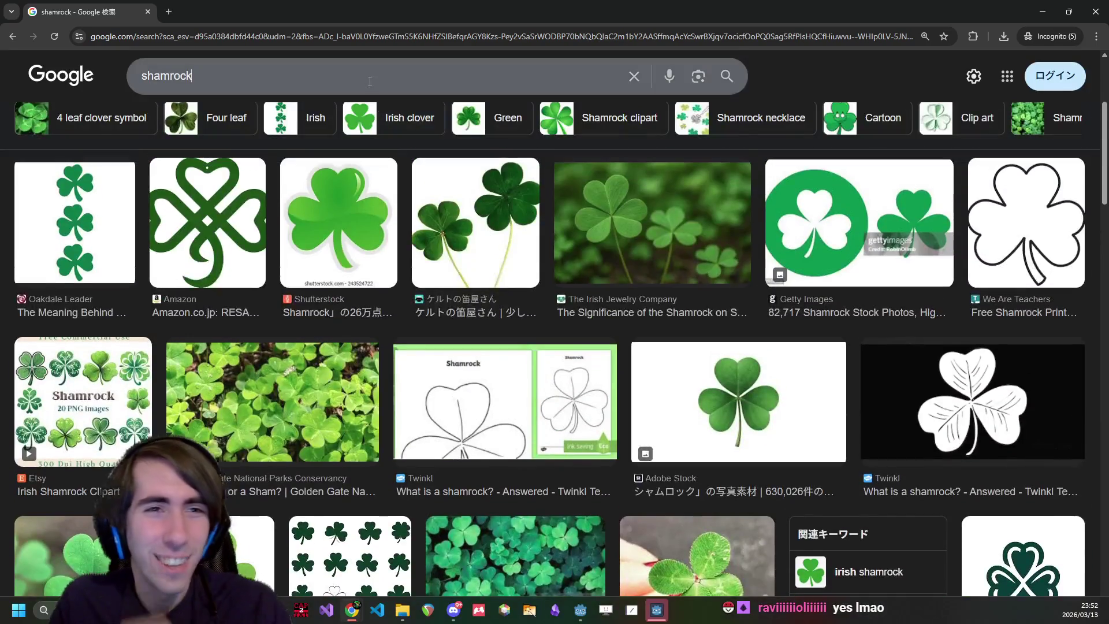
- Add 'trèfle' to the query, remove 'shamrock', and search images for trèfle alone
click(366, 70)
text(tr)
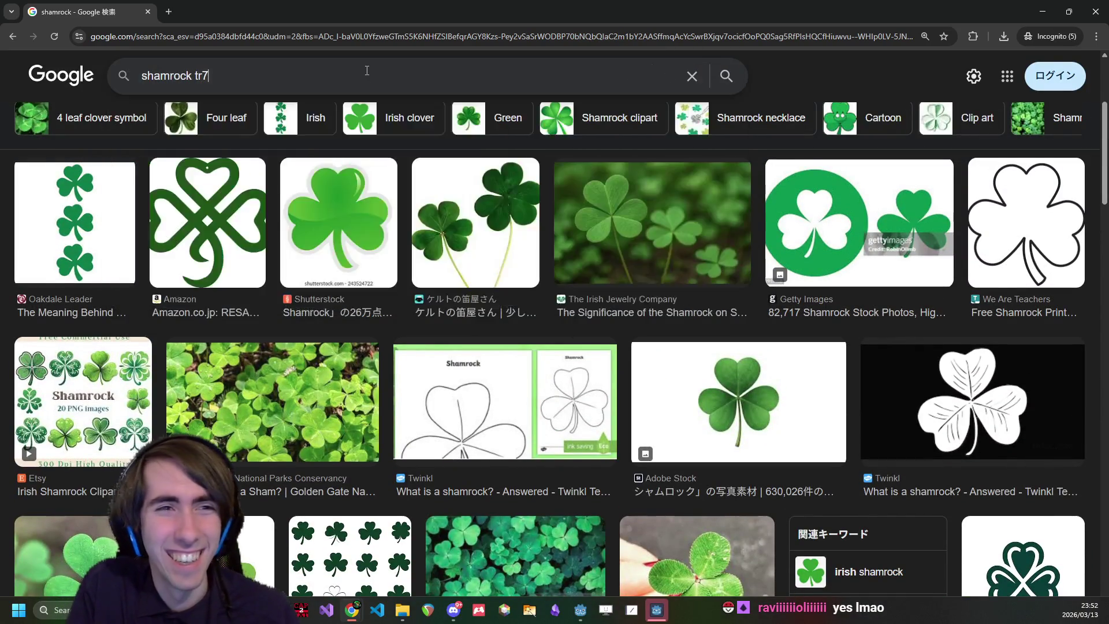
text(èfle)
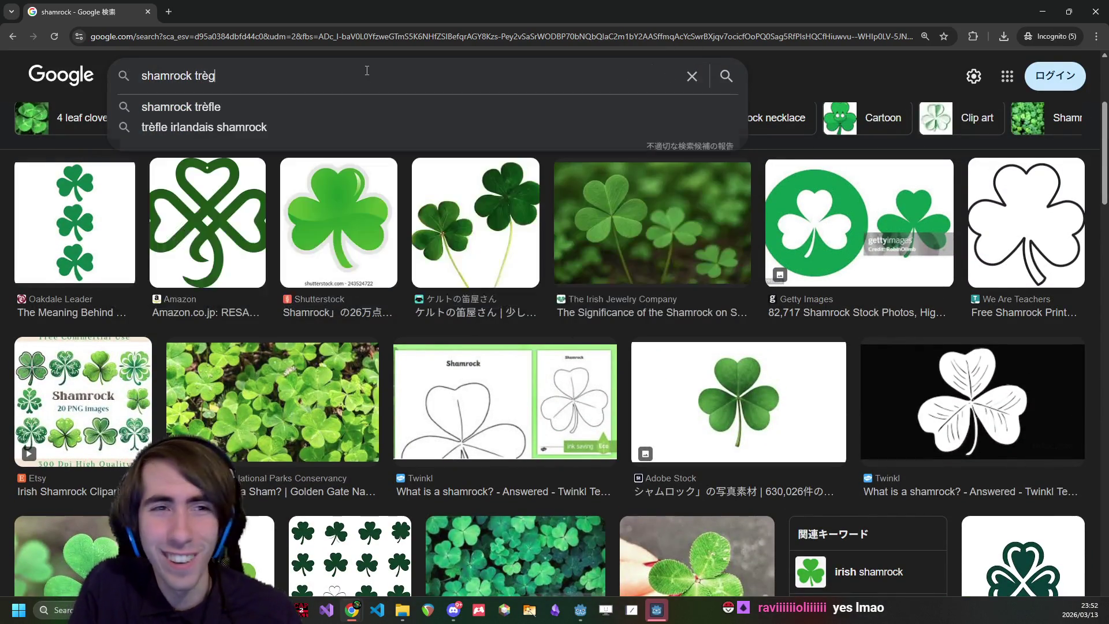
key(ctrl+shift+Left)
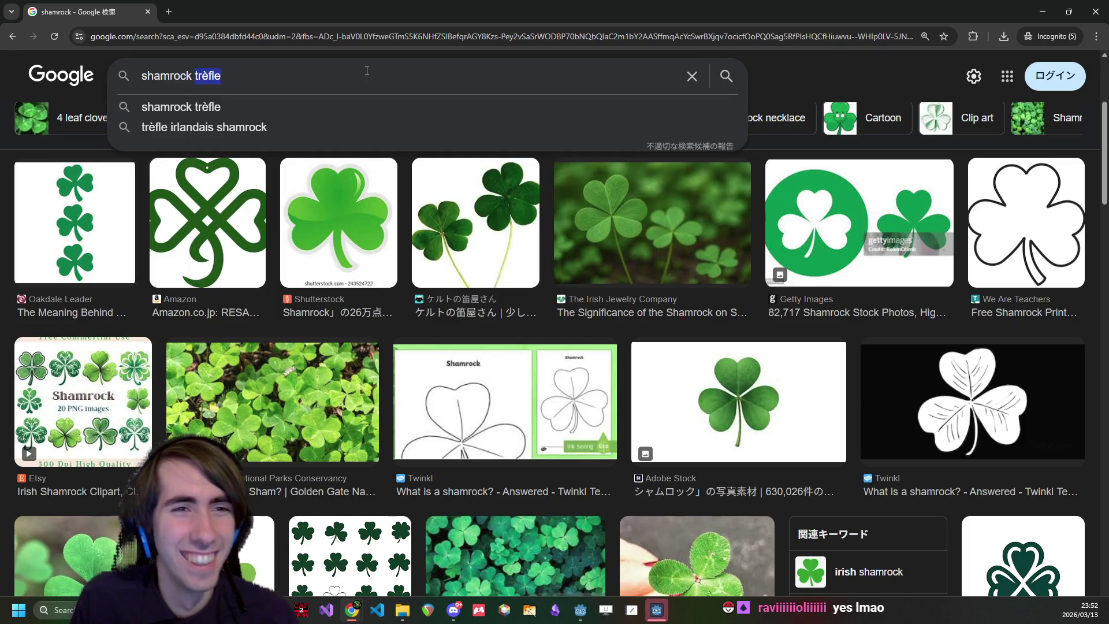
key(Right)
double_click(213, 70)
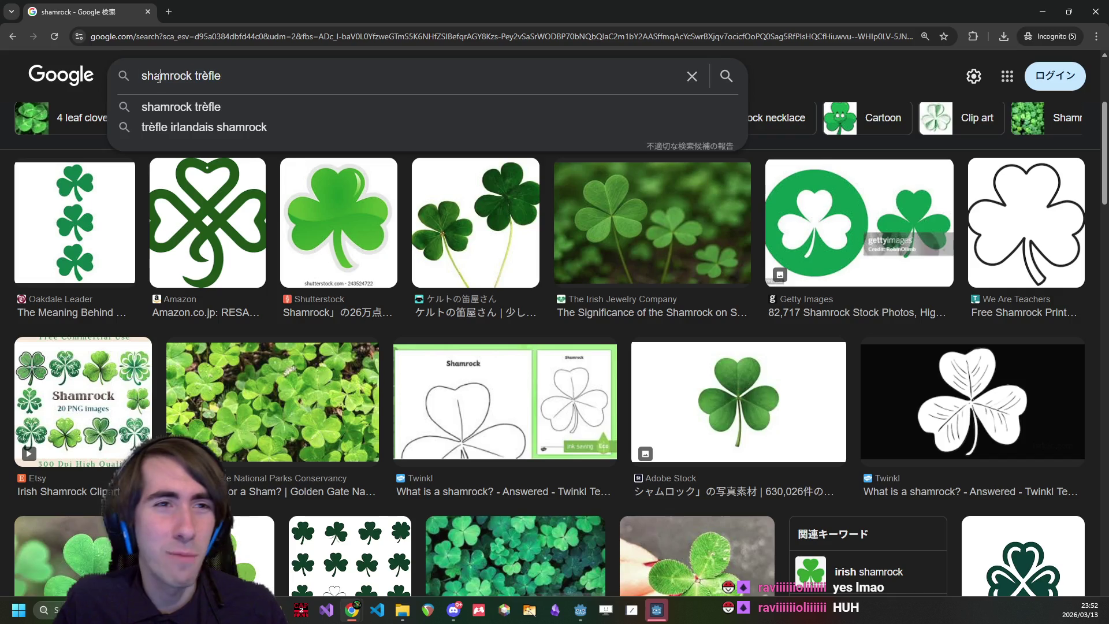
double_click(178, 78)
scroll(339, 334, up, 3)
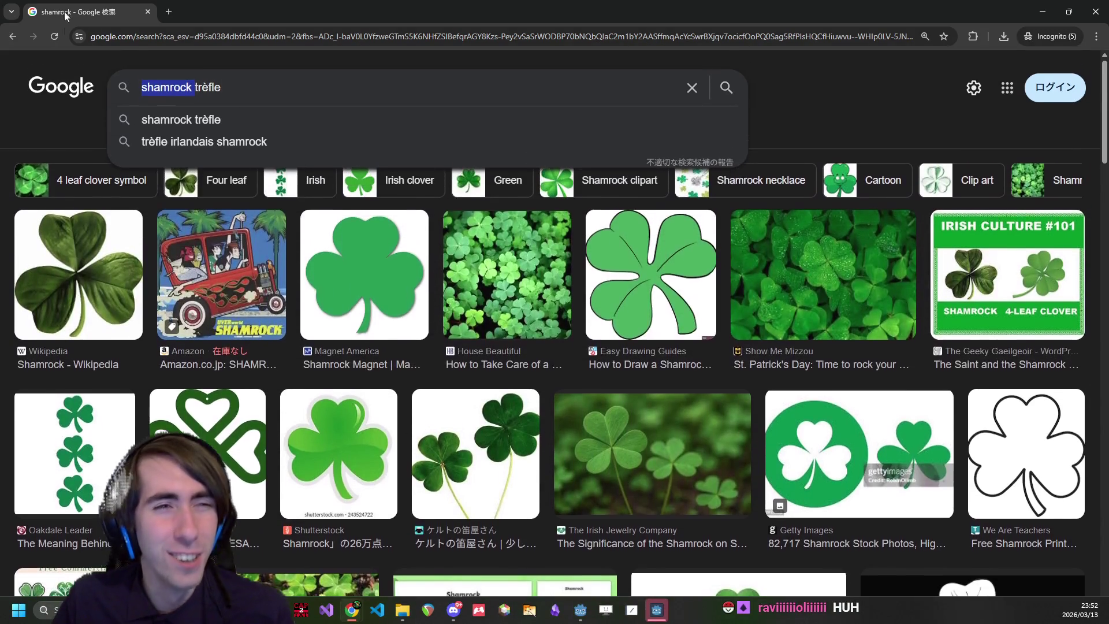
scroll(175, 87, up, 1)
drag(169, 87, 192, 88)
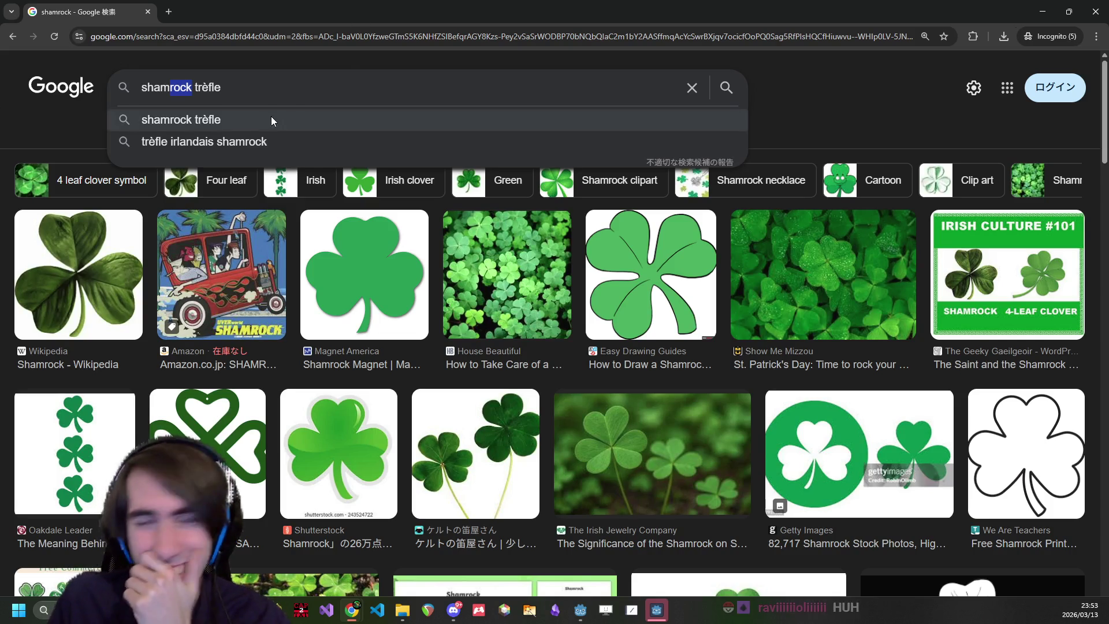
key(shift+Home)
key(BackSpace)
key(Return)
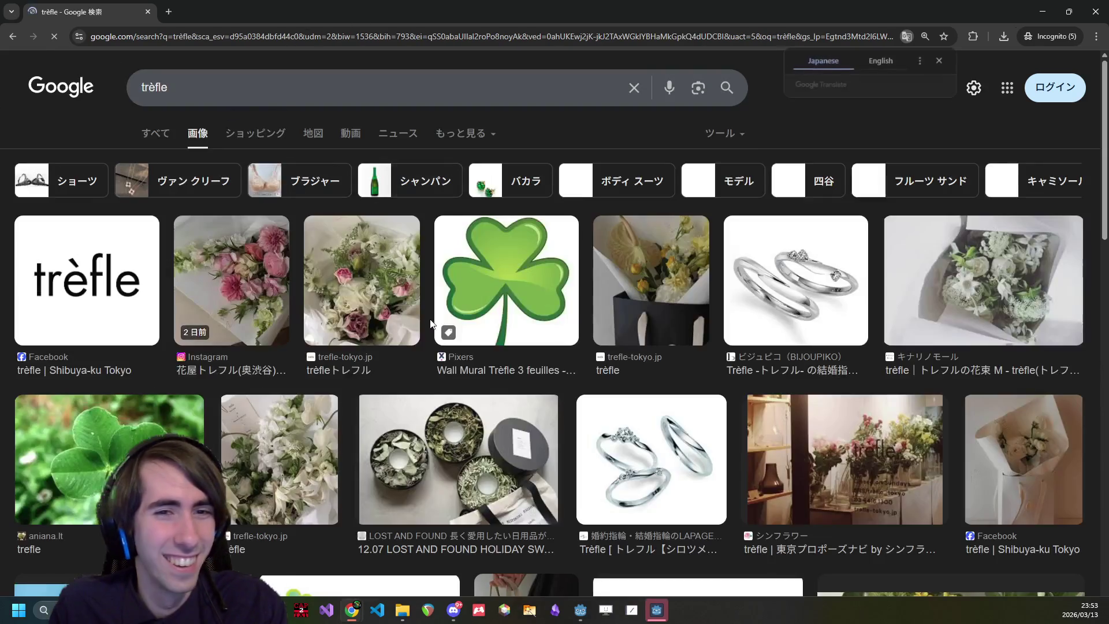
- Browse the trèfle images, go back to the shamrock results, and return to Godot
scroll(412, 278, down, 1)
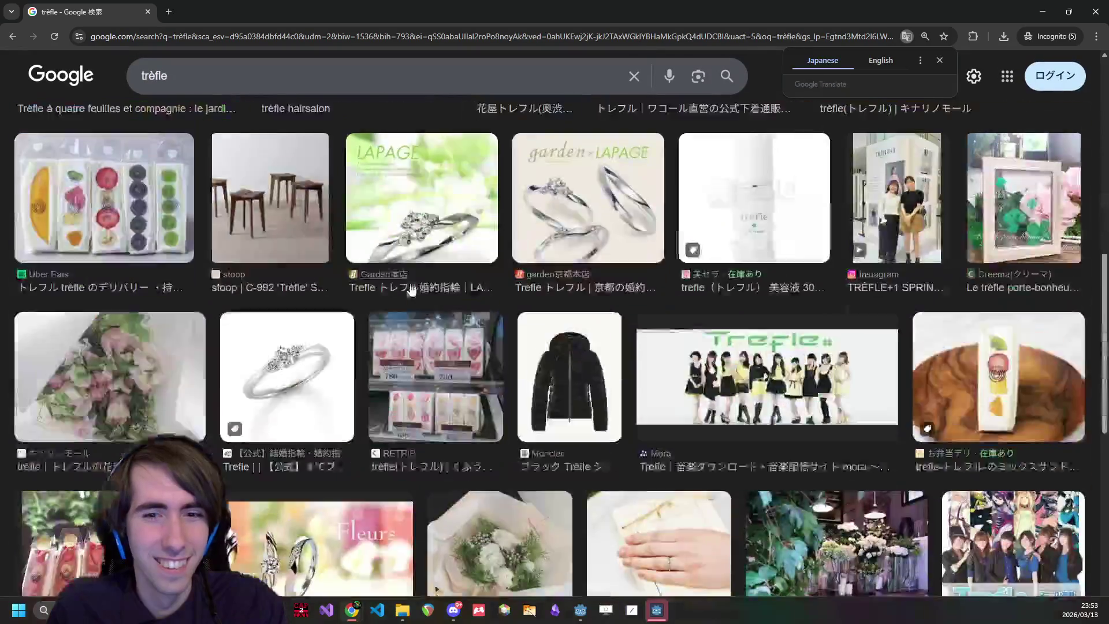
key(alt+Left)
key(alt+Right)
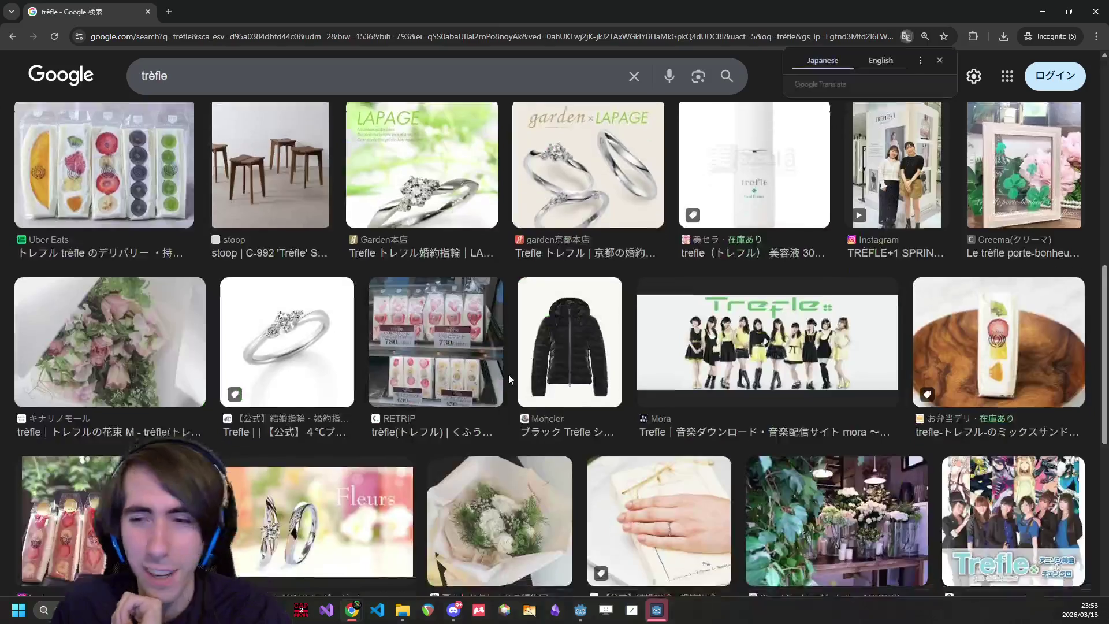
scroll(474, 396, down, 2)
scroll(473, 396, down, 5)
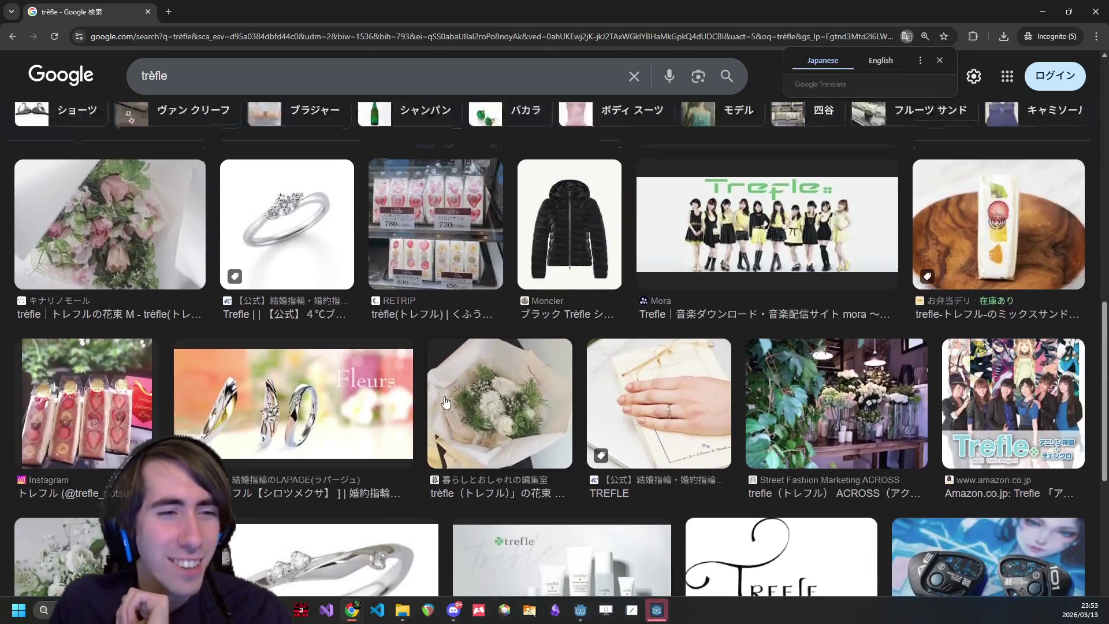
scroll(156, 350, down, 2)
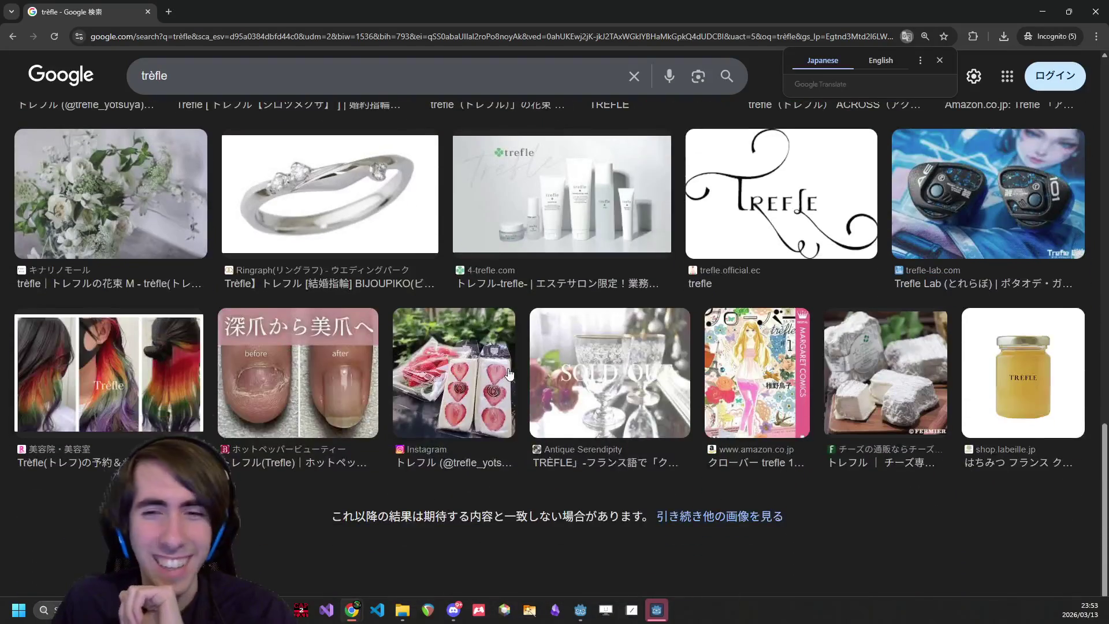
scroll(500, 366, up, 6)
scroll(499, 365, up, 4)
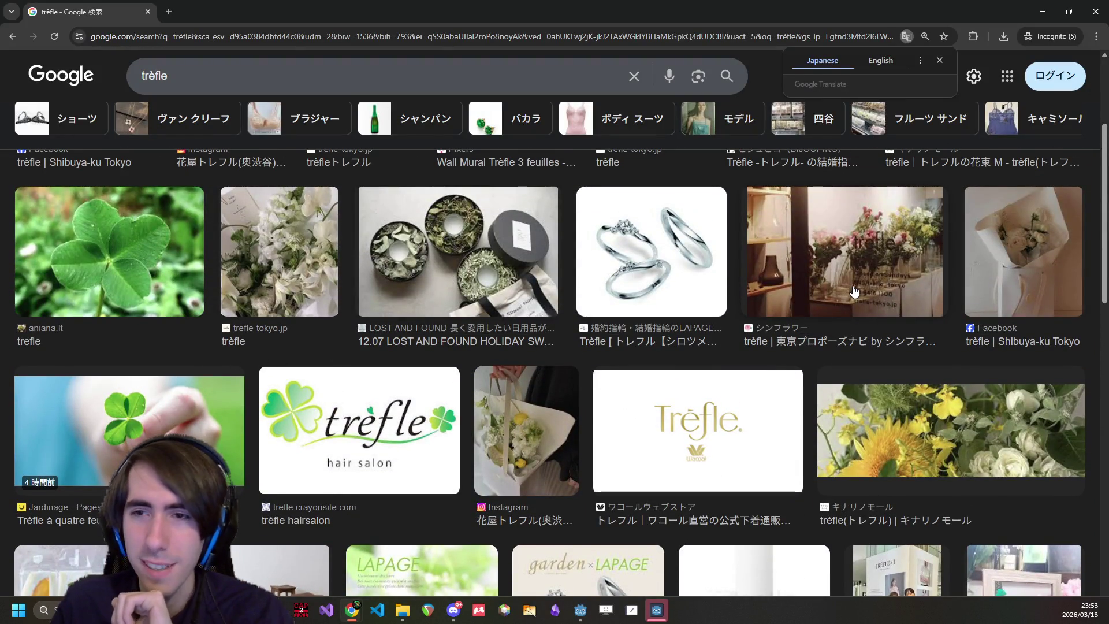
key(alt+Left)
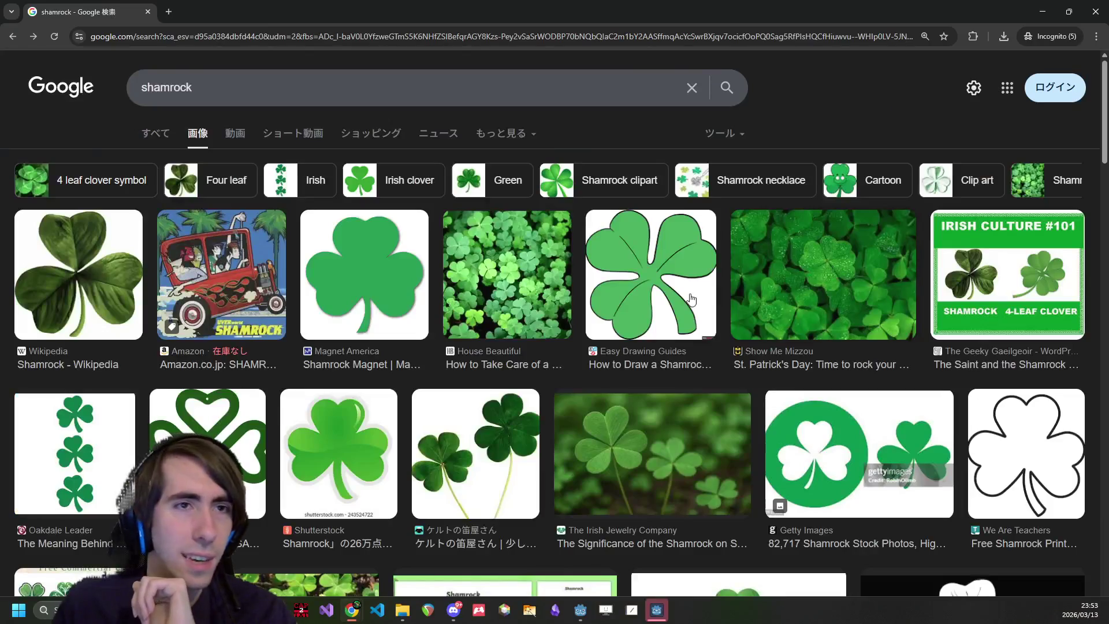
scroll(659, 295, down, 5)
key(alt+Tab)
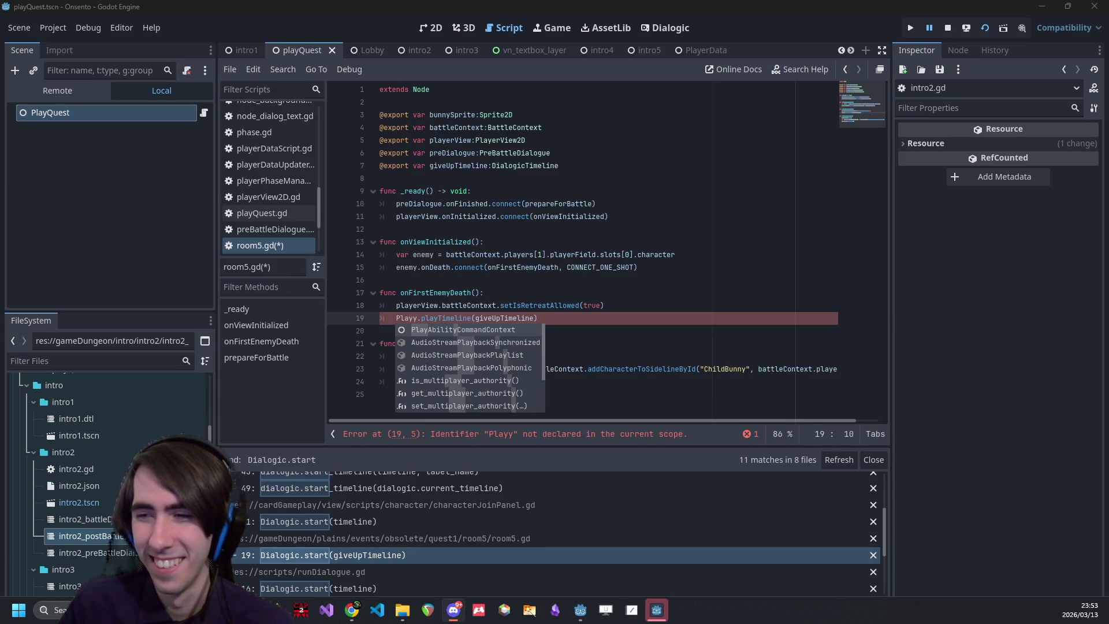
- Fix room5.gd line 19 to read PlayerData.playTimeline(giveUpTimeline) and save
key(Escape)
double_click(457, 318)
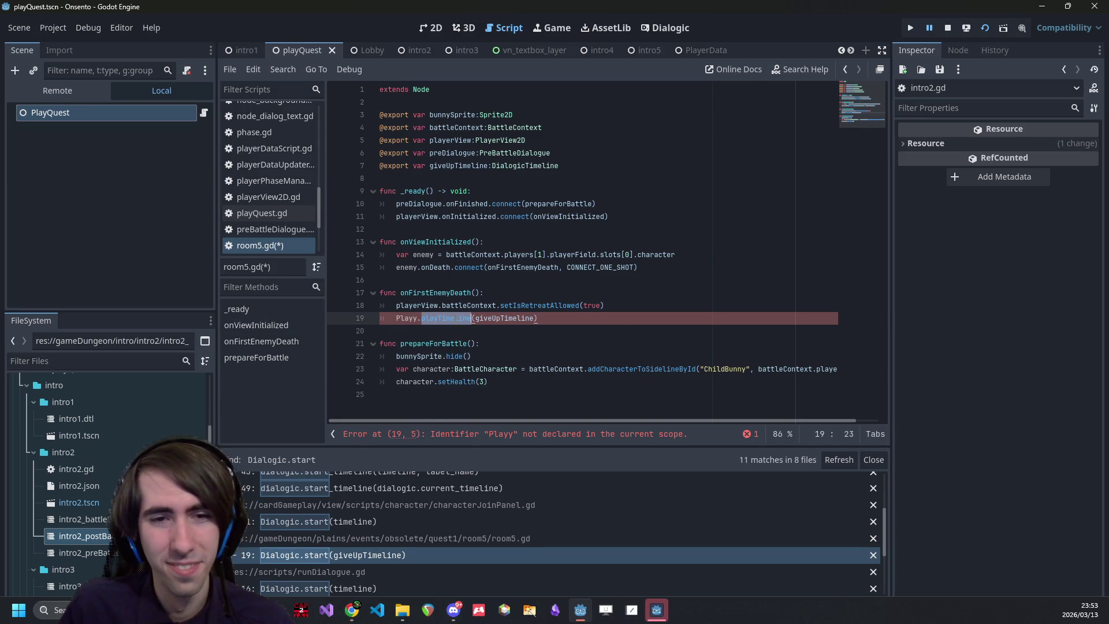
click(456, 306)
click(418, 319)
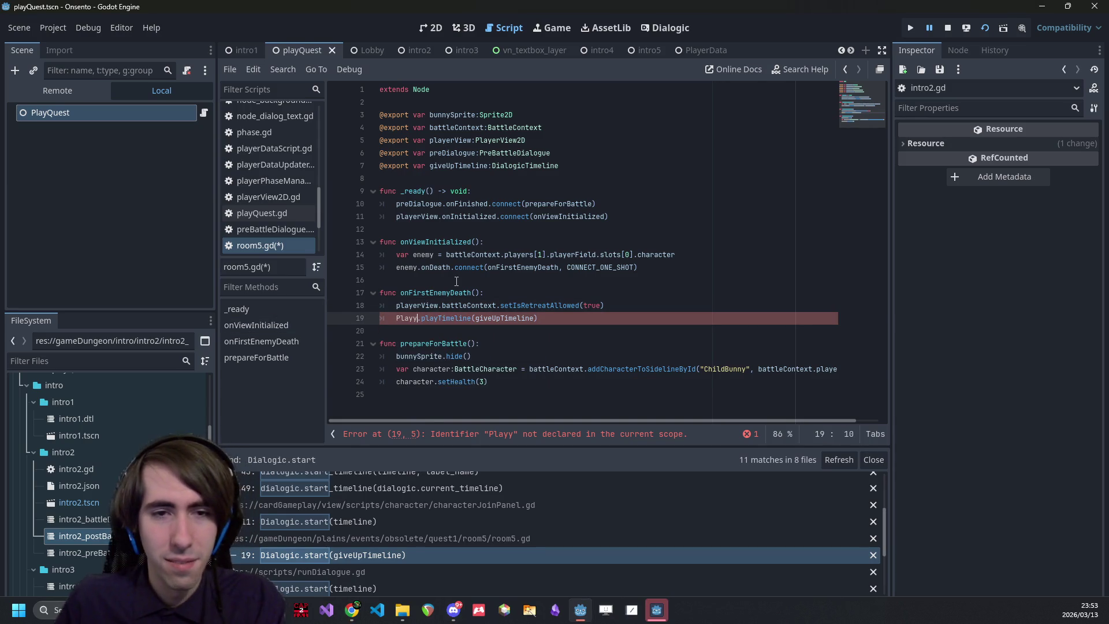
key(BackSpace)
text(erDqtq)
key(BackSpace)
key(BackSpace)
key(BackSpace)
text(ata)
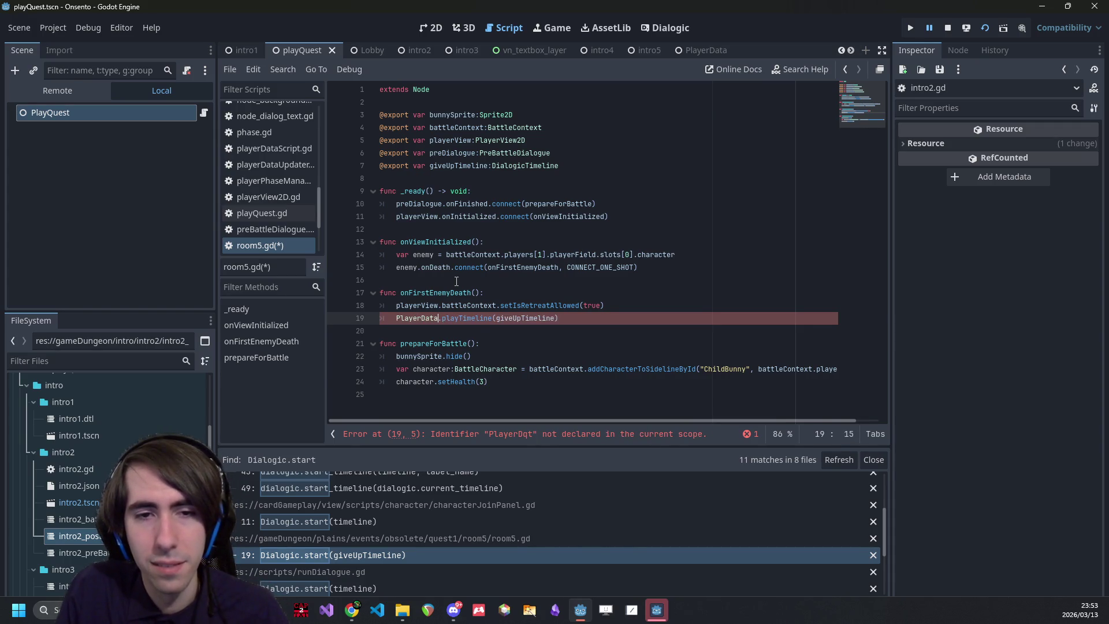
key(ctrl+s)
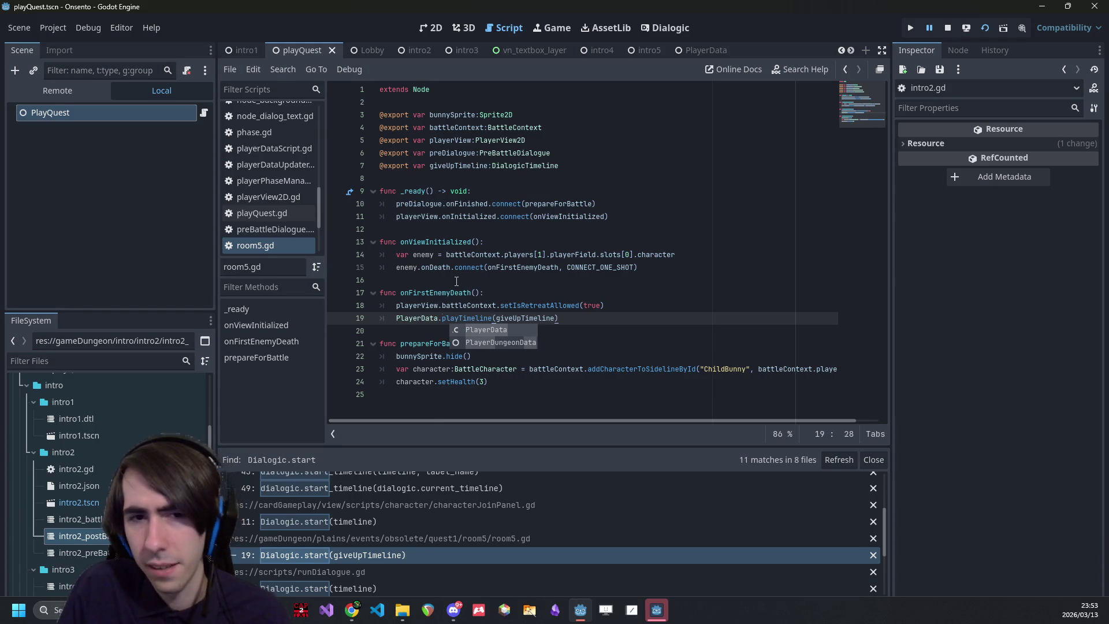
- Paste PlayerData.playTimeline over Dialogic.start on runDialogue.gd line 16 and save
key(shift+Home)
key(ctrl+c)
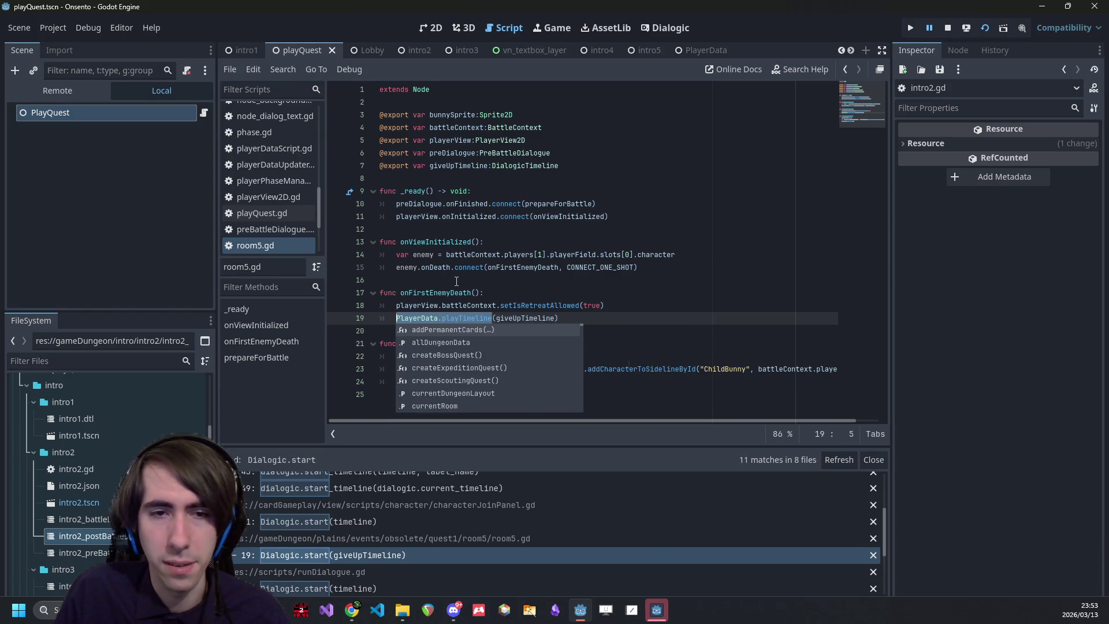
scroll(317, 559, down, 2)
click(318, 558)
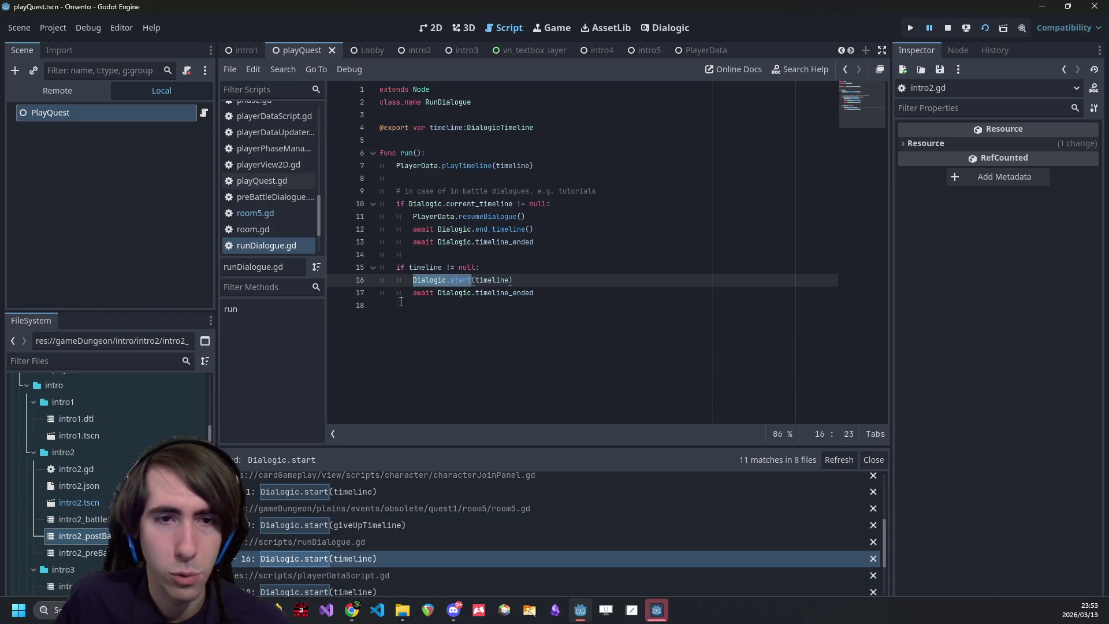
key(ctrl+v)
key(ctrl+s)
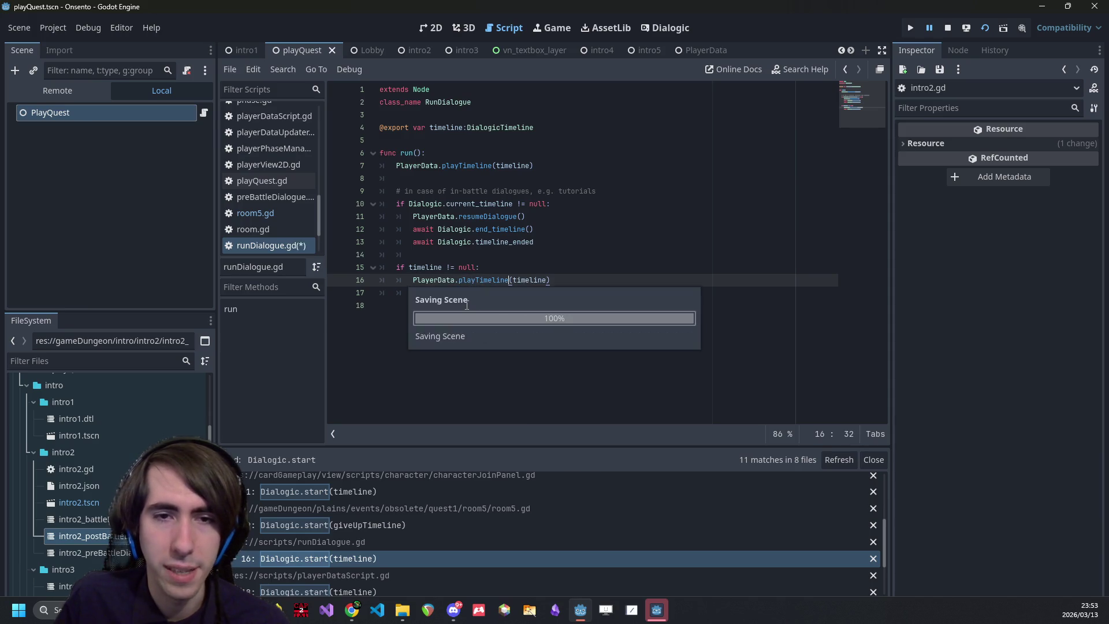
drag(381, 280, 550, 293)
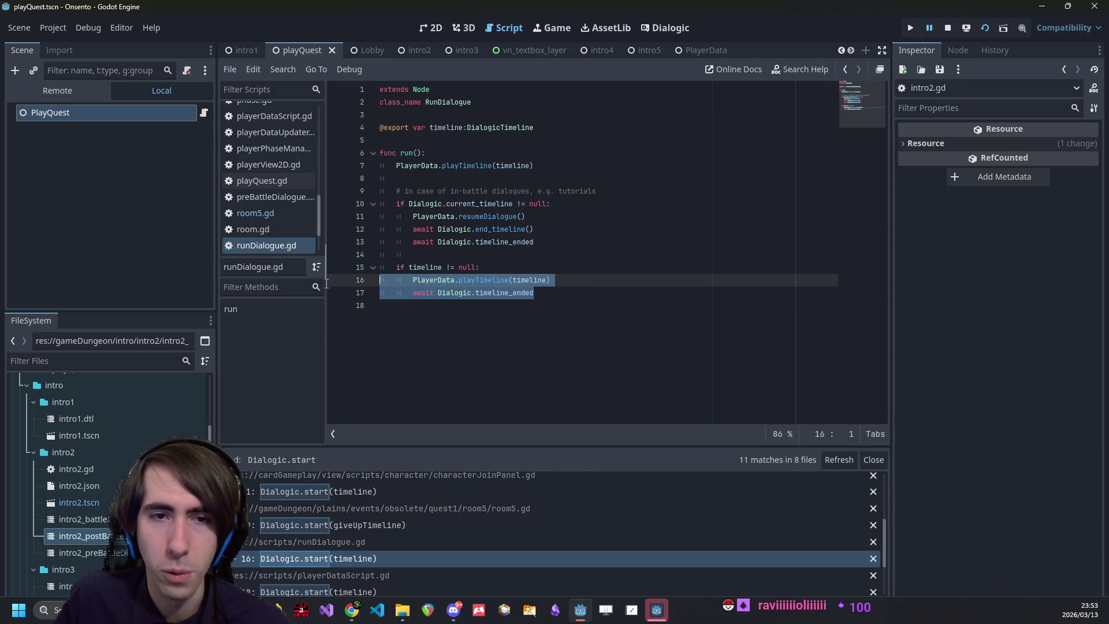
click(497, 298)
double_click(496, 293)
key(ctrl+s)
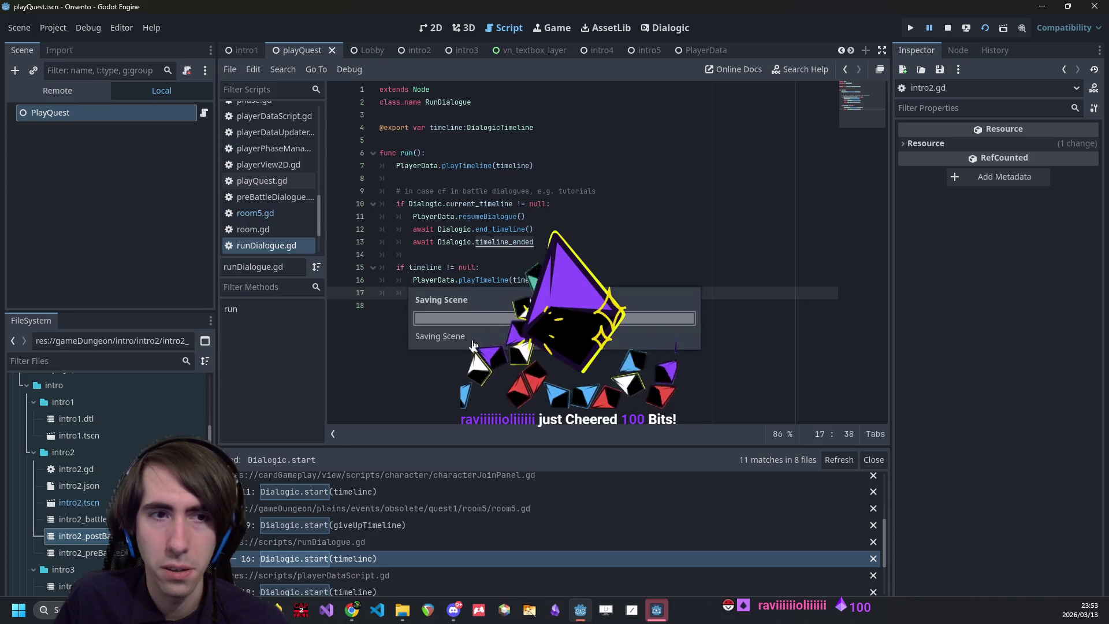
- Open playerDataScript.gd at line 218 to view the playTimeline definition
scroll(409, 525, down, 2)
click(393, 547)
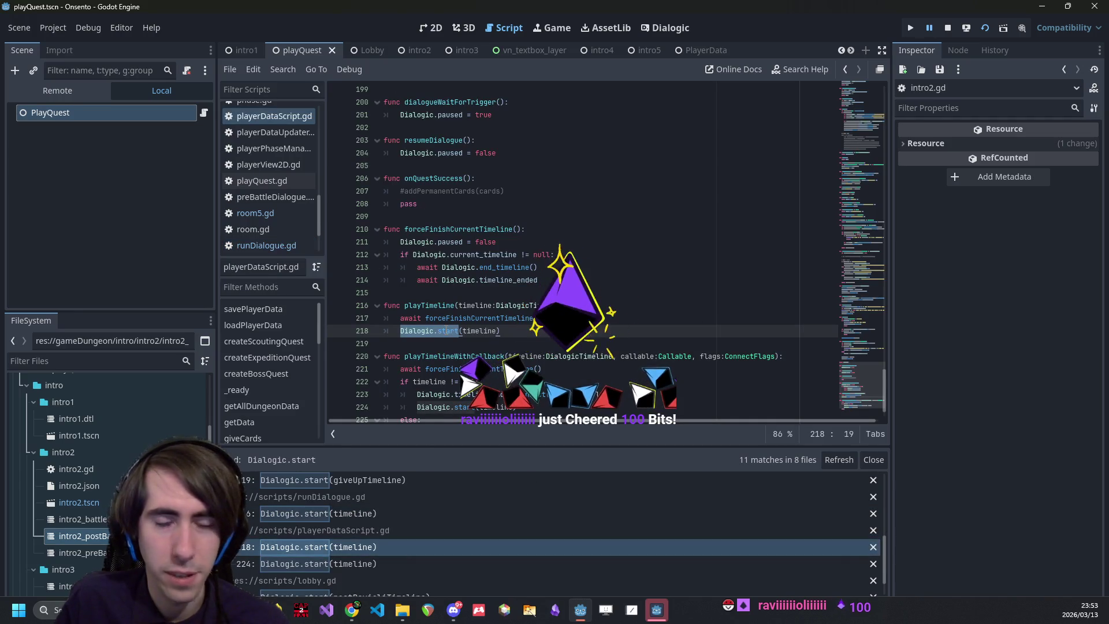
click(483, 318)
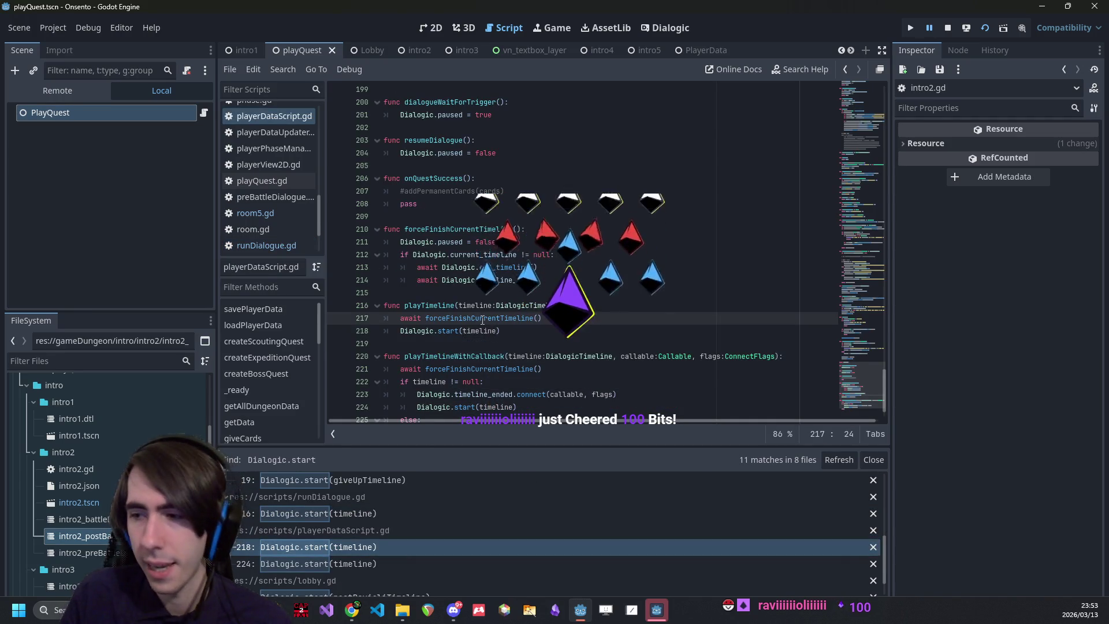
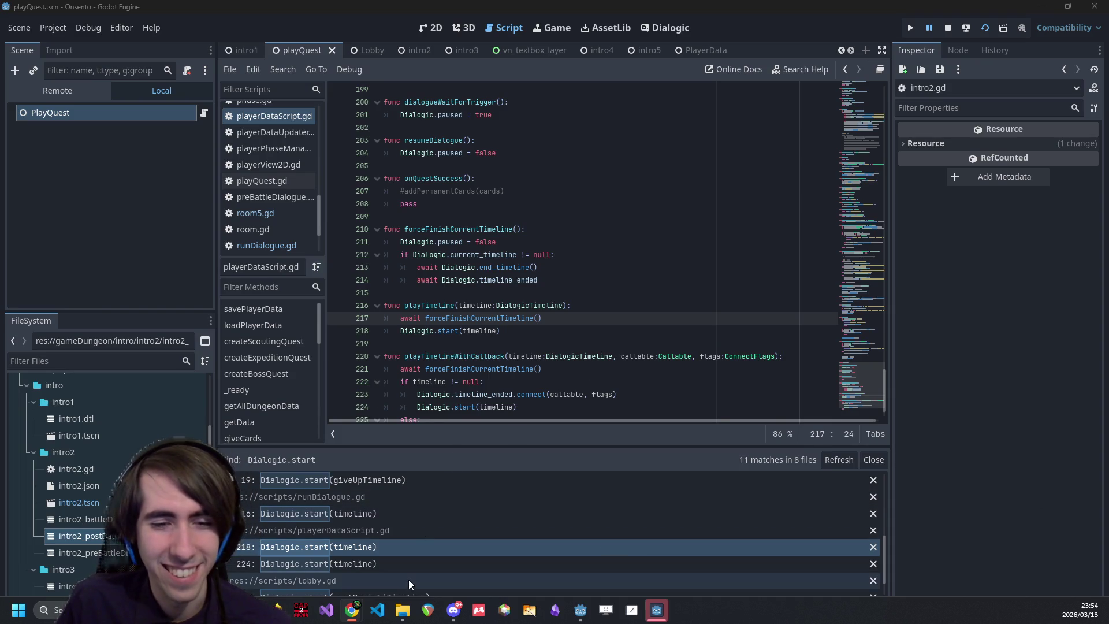
- Compare the Dialogic.start calls on lines 218 and 224 of playerDataScript.gd
click(387, 551)
scroll(526, 345, down, 1)
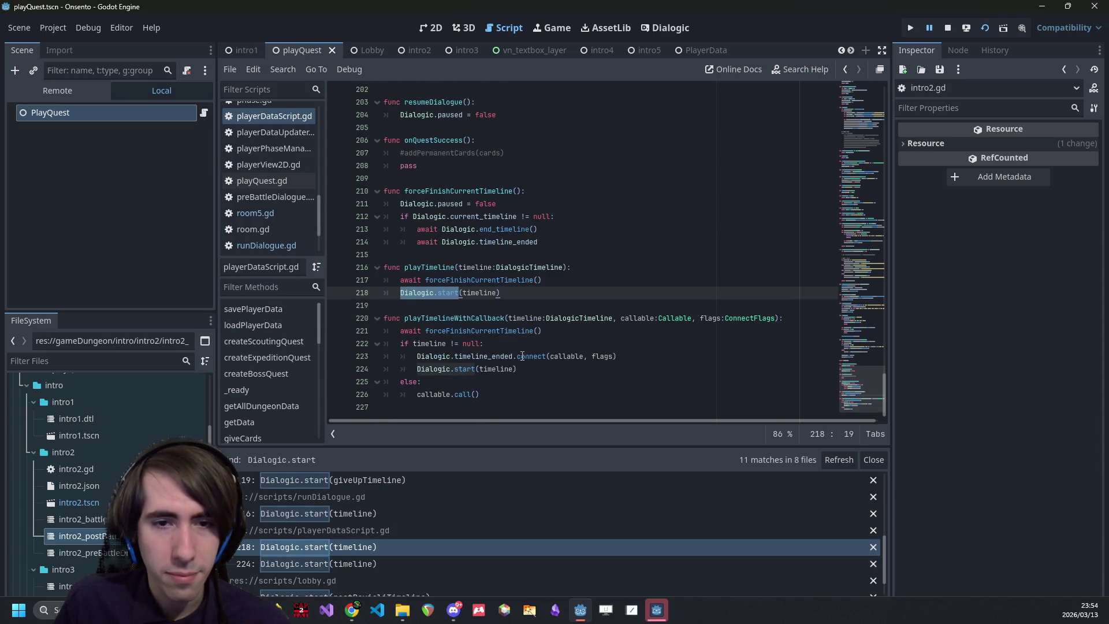
click(355, 565)
click(365, 544)
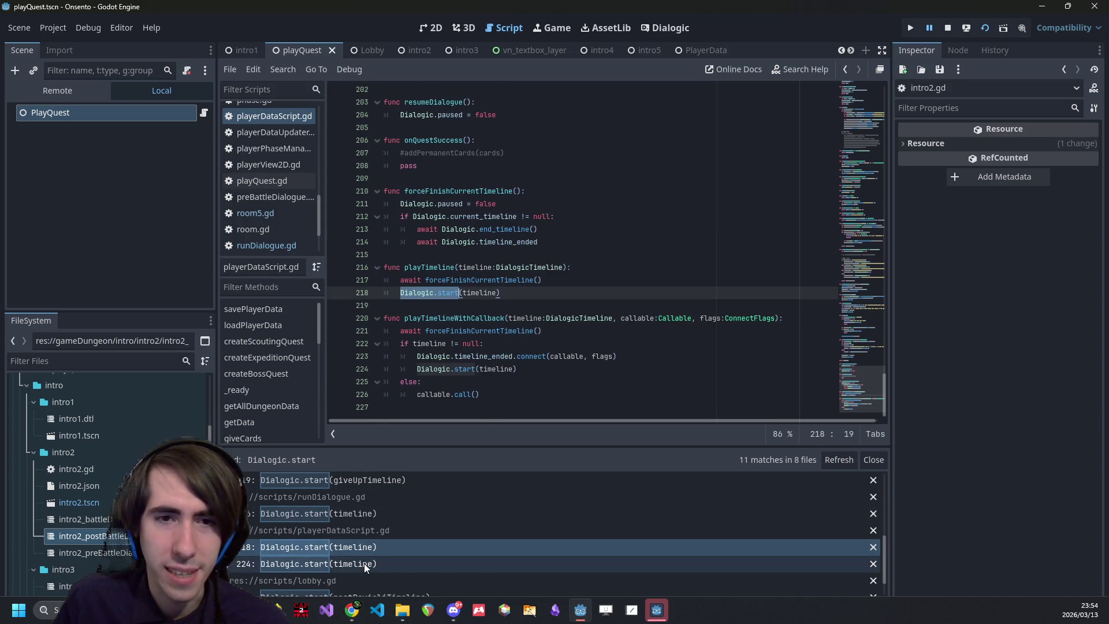
click(364, 563)
click(364, 552)
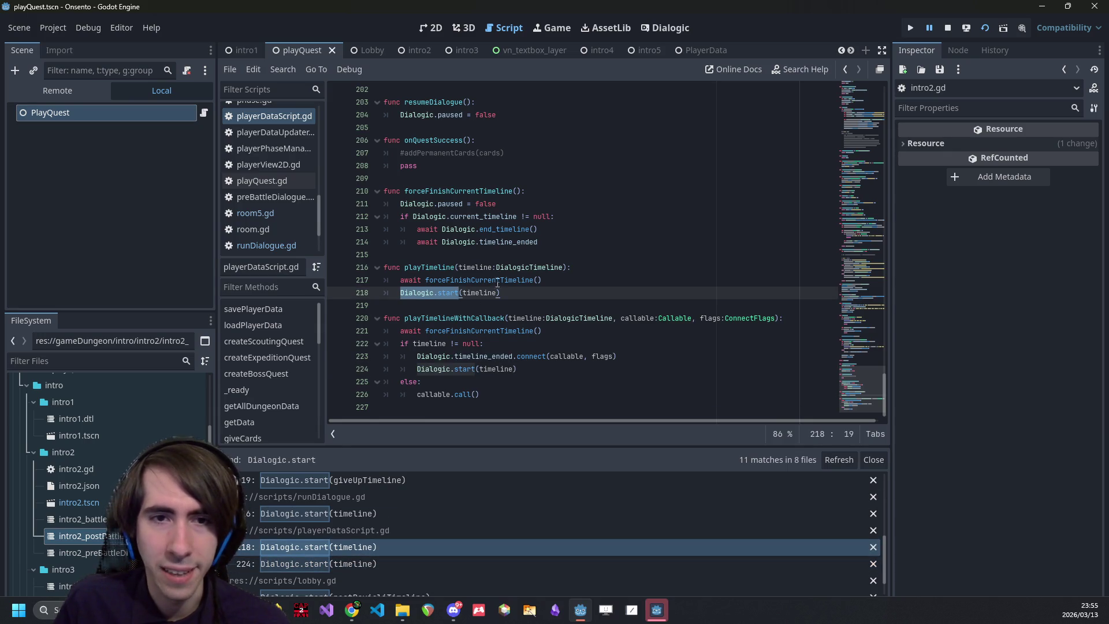
click(373, 564)
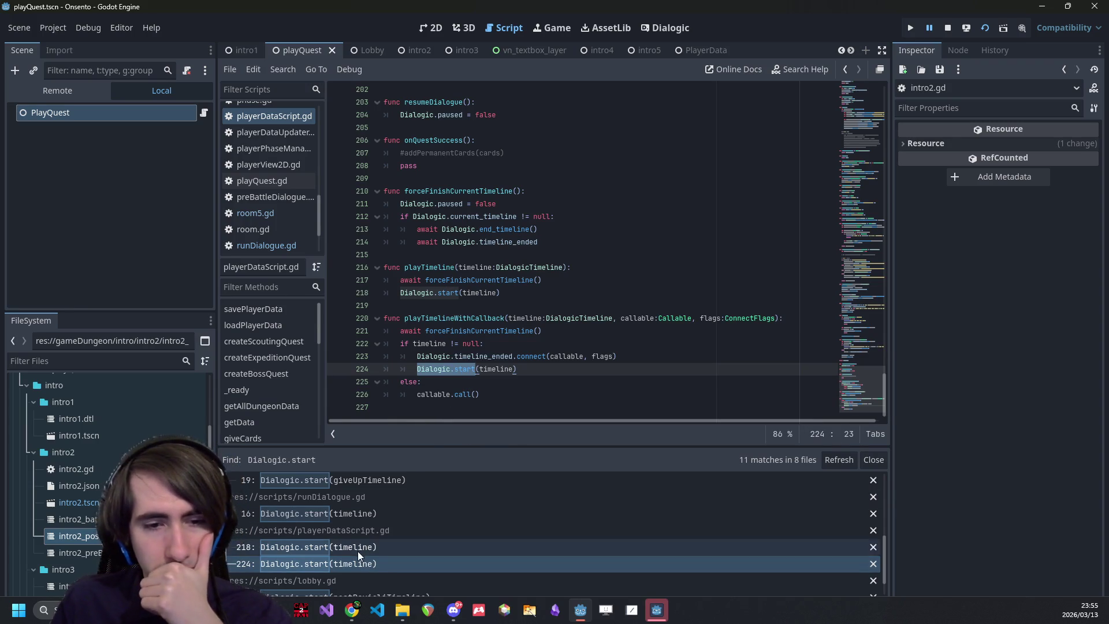
scroll(358, 551, down, 2)
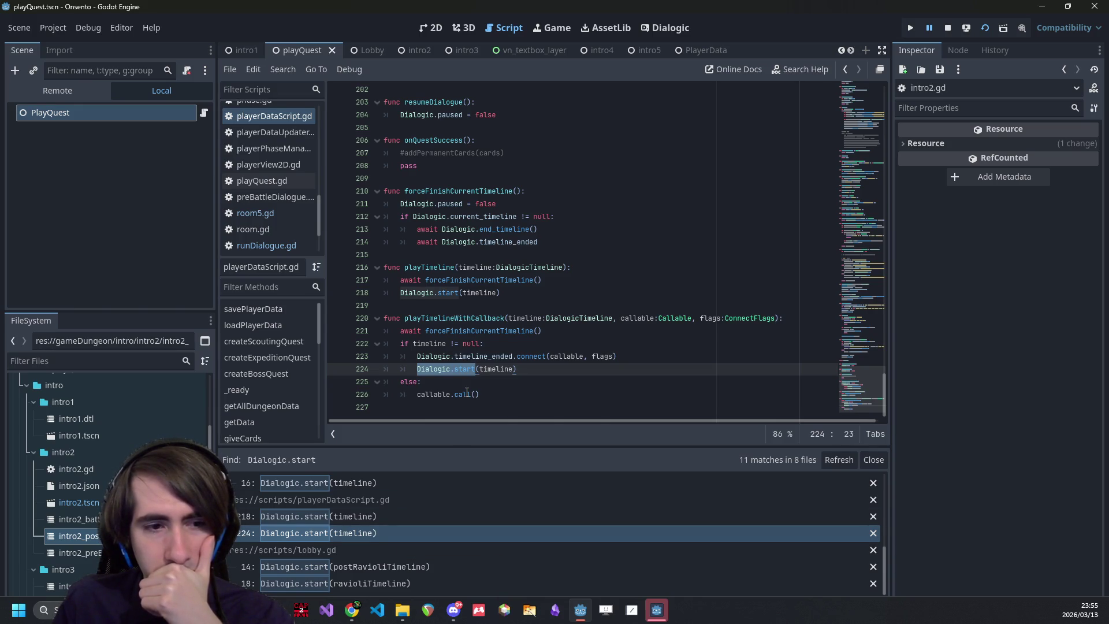
scroll(407, 550, up, 4)
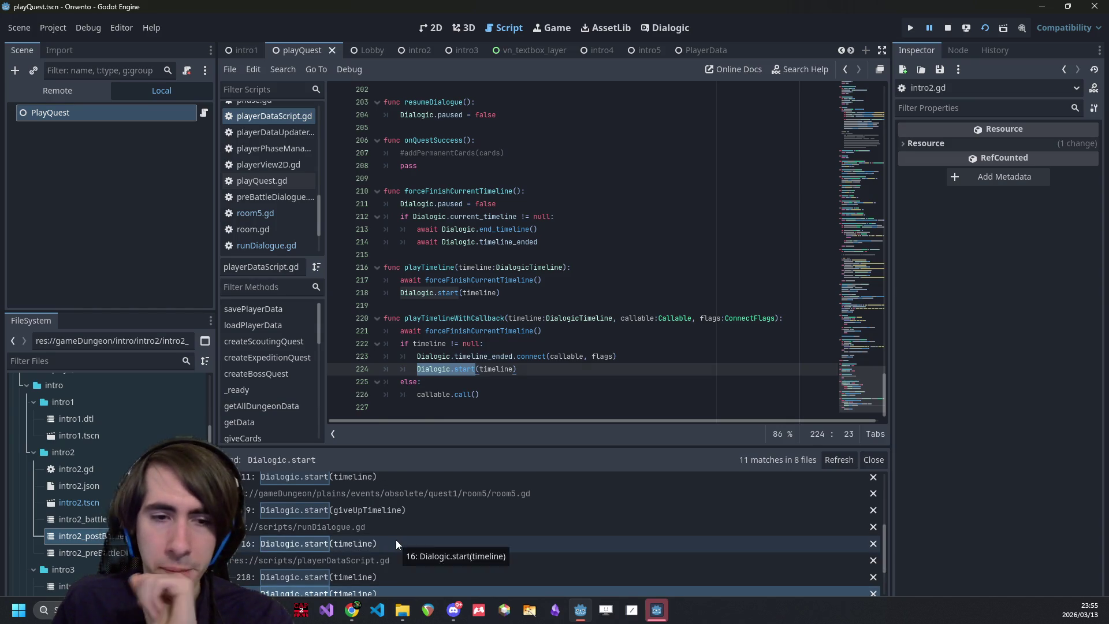
scroll(396, 543, up, 4)
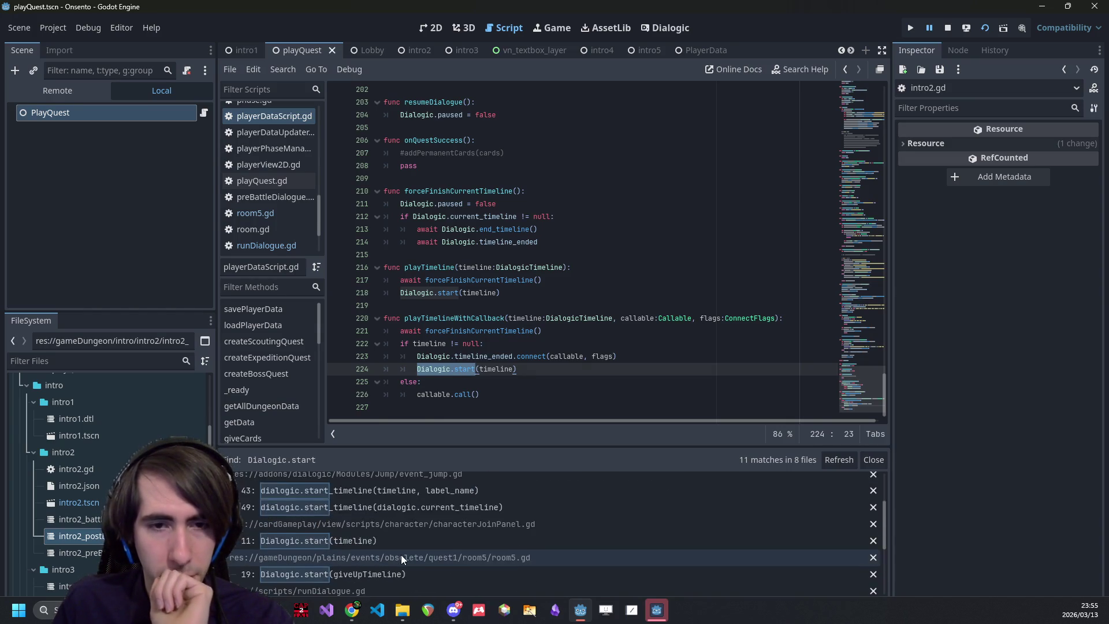
scroll(401, 554, down, 5)
click(563, 242)
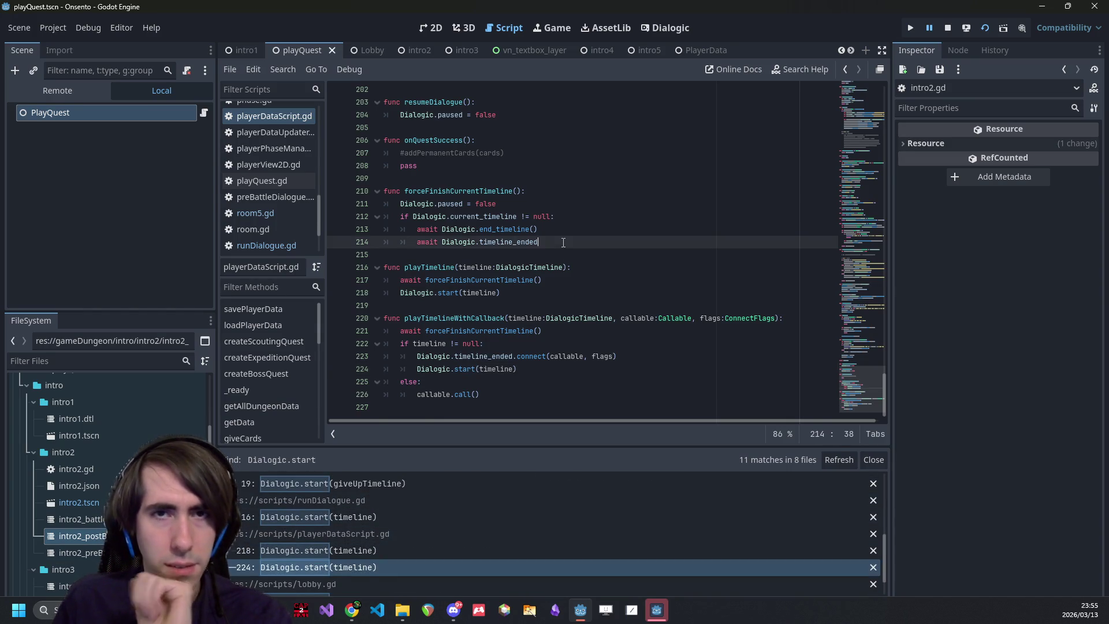
- Open PlayerData.tscn via quick search and show playerDataScript.gd in the inspector
key(shift+alt+o)
text(playe)
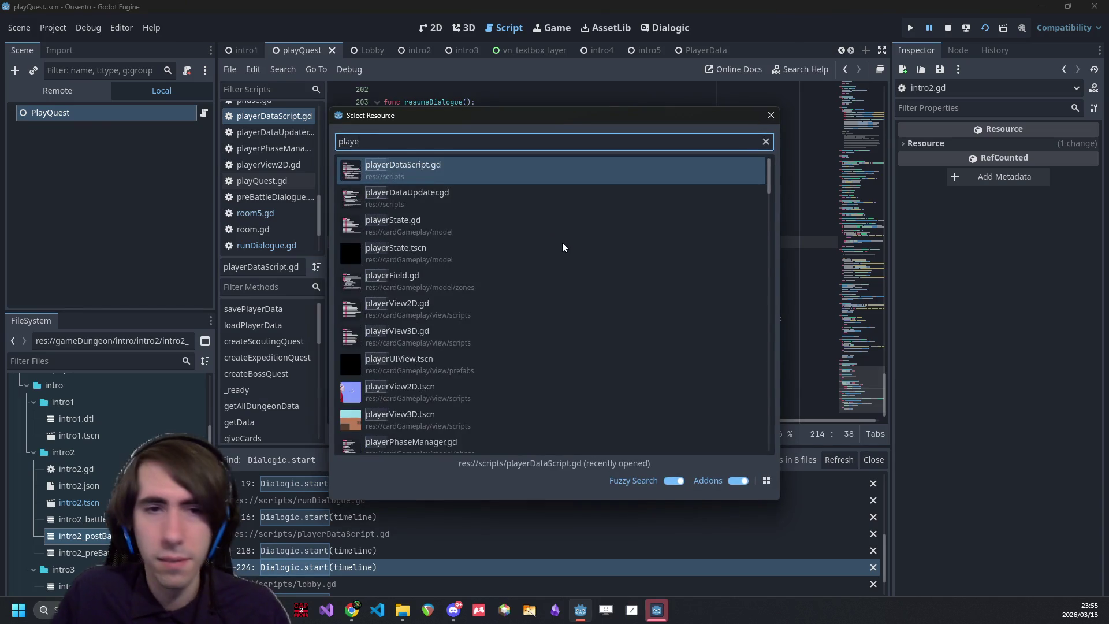
text(rdata)
click(421, 173)
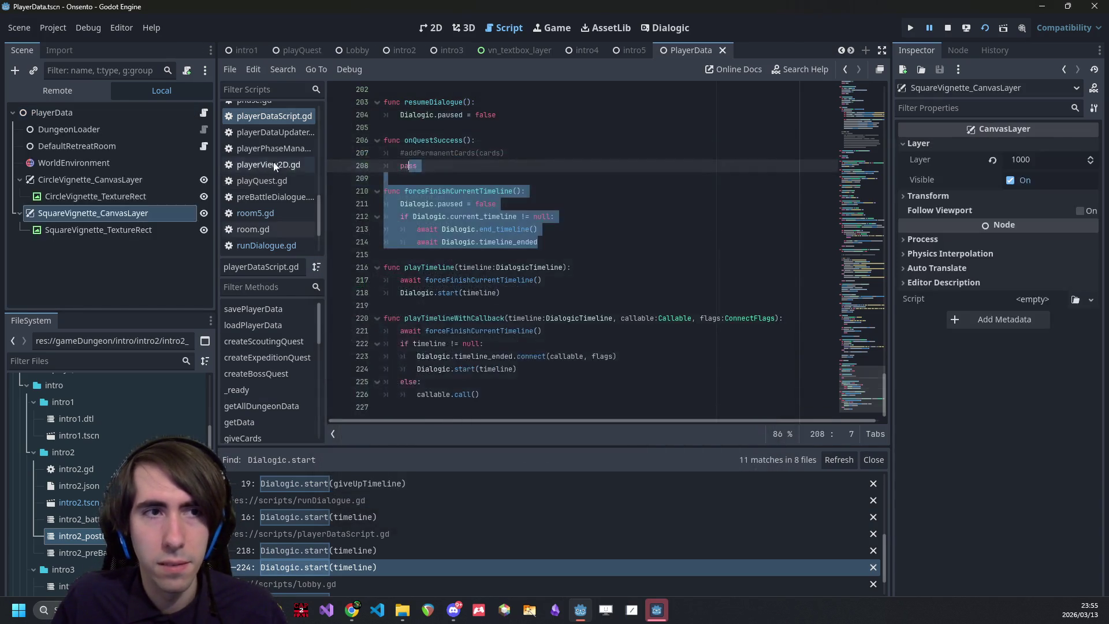
click(203, 113)
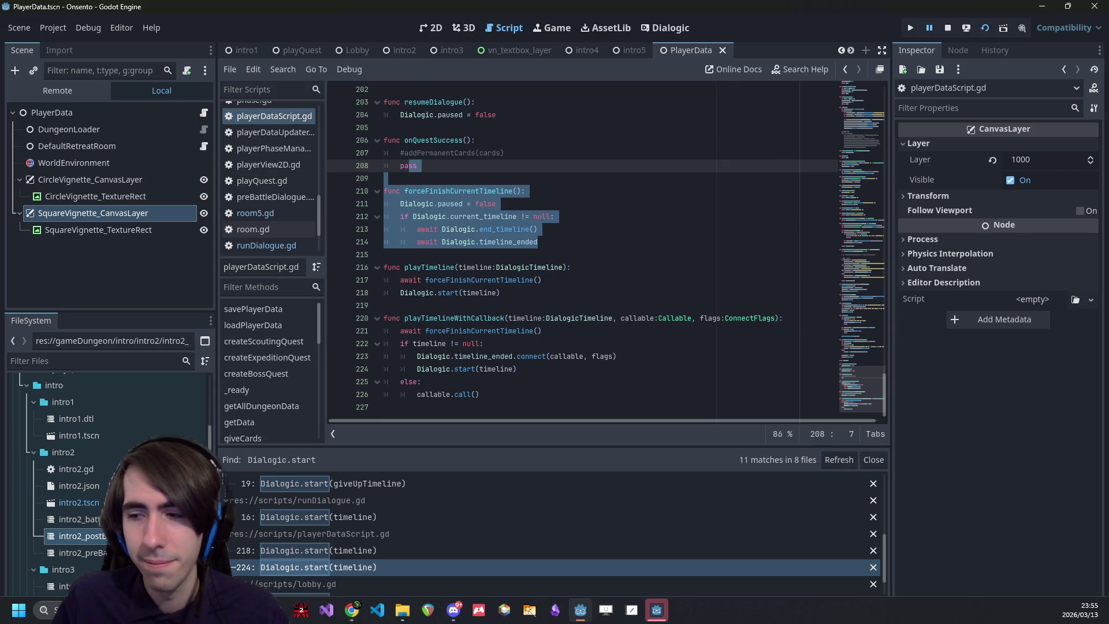
key(alt+Tab)
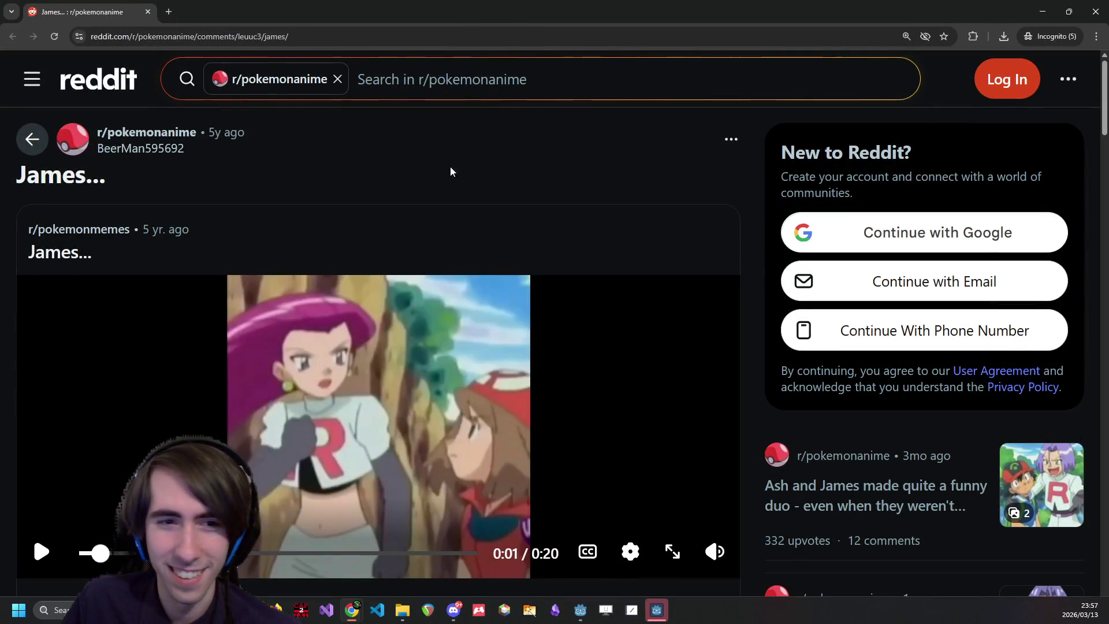
- Play the James... Reddit video through, then return to the Godot editor
scroll(451, 171, down, 1)
click(267, 350)
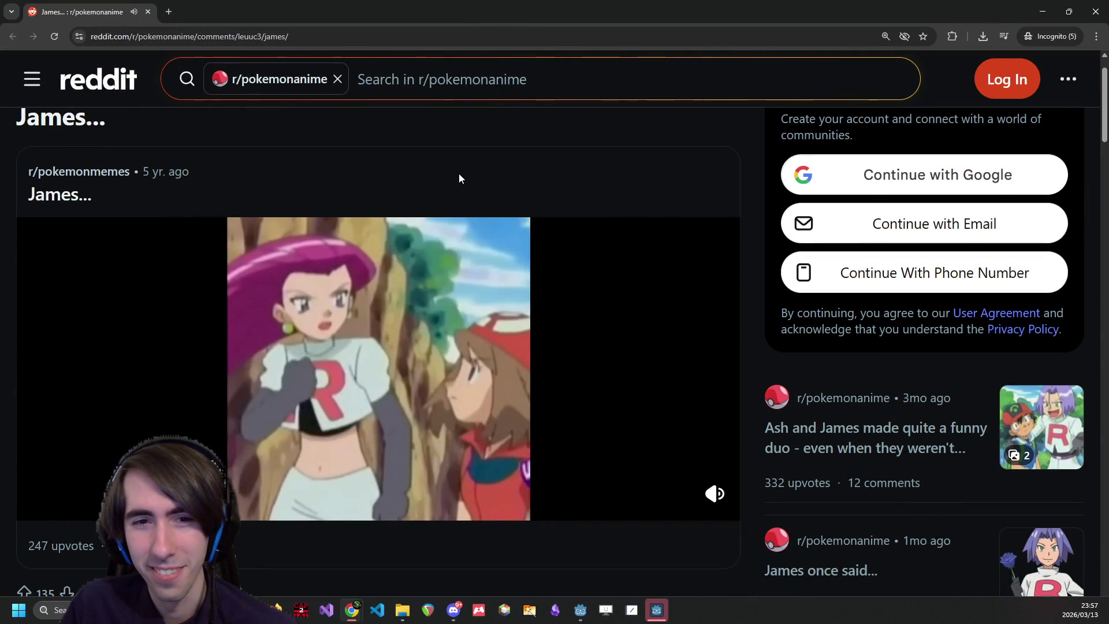
mouse_move(715, 493)
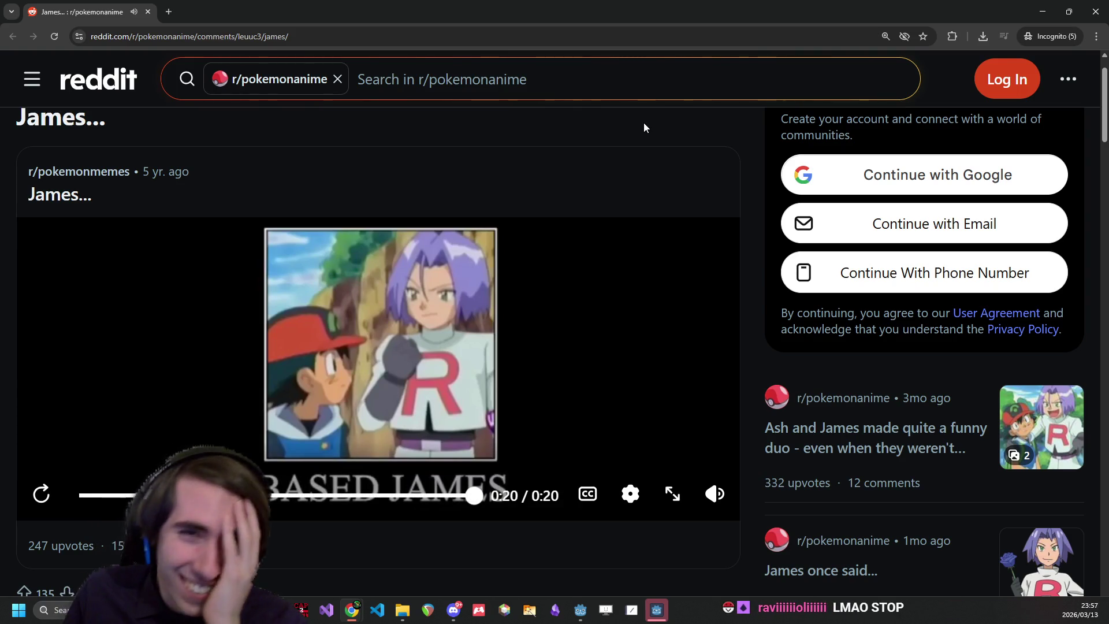
key(alt+Tab)
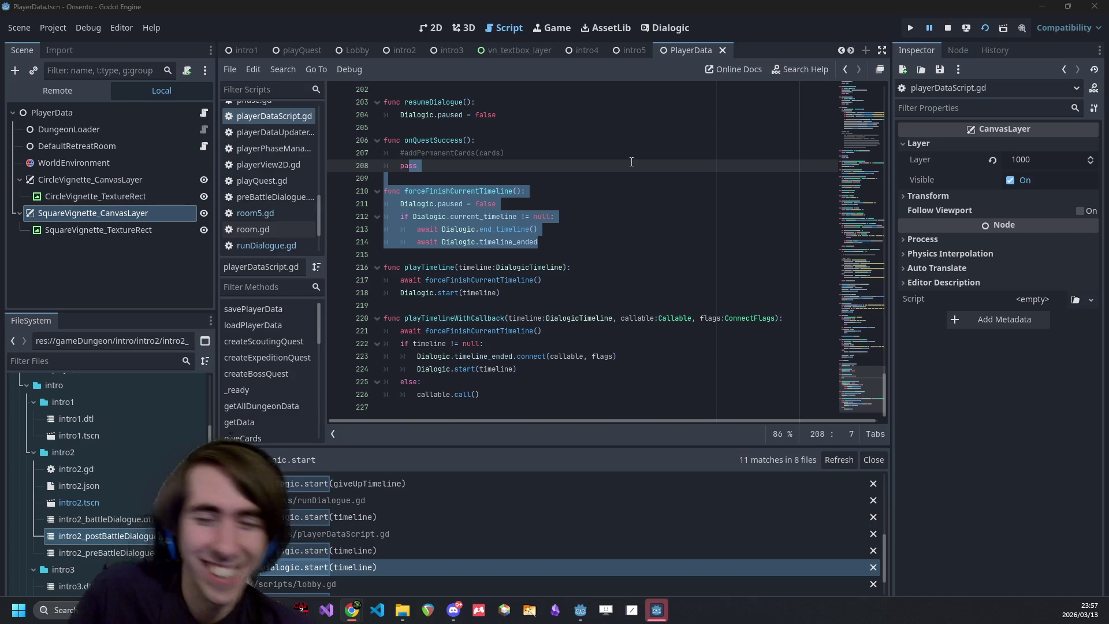
click(466, 177)
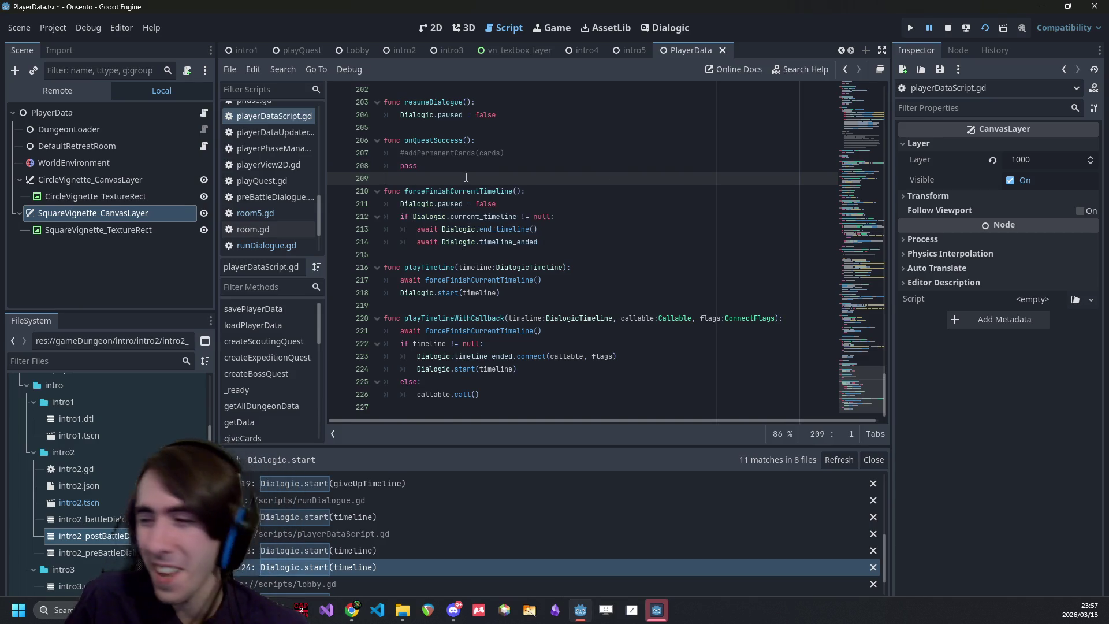
mouse_move(466, 178)
mouse_down()
mouse_move(480, 145)
mouse_move(502, 153)
mouse_move(346, 139)
mouse_up()
click(478, 126)
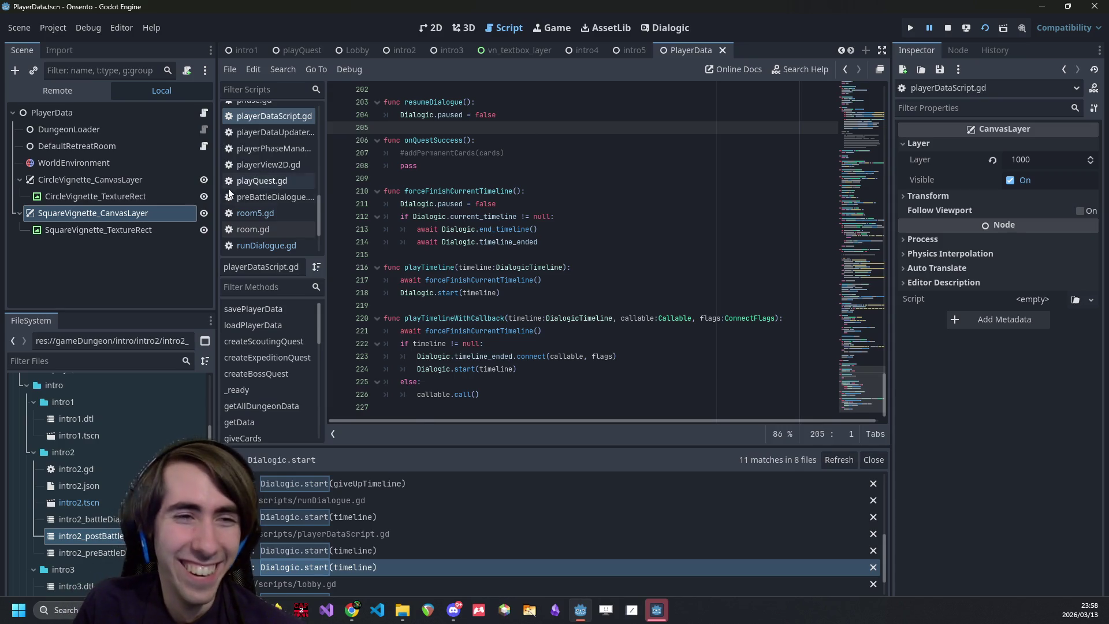
click(547, 370)
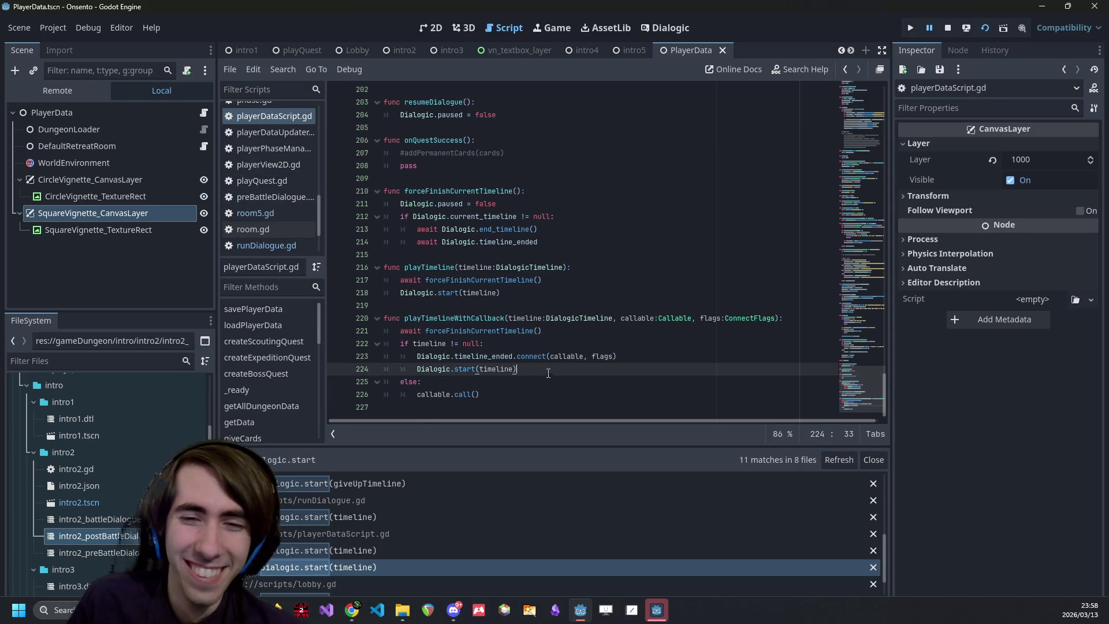
click(464, 369)
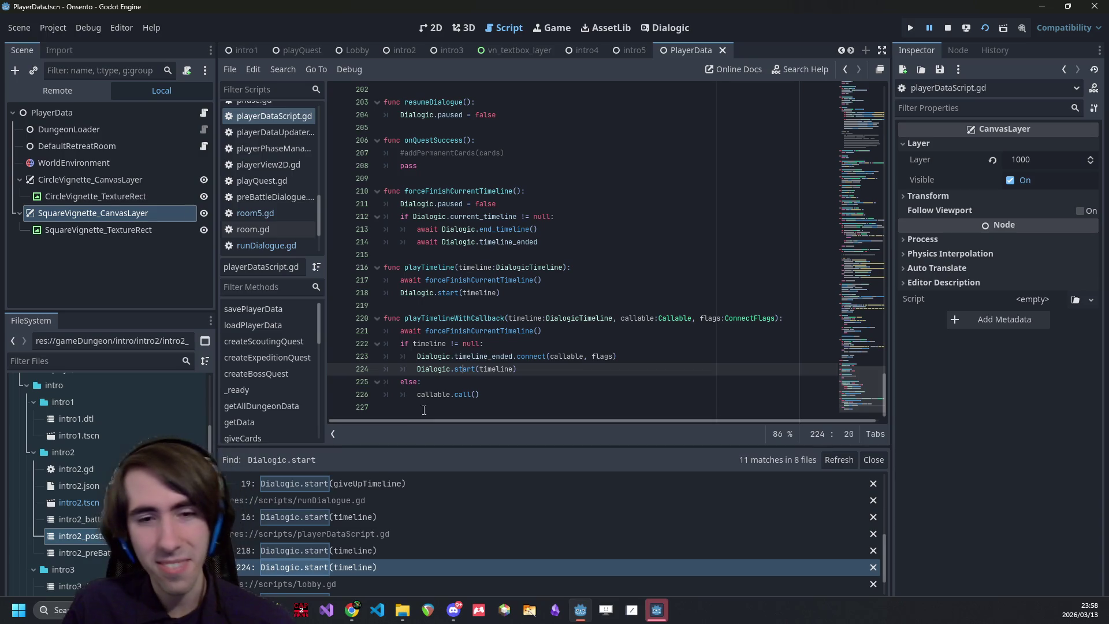
double_click(433, 395)
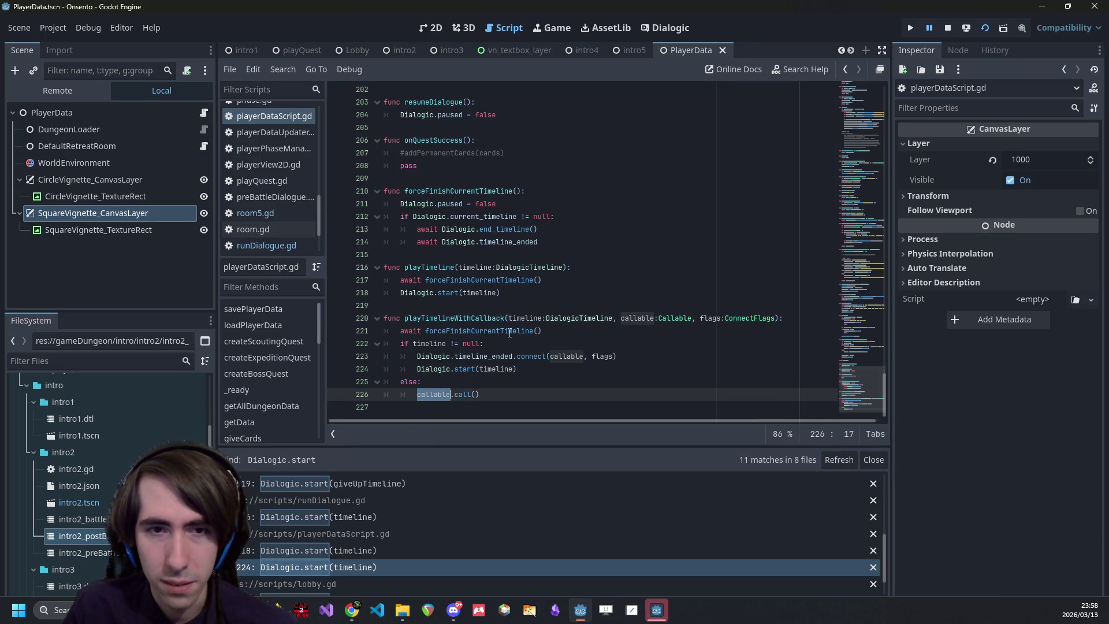
drag(480, 395, 327, 318)
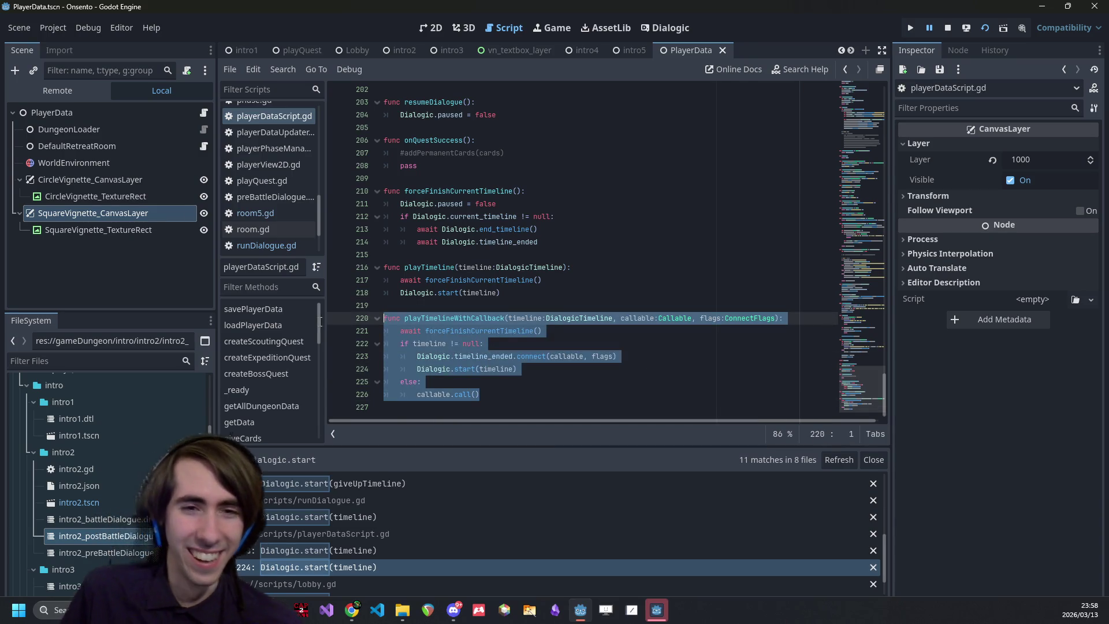
scroll(374, 520, down, 1)
click(376, 547)
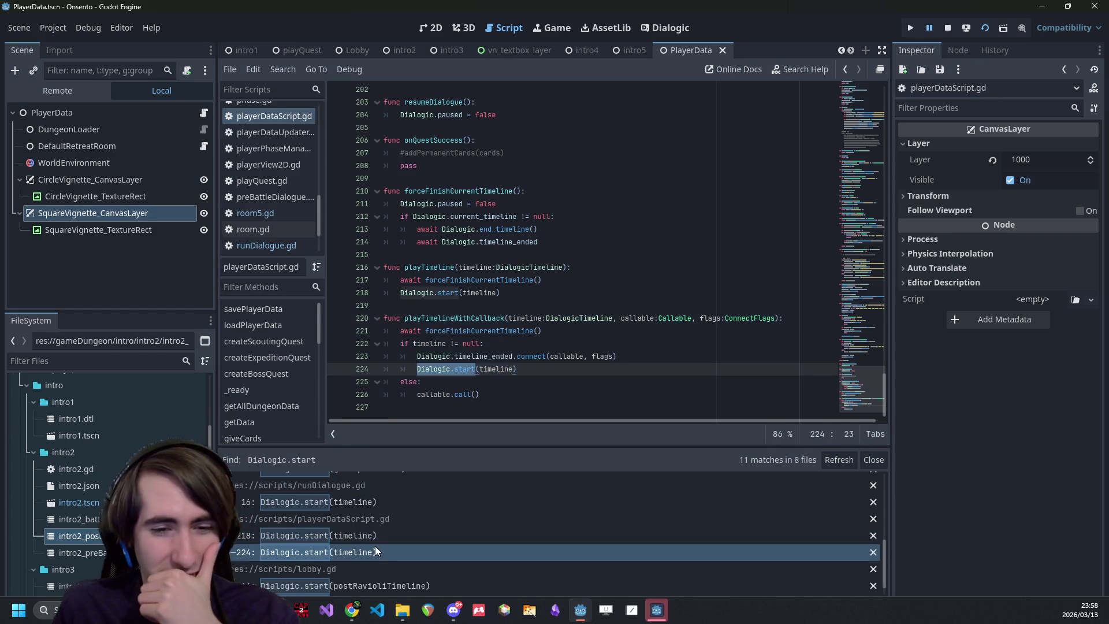
click(373, 540)
click(373, 550)
click(373, 534)
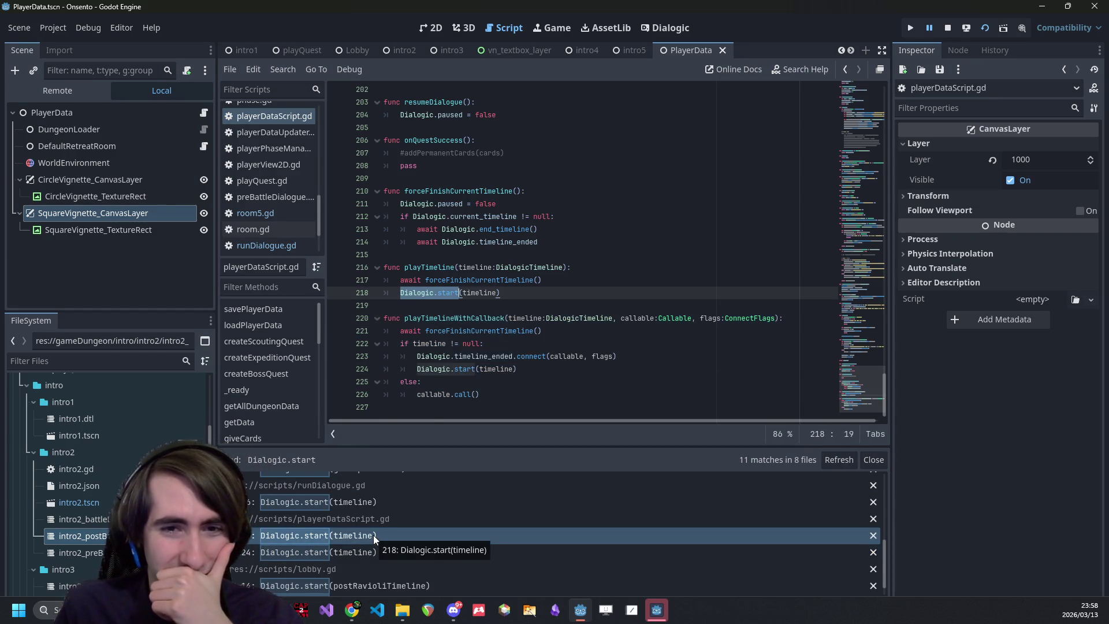
scroll(373, 537, down, 1)
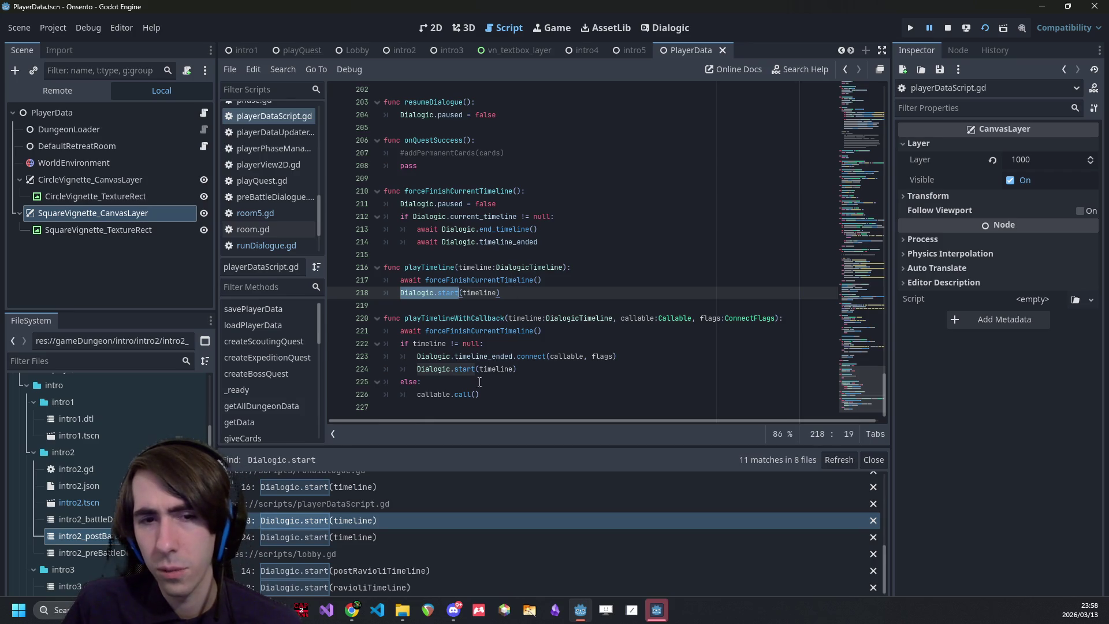
double_click(434, 395)
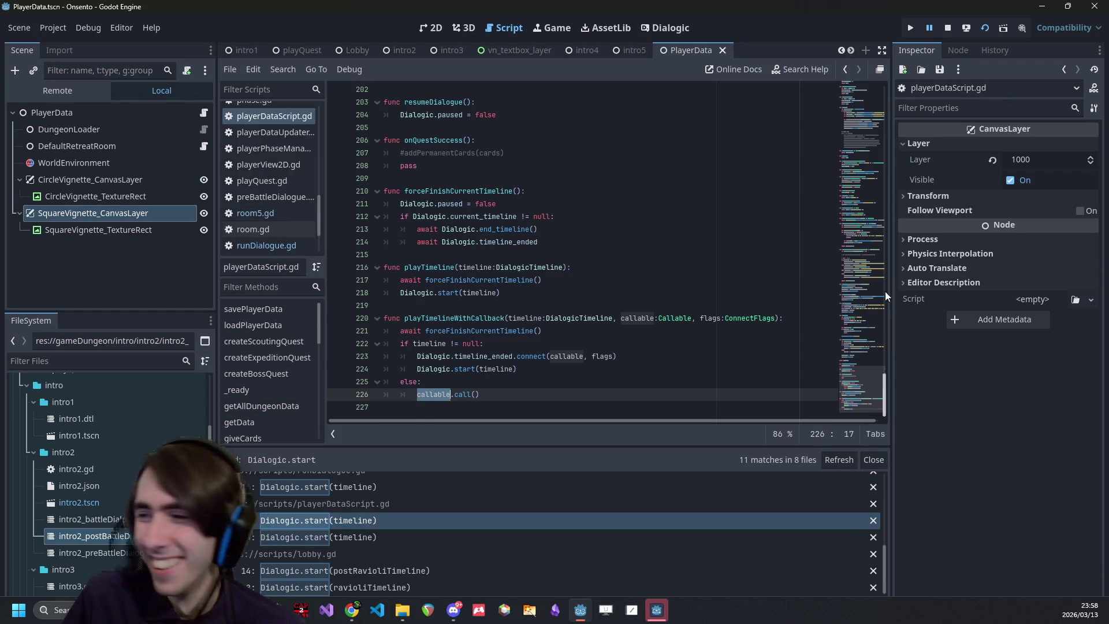
click(488, 281)
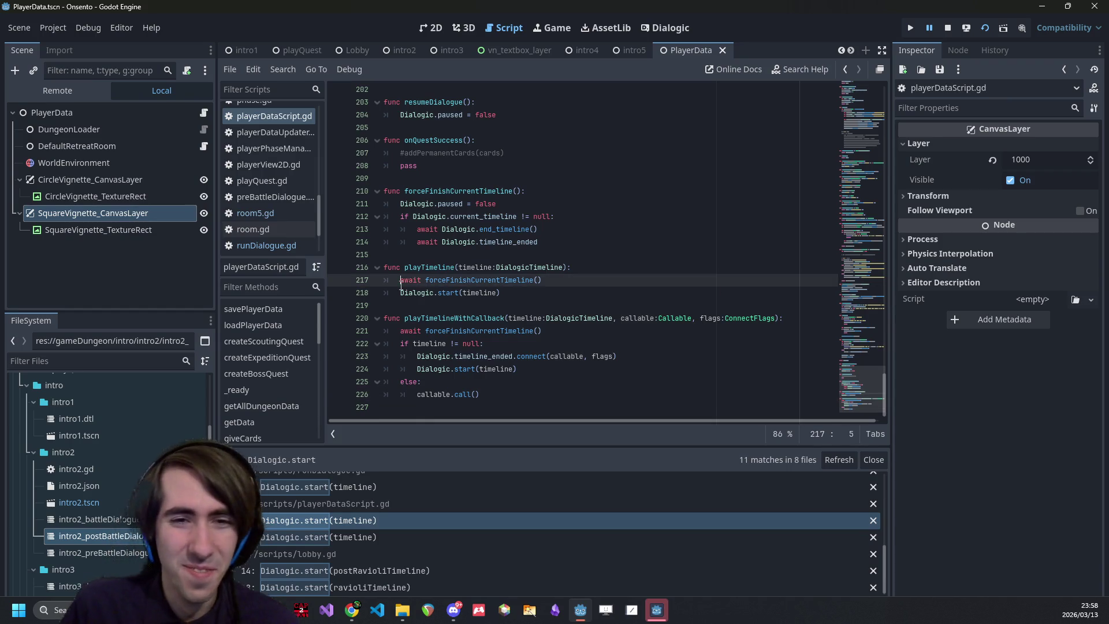
click(400, 293)
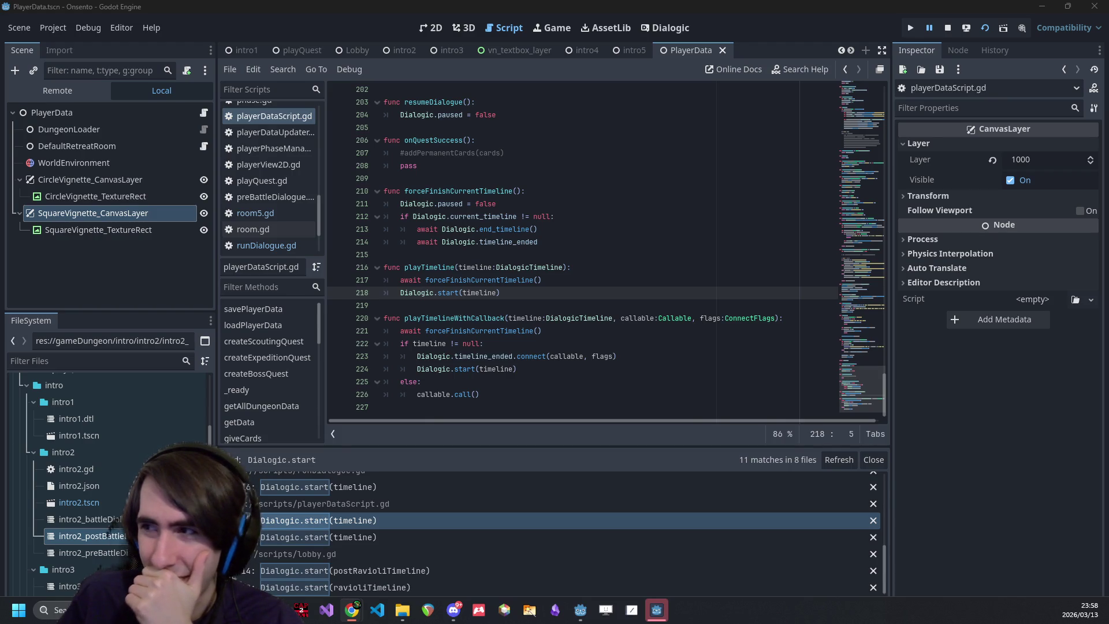
click(725, 295)
- Switch to the browser, watch the 'Will you date me?' YouTube video, then close it
key(alt+Tab)
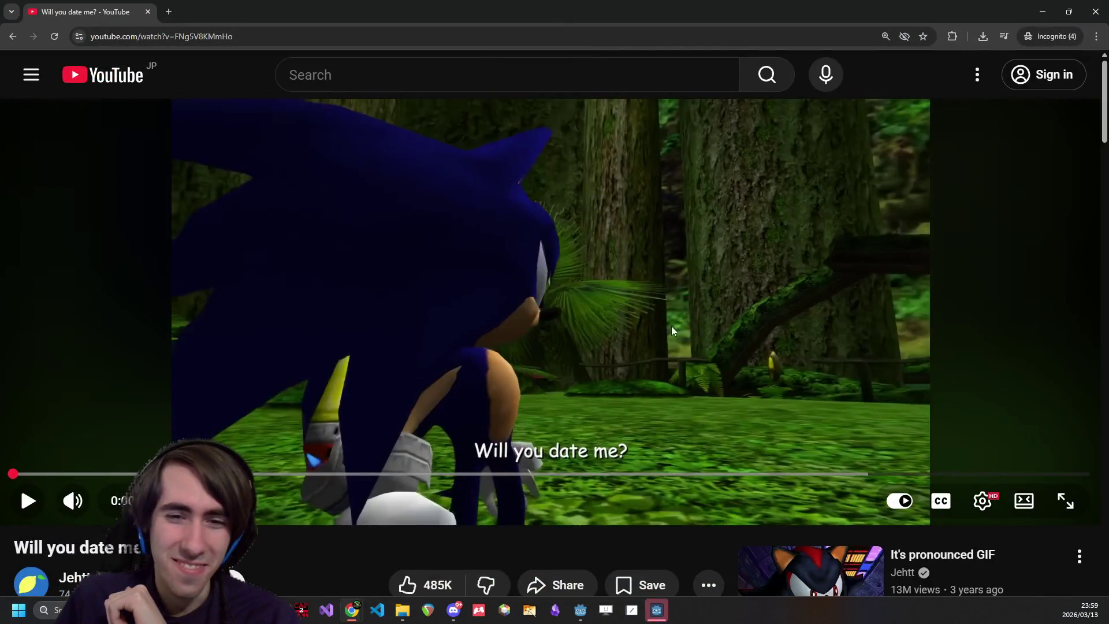
click(327, 317)
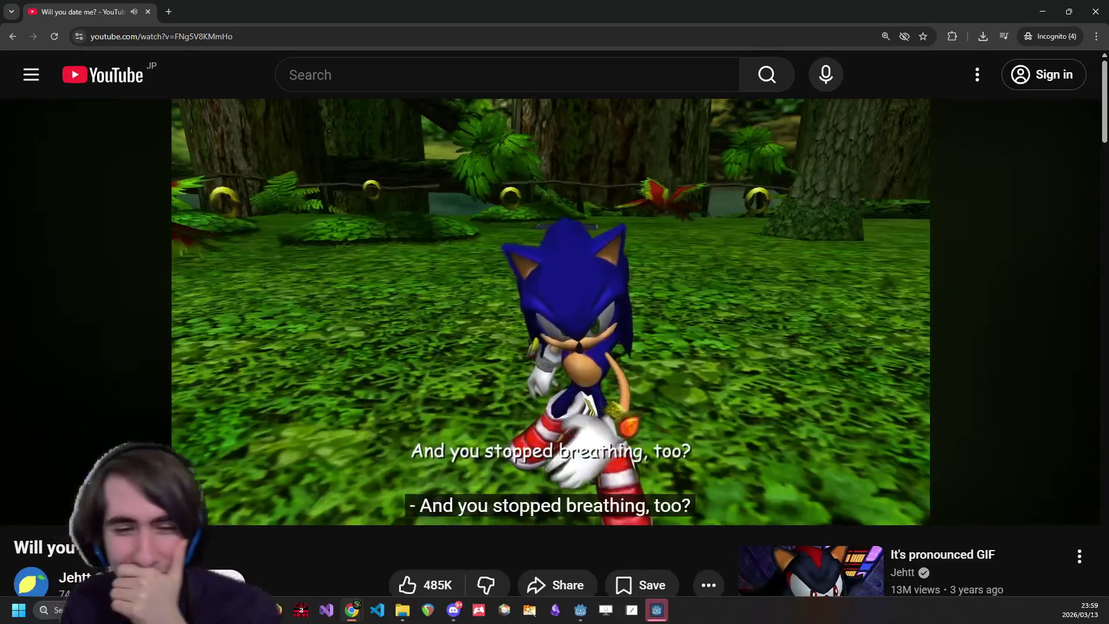
key(ctrl+w)
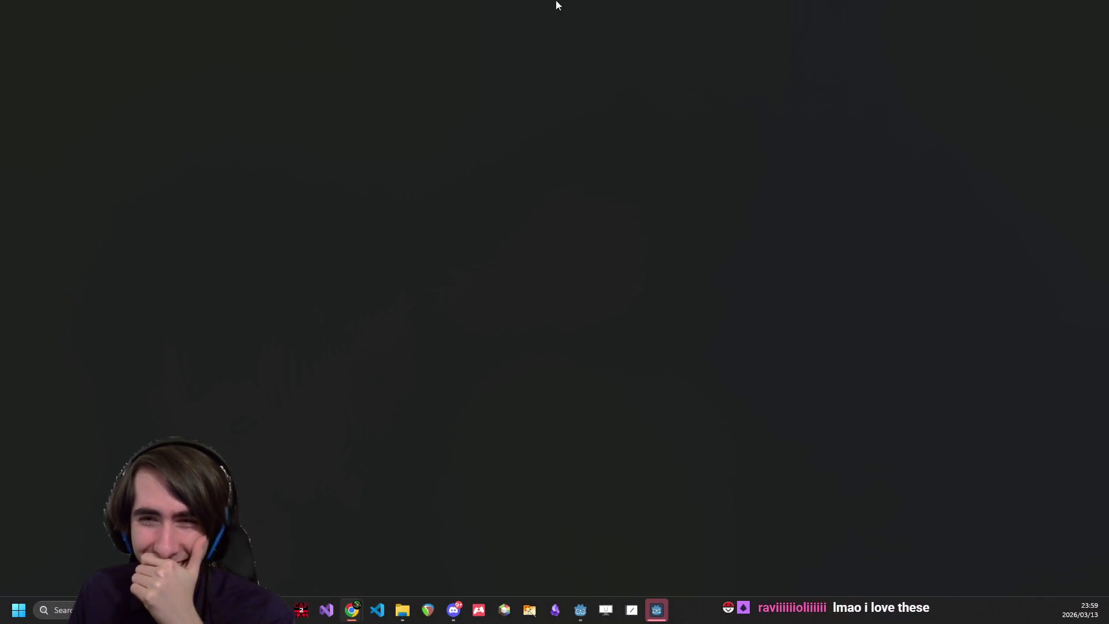
- Bring Godot back and select the word timeline on line 218 of playerDataScript.gd
click(1096, 10)
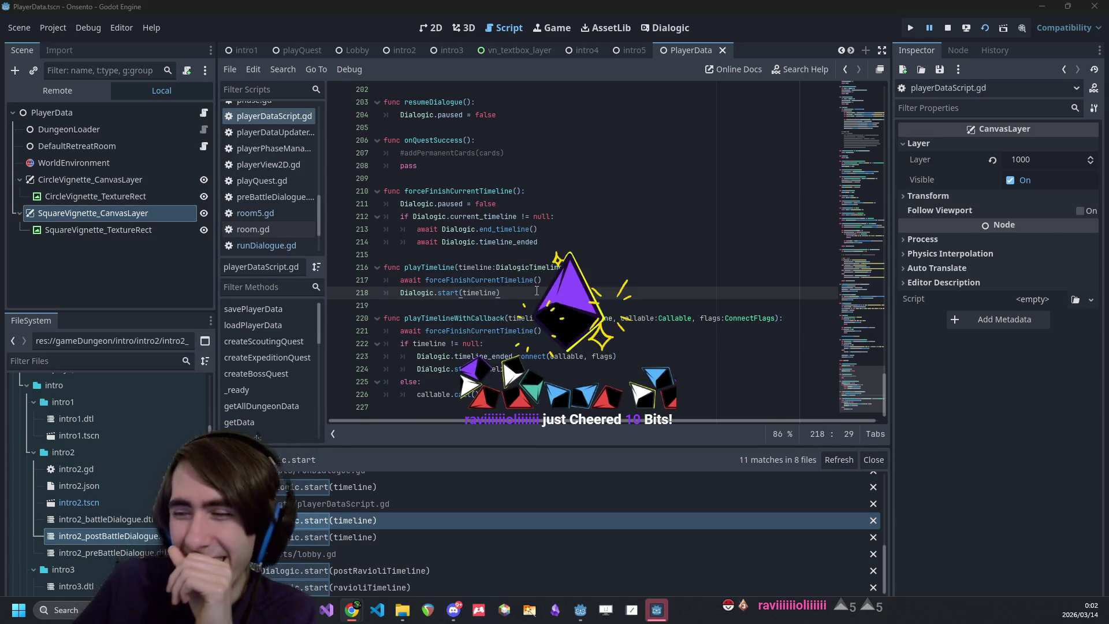
double_click(475, 293)
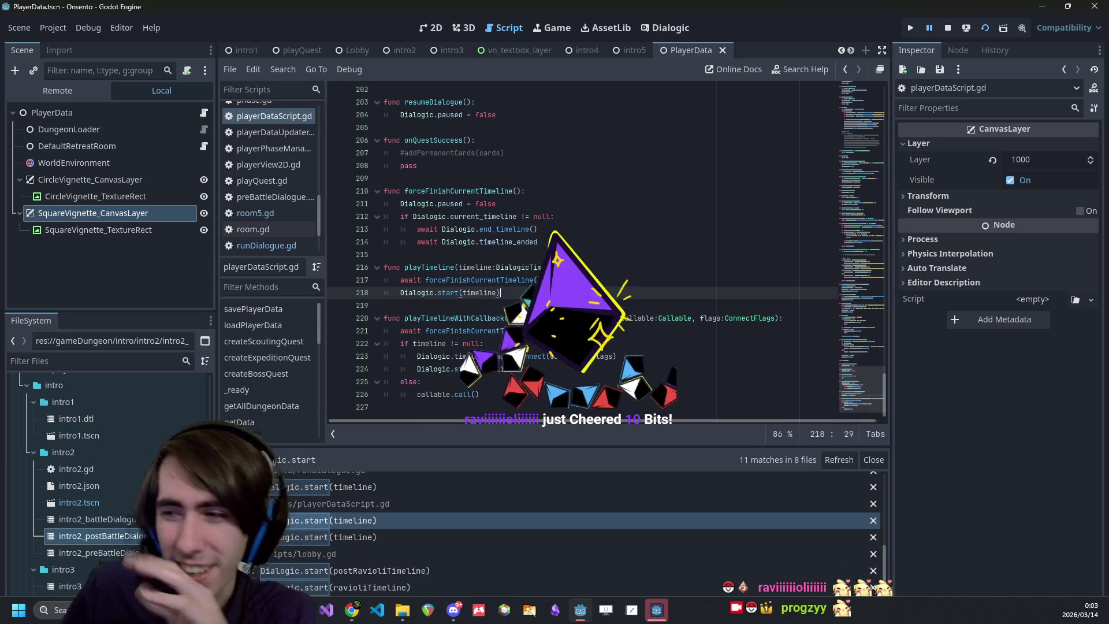
- Glance at Discord, then return to the Dialogic.start call on line 218
key(Right)
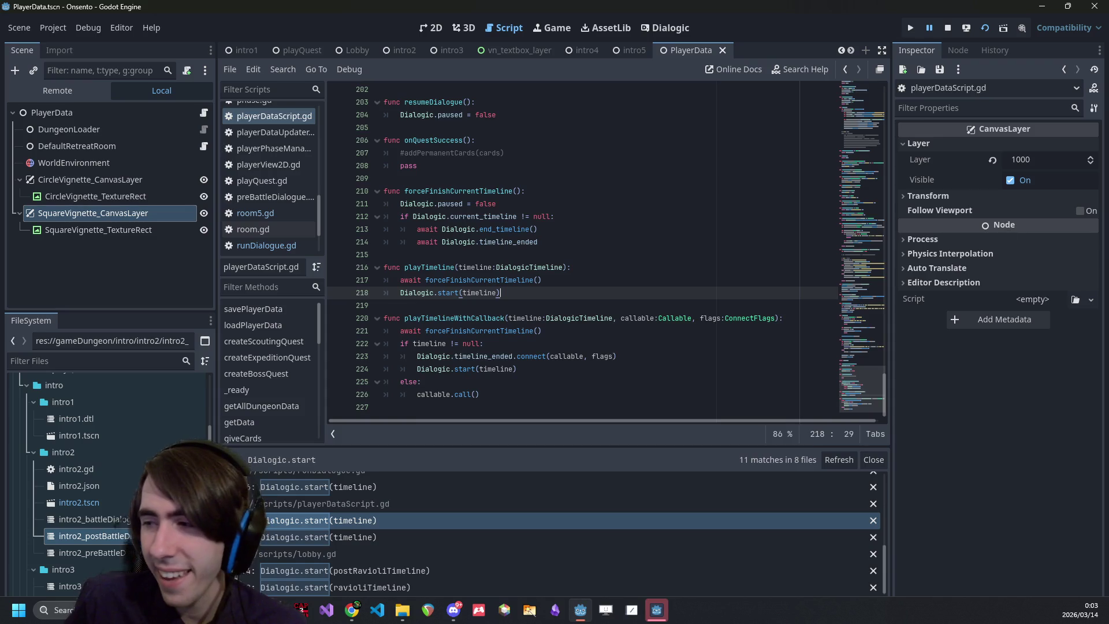
key(alt+Tab)
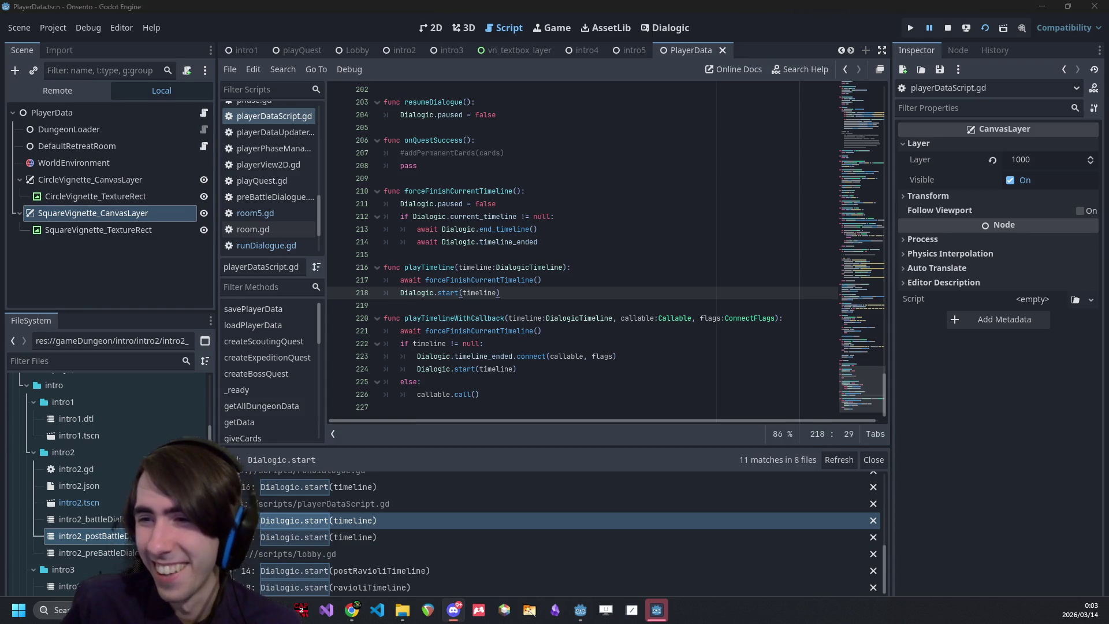
key(alt+Tab)
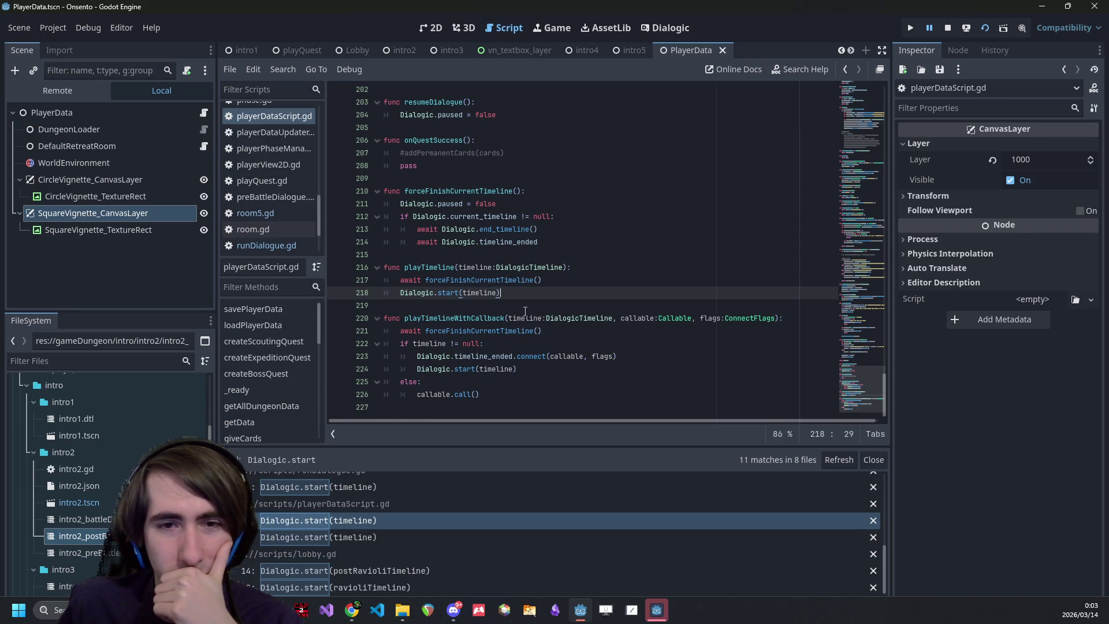
click(394, 518)
scroll(391, 513, down, 1)
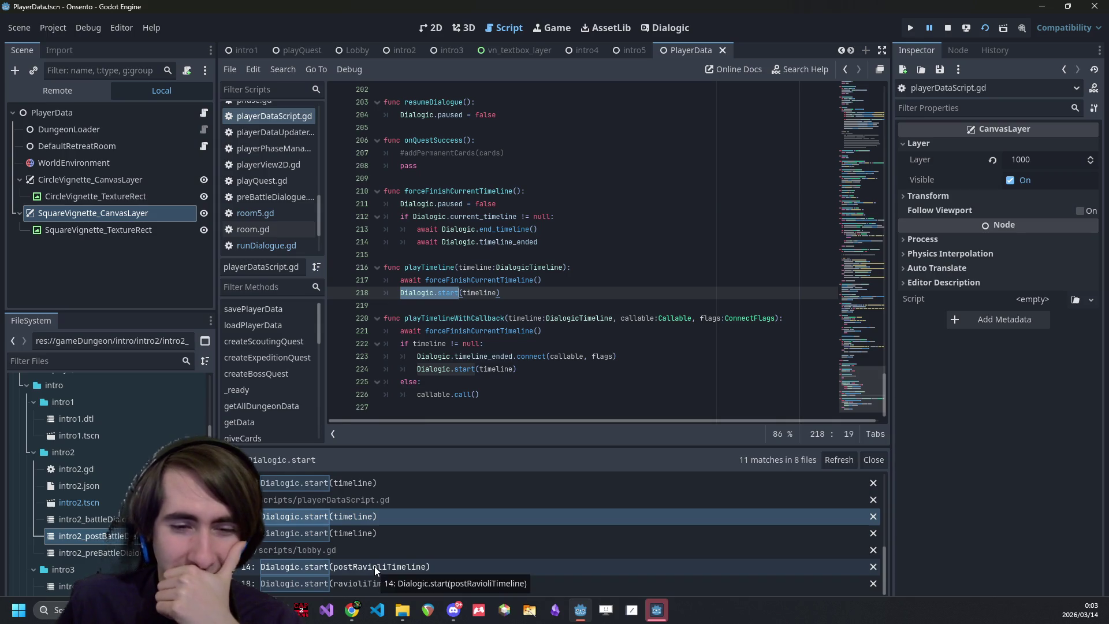
scroll(375, 566, up, 3)
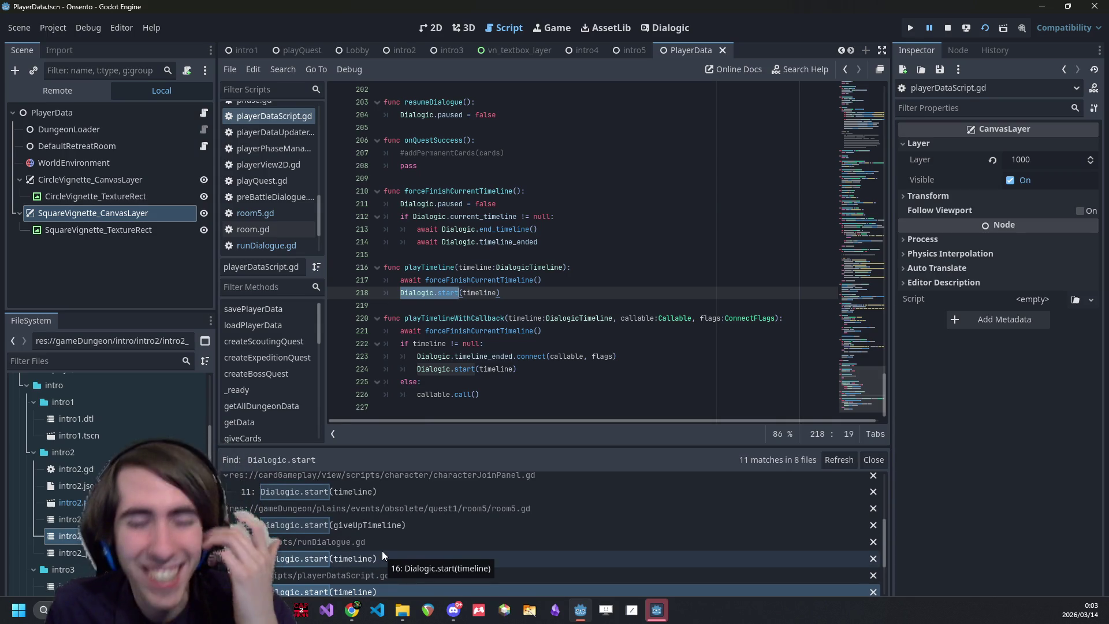
- Compare the room5.gd and runDialogue.gd matches, then type 'await' on runDialogue.gd line 16
click(381, 554)
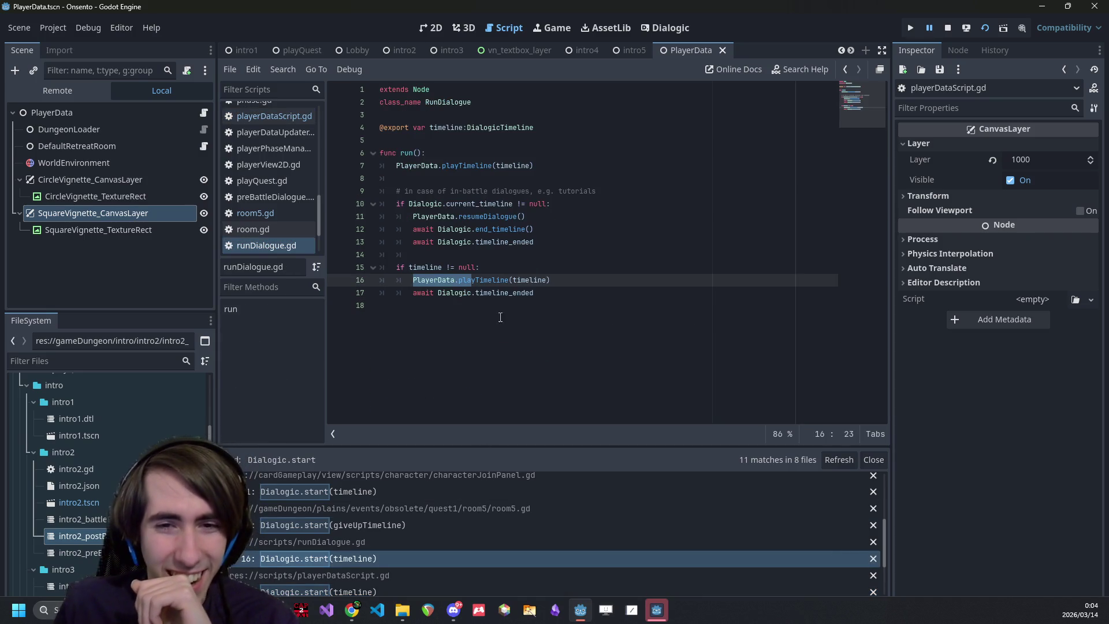
click(352, 520)
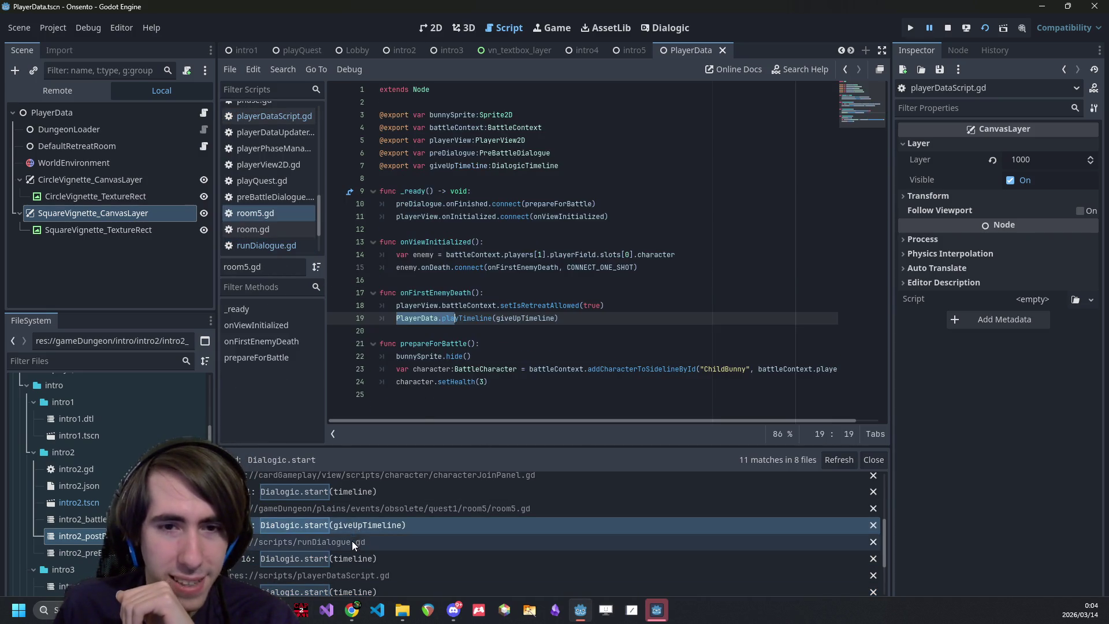
click(348, 554)
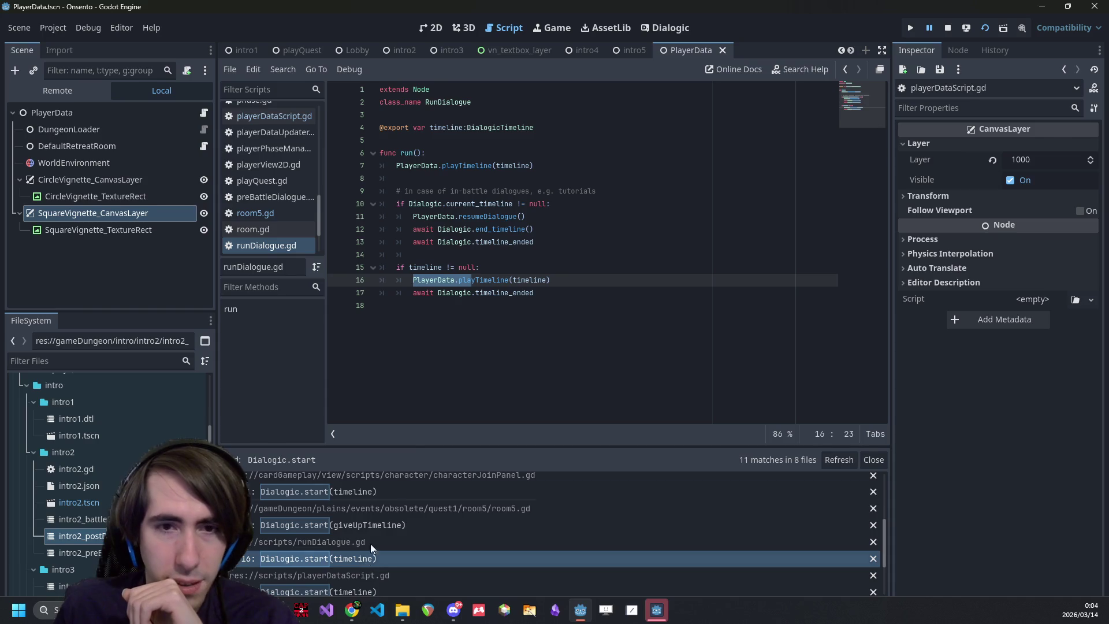
click(357, 527)
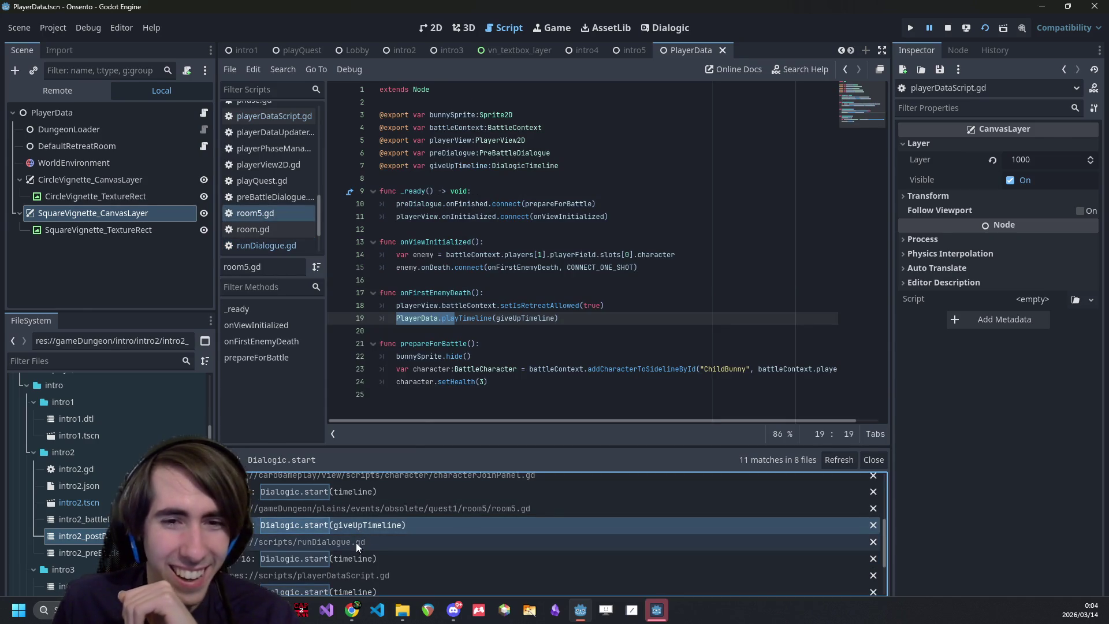
click(363, 559)
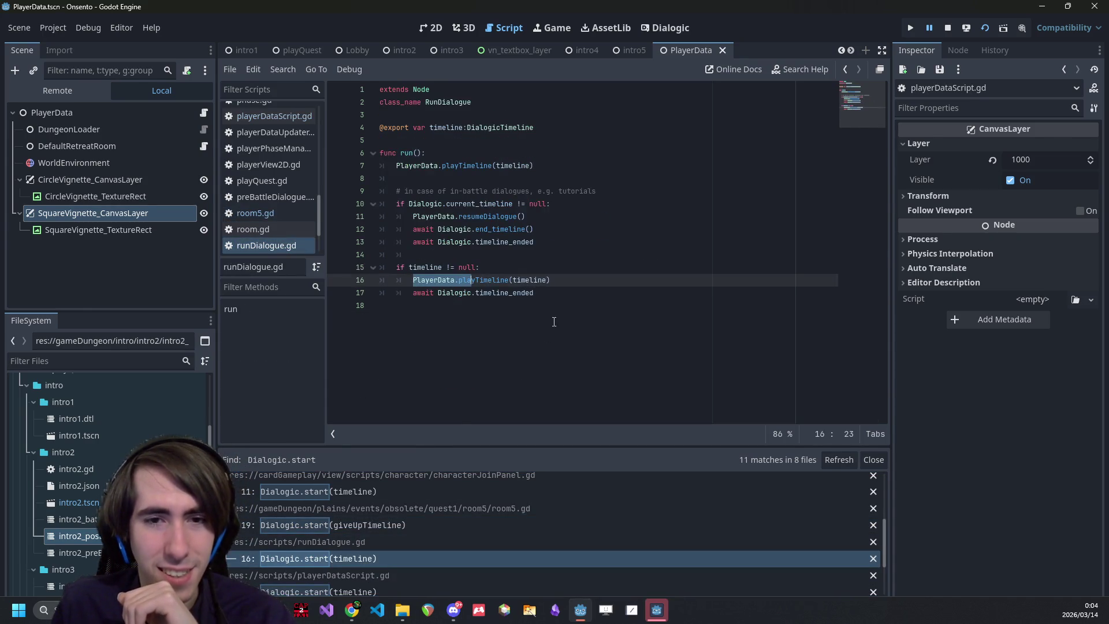
click(560, 283)
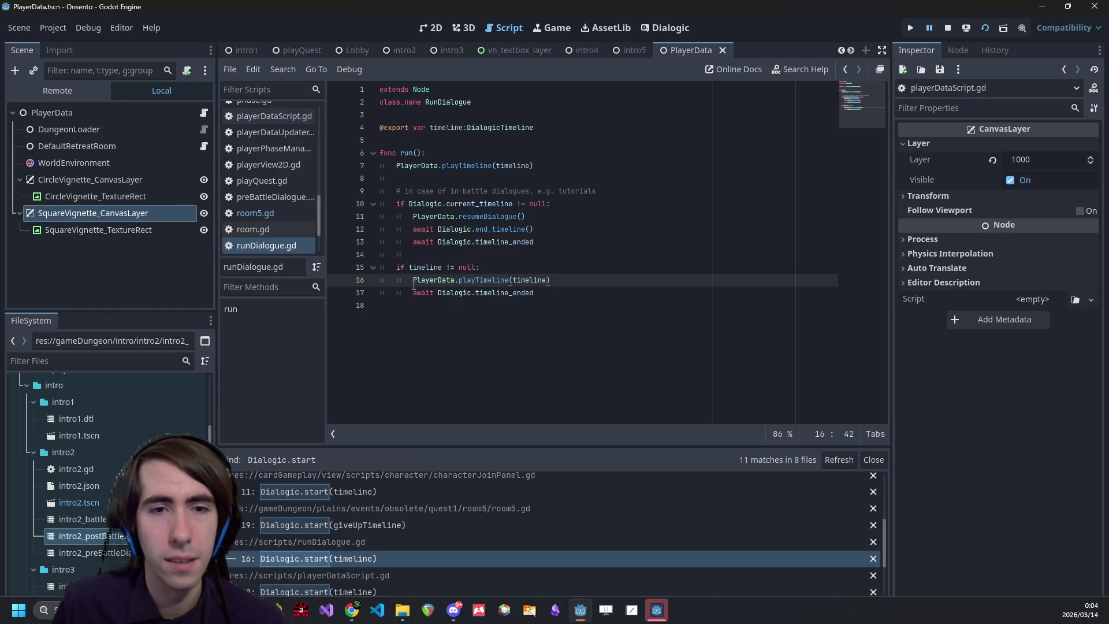
text(await)
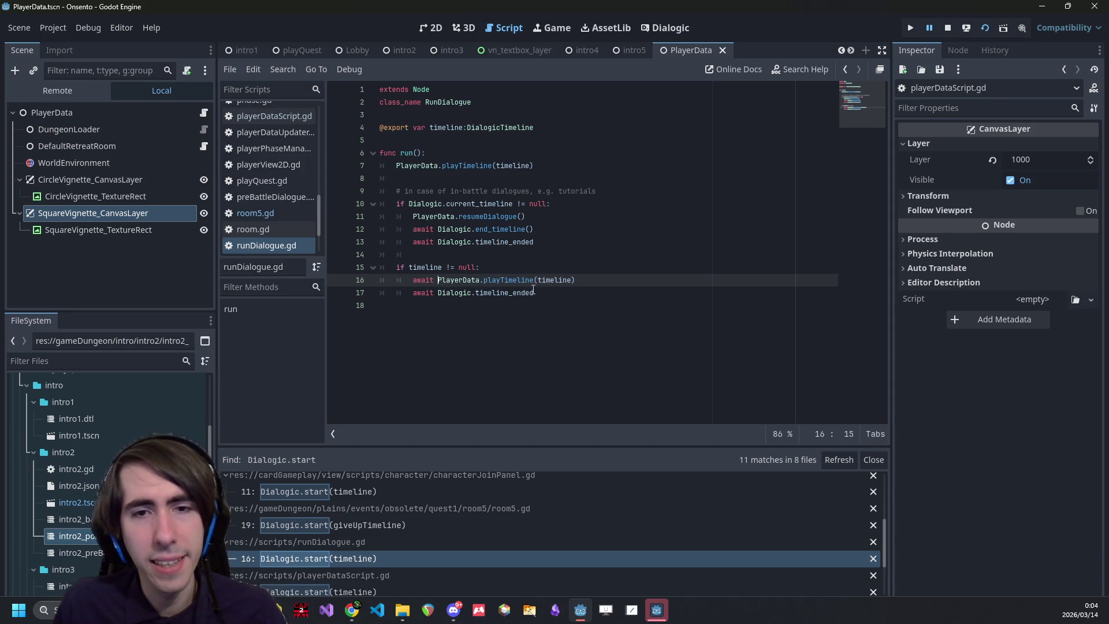
- Delete the await Dialogic.timeline_ended line in runDialogue.gd
click(534, 292)
key(ctrl+shift+Left)
key(ctrl+shift+Left)
key(ctrl+shift+Left)
click(590, 296)
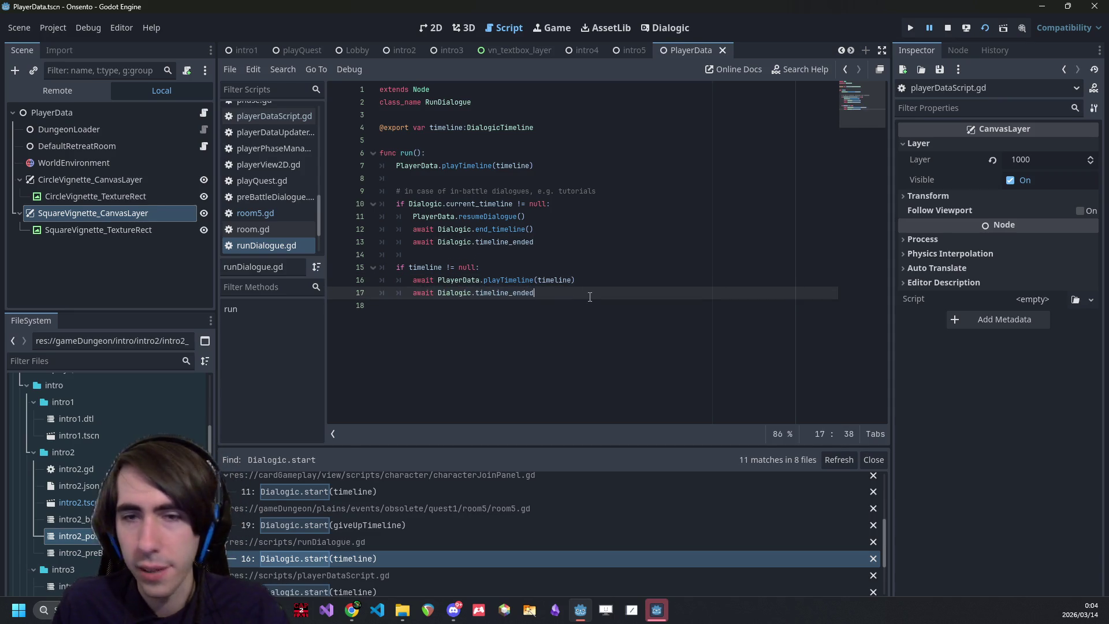
click(335, 310)
triple_click(393, 292)
key(BackSpace)
key(BackSpace)
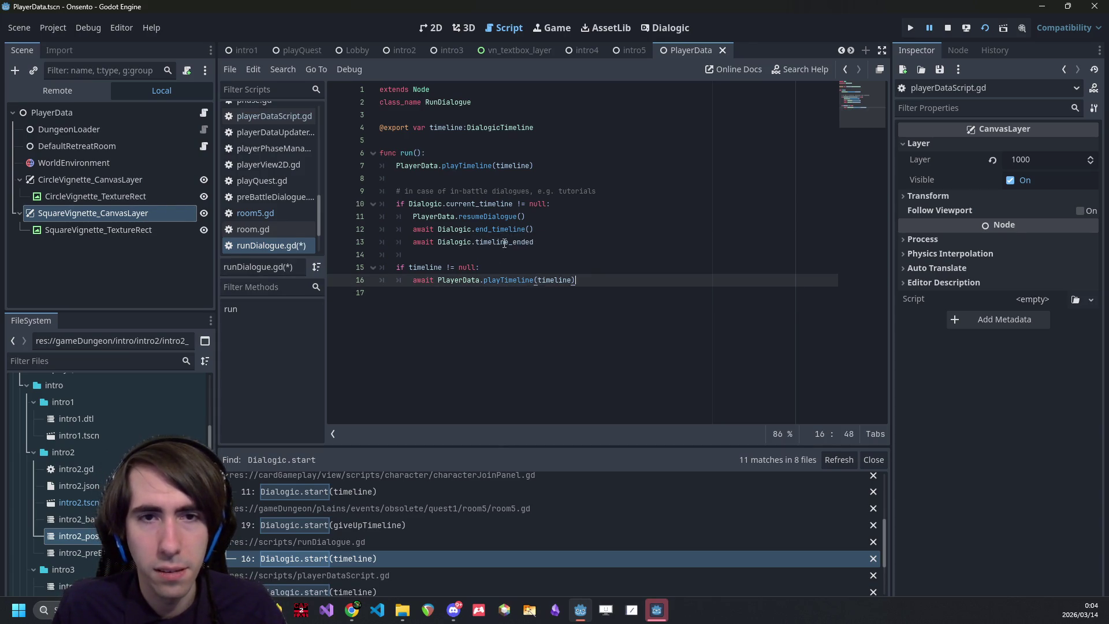
- Check timeline_ended's documentation and review the in-battle dialogue block on lines 9–15
double_click(504, 242)
mouse_move(505, 242)
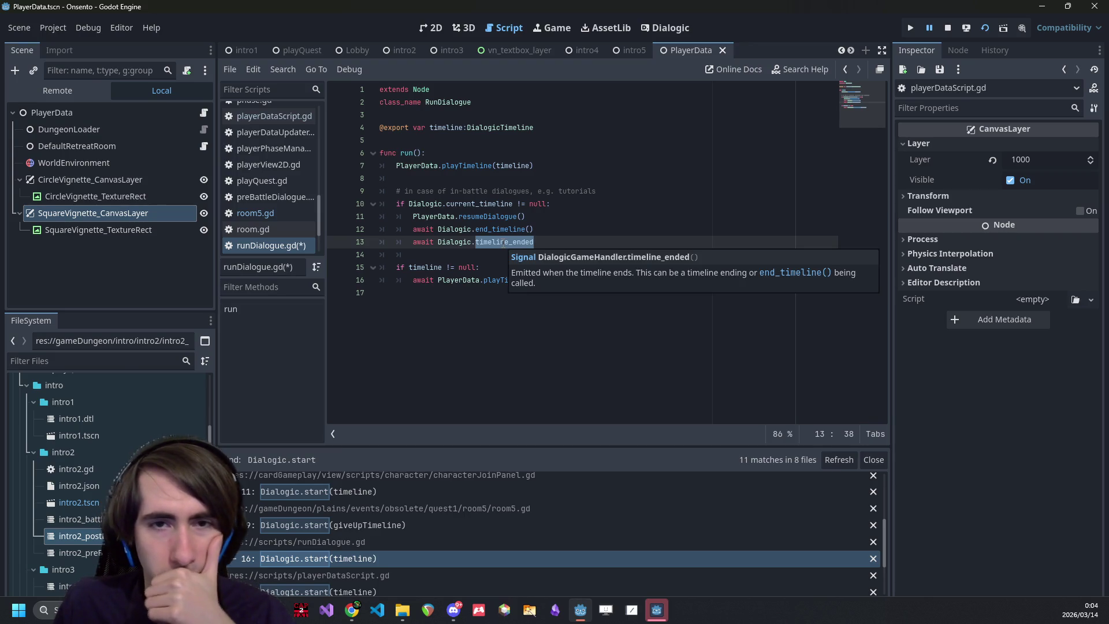
click(491, 203)
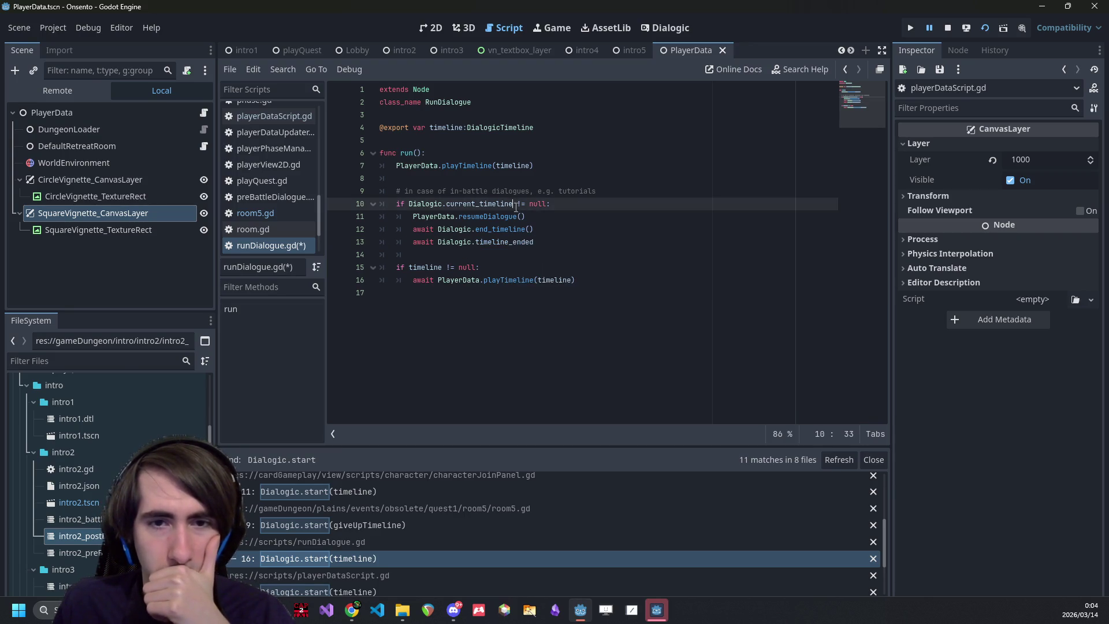
click(508, 280)
click(568, 236)
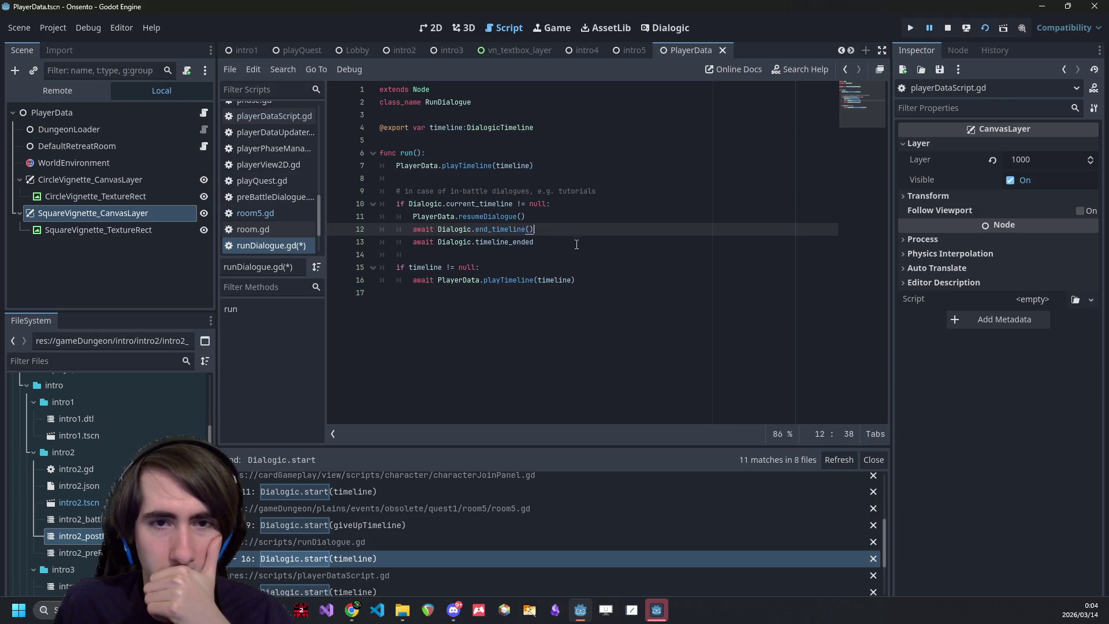
drag(574, 254, 381, 191)
mouse_move(488, 264)
mouse_down()
mouse_move(498, 270)
mouse_move(357, 195)
mouse_up()
click(357, 197)
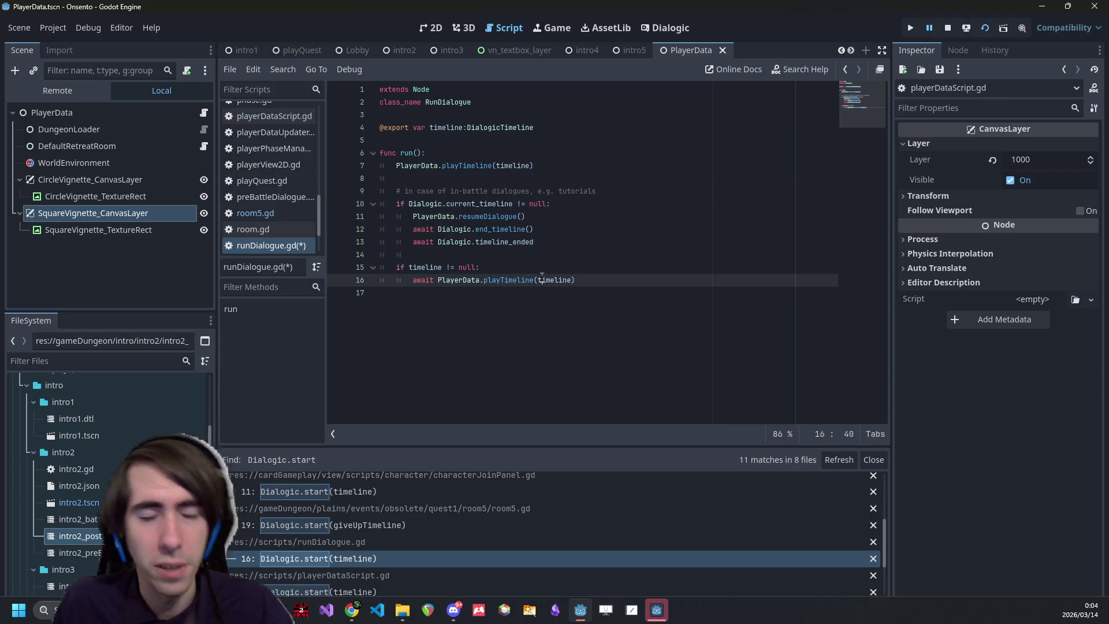
- Restore the await Dialogic.timeline_ended line and save runDialogue.gd
key(ctrl+z)
key(ctrl+s)
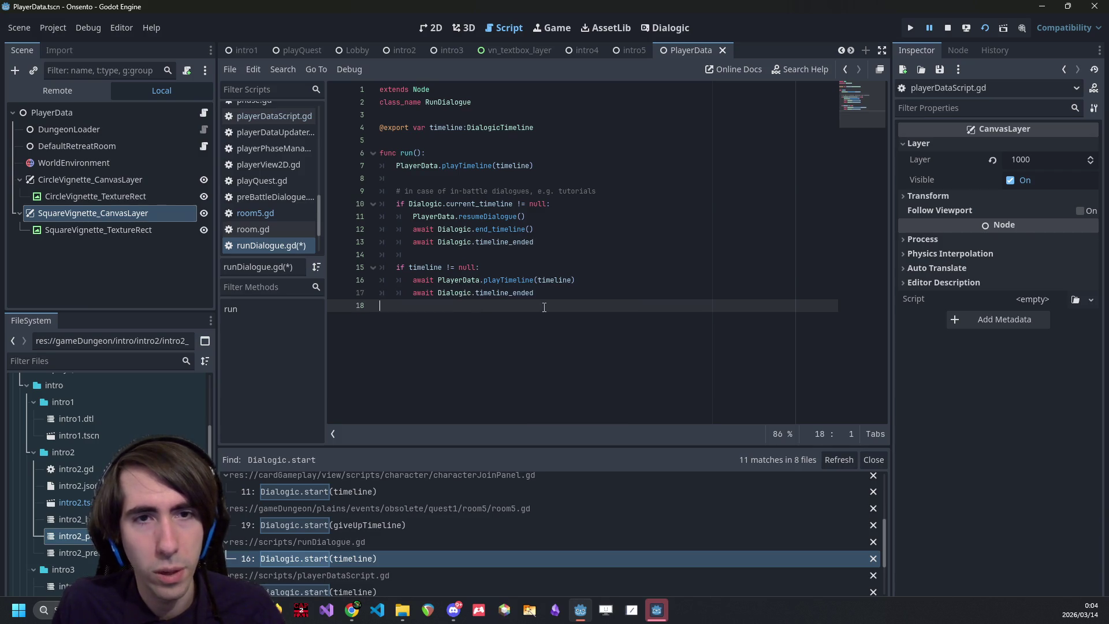
click(534, 266)
key(ctrl+shift+z)
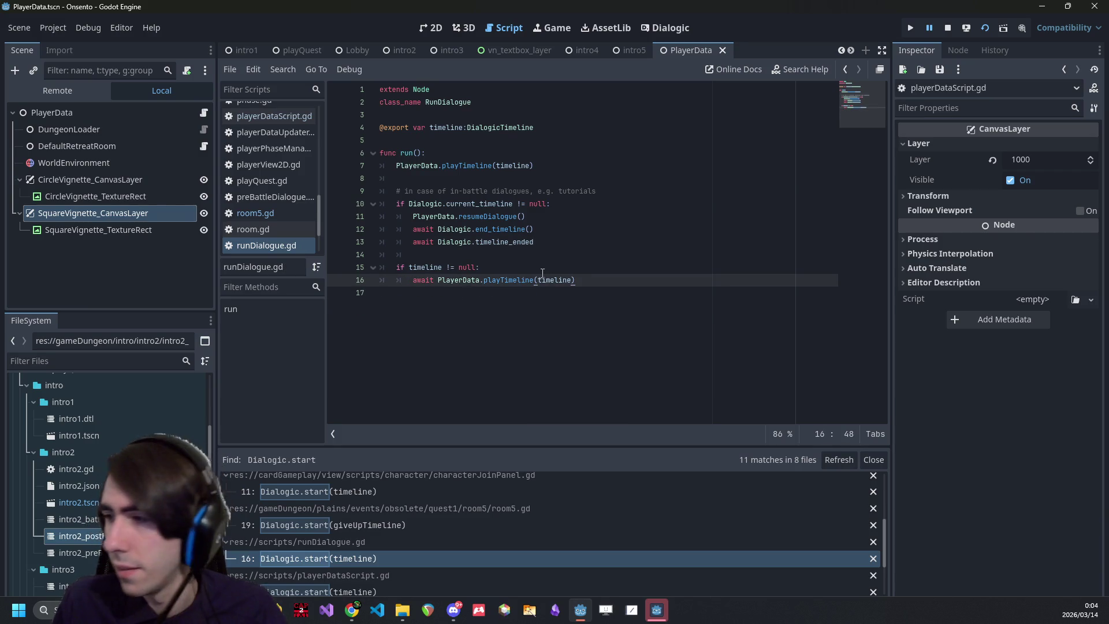
drag(500, 261, 362, 191)
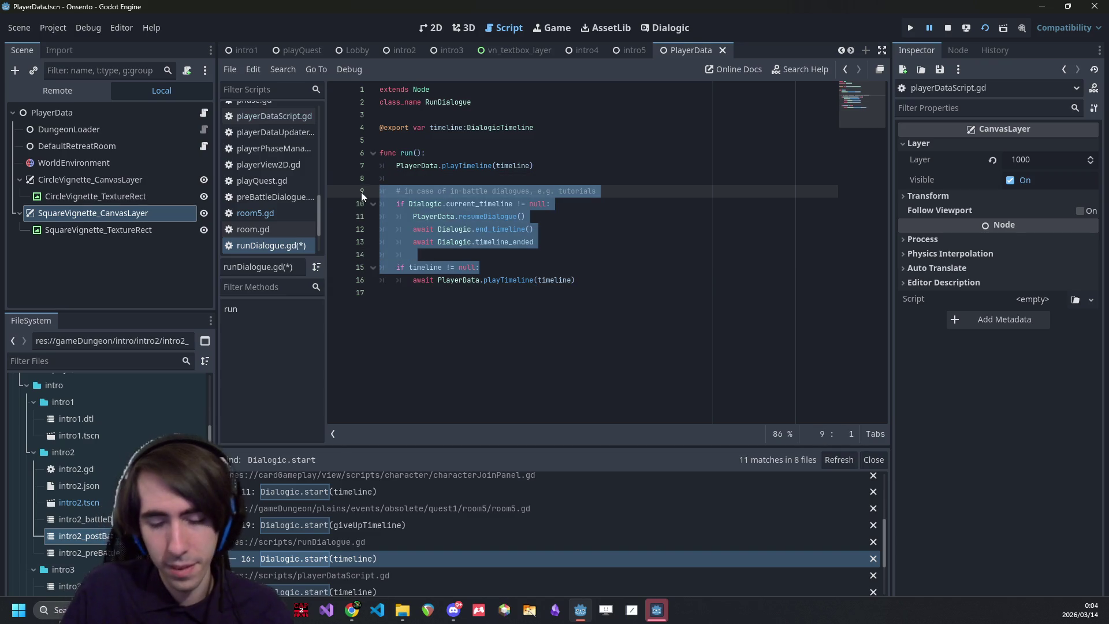
key(ctrl+z)
- Add 'await' before PlayerData.playTimeline on line 7 and jump to playTimeline's definition
double_click(514, 166)
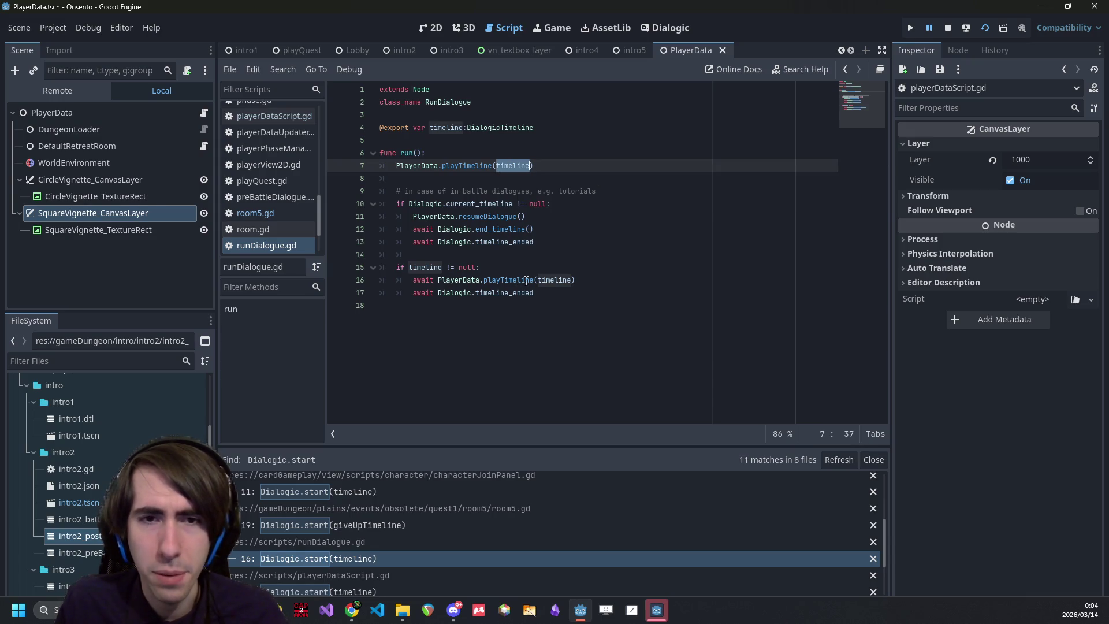
drag(598, 293, 382, 165)
click(495, 166)
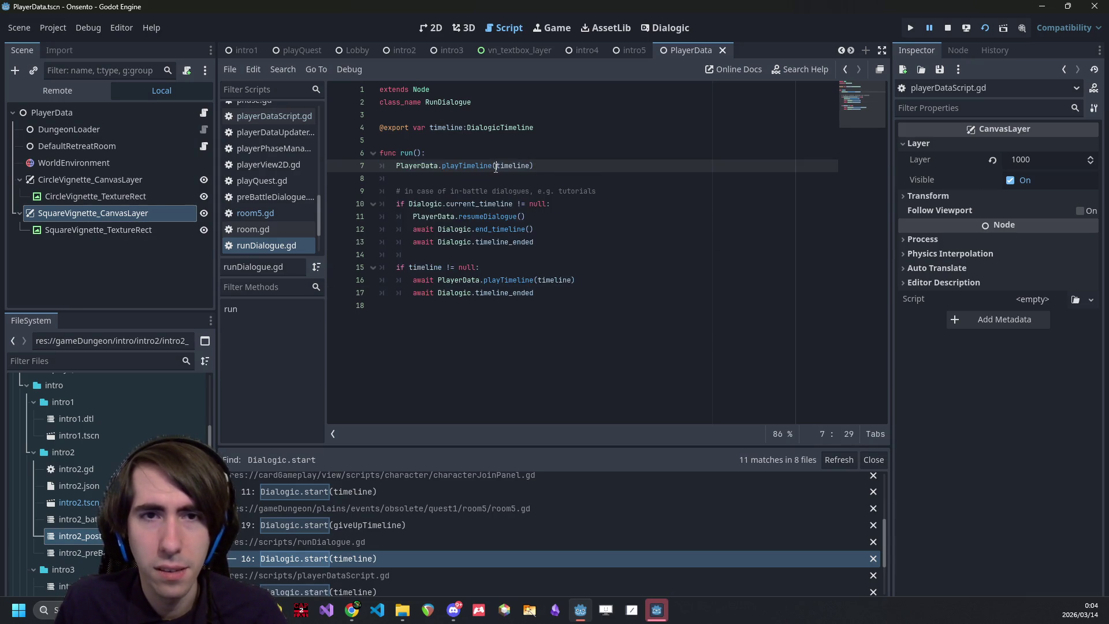
double_click(474, 166)
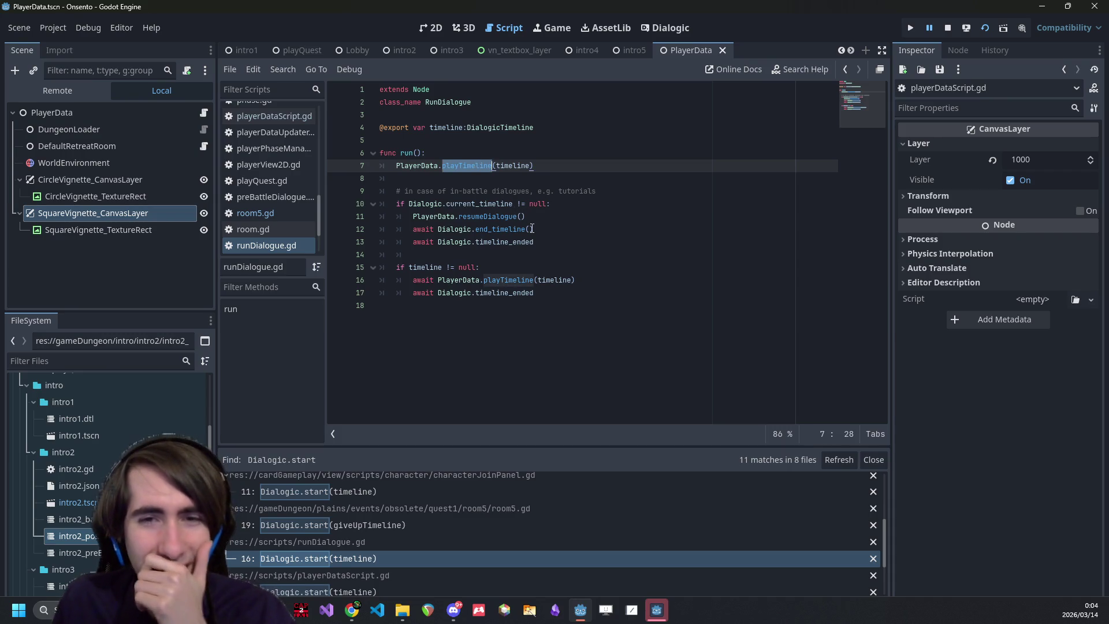
mouse_move(540, 241)
mouse_down()
mouse_move(294, 168)
mouse_move(305, 183)
mouse_up()
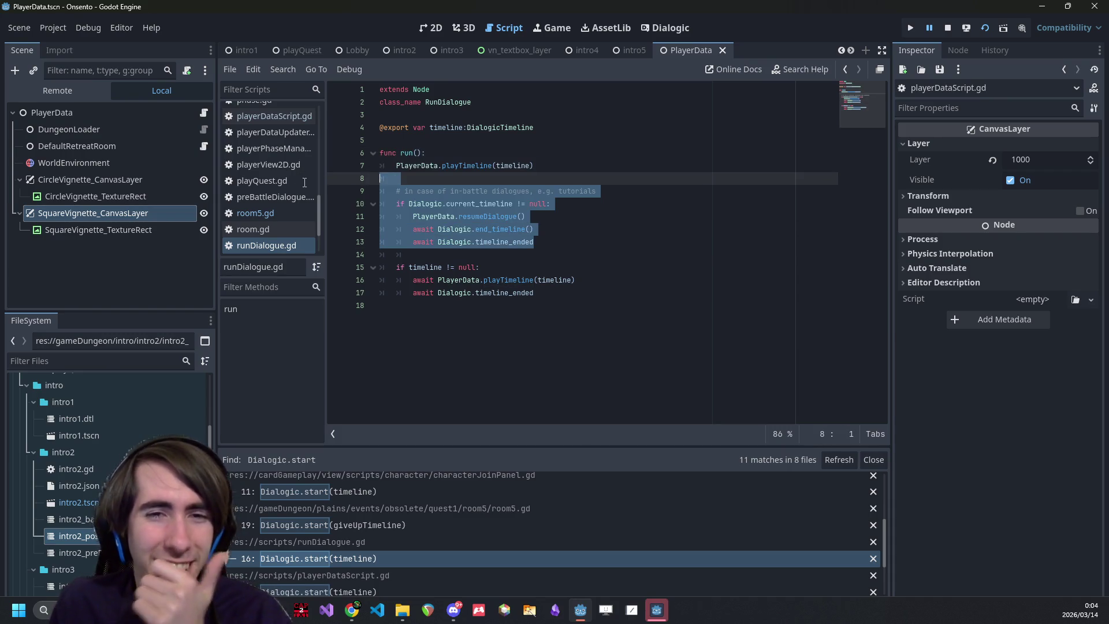
click(396, 165)
text(await)
ctrl+click(485, 166)
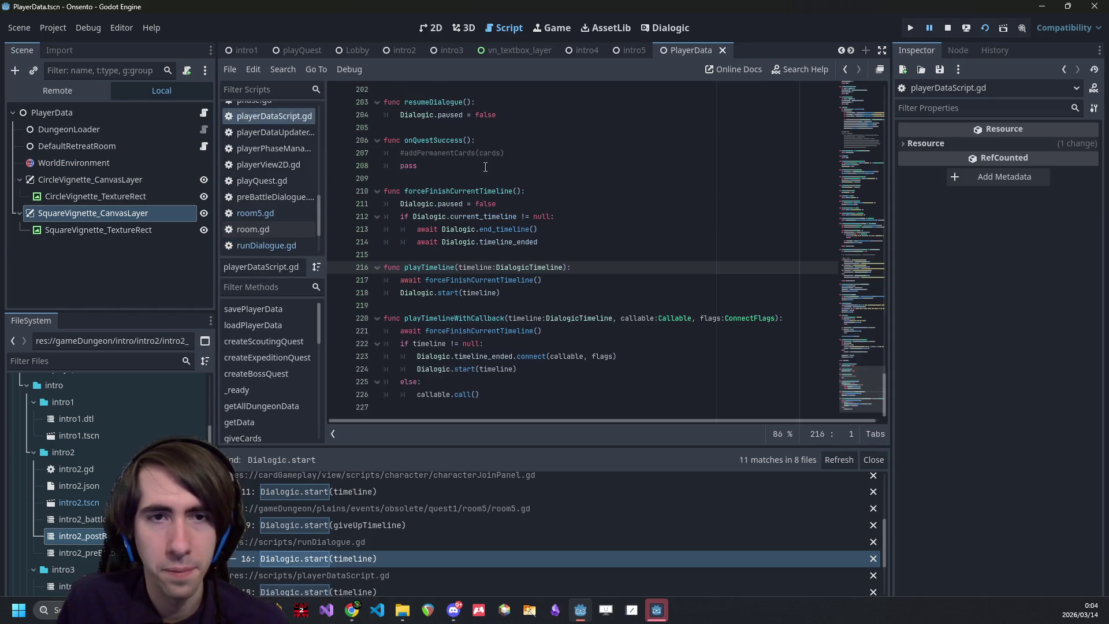
- Add 'await Dialogic.current_timeline' after Dialogic.start(timeline) in playTimeline, then return to runDialogue.gd
drag(517, 216, 411, 220)
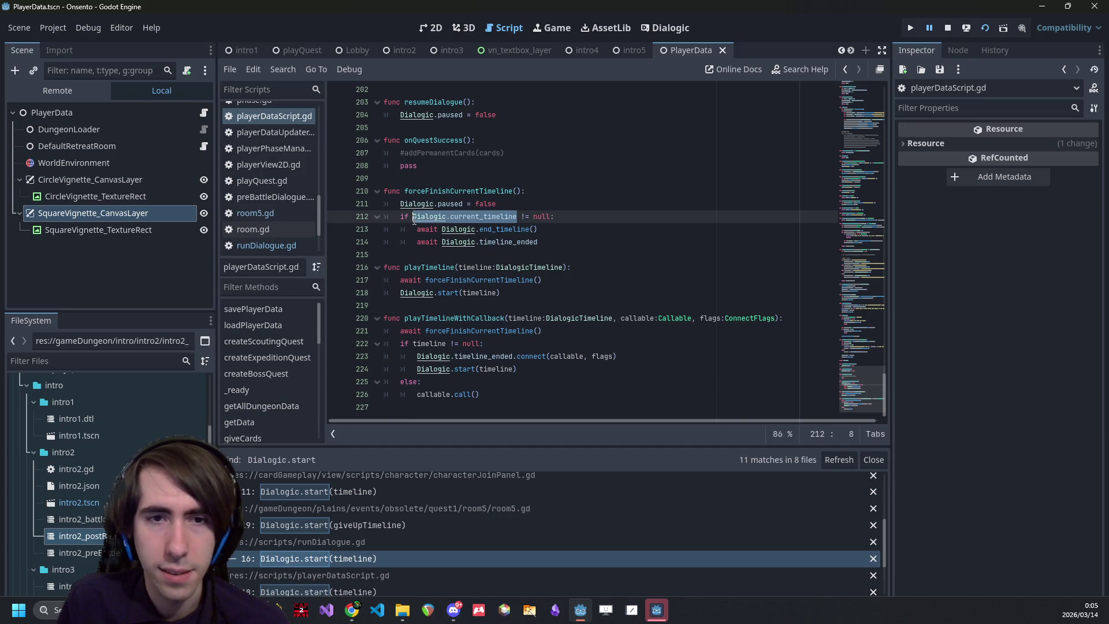
click(529, 293)
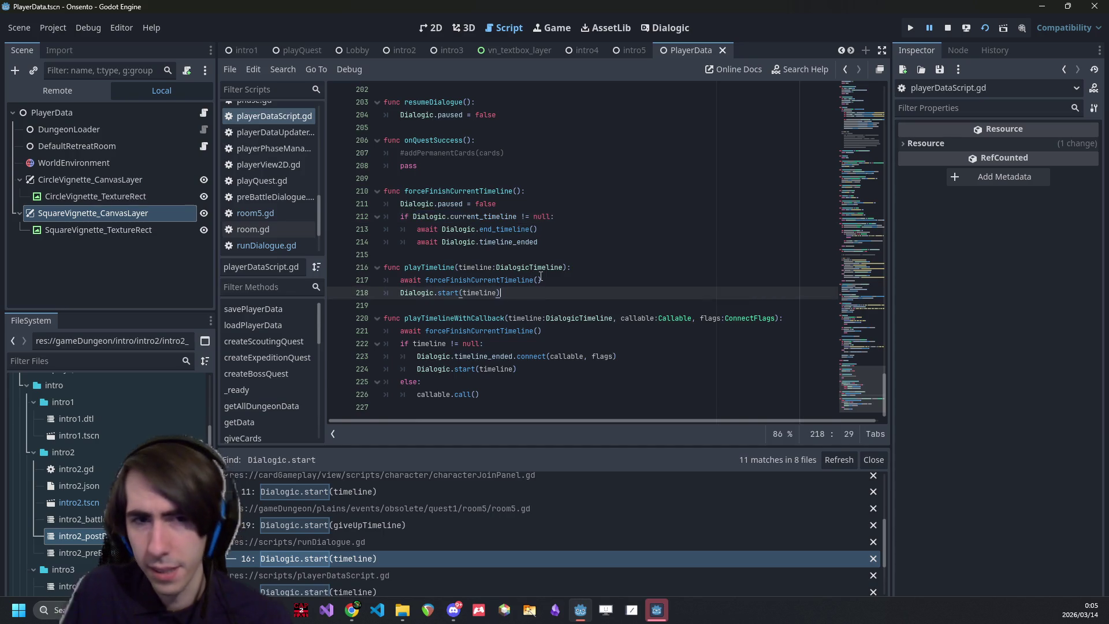
key(Return)
text(re)
text(Dialogic.current_timeline)
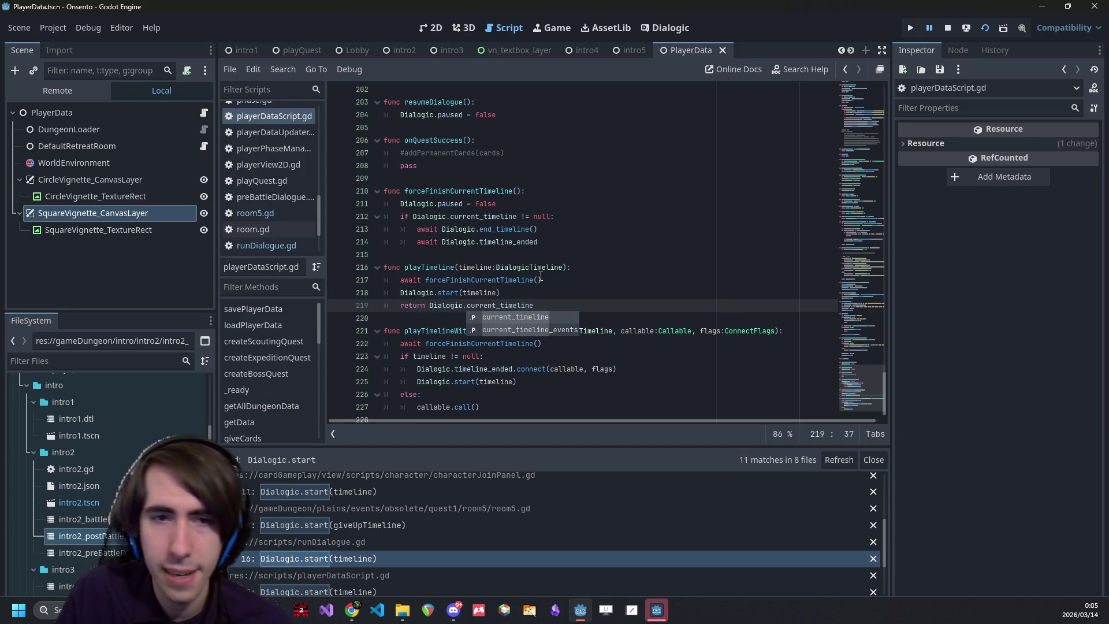
click(535, 305)
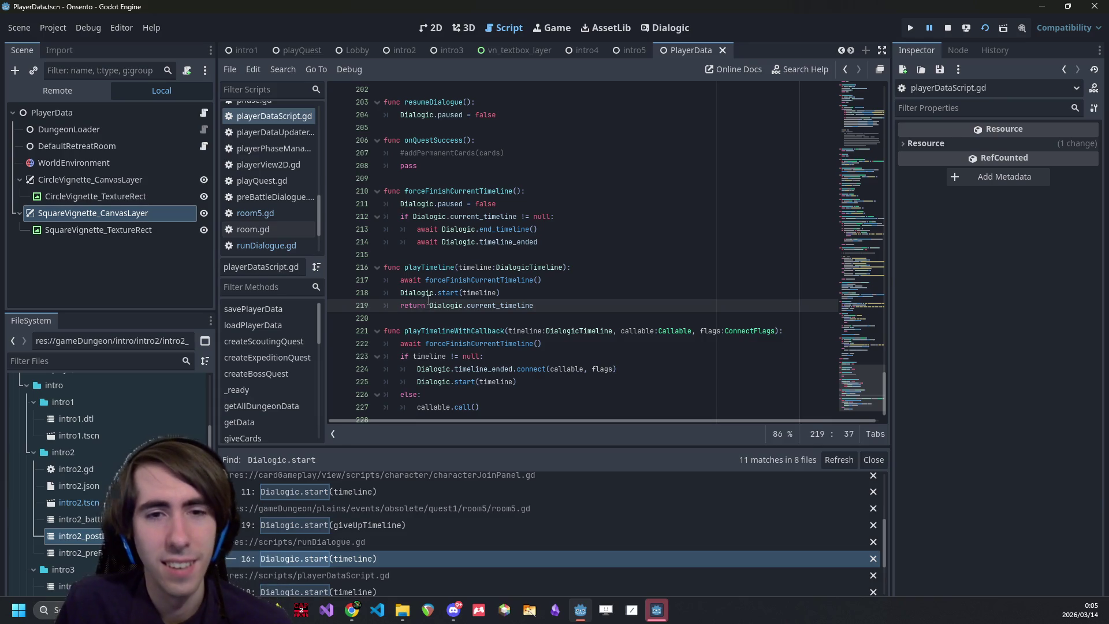
double_click(416, 293)
double_click(415, 304)
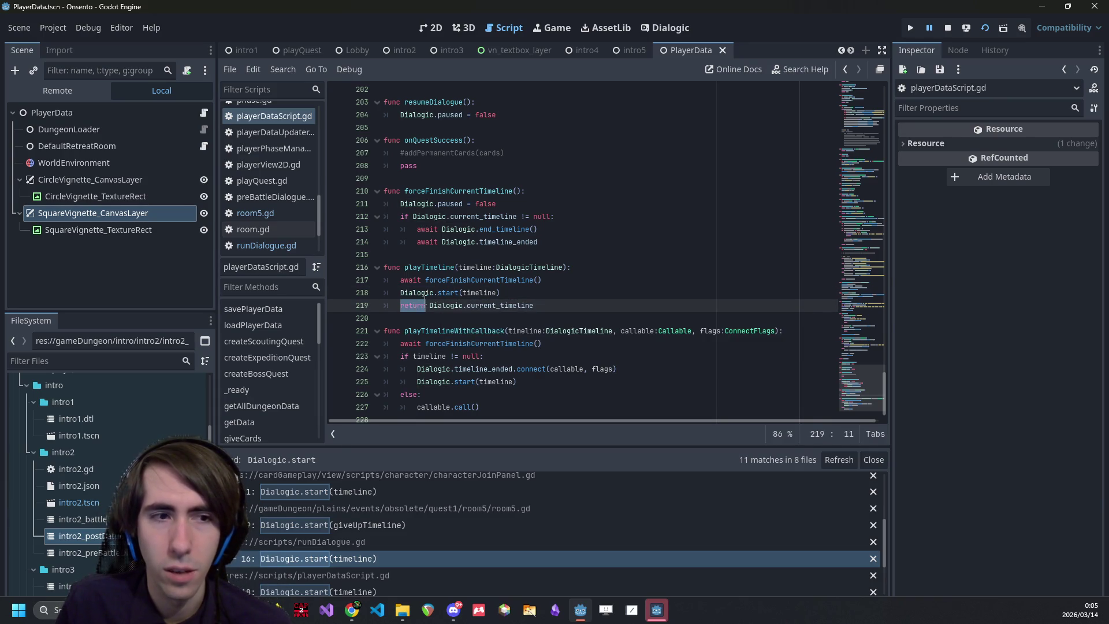
text(await)
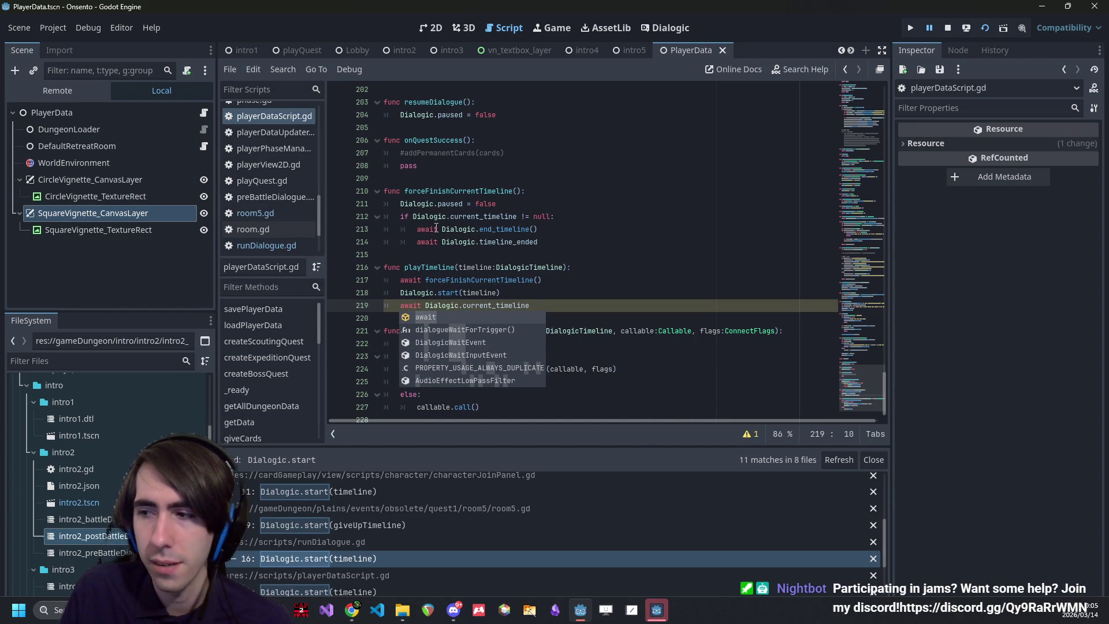
key(alt+Left)
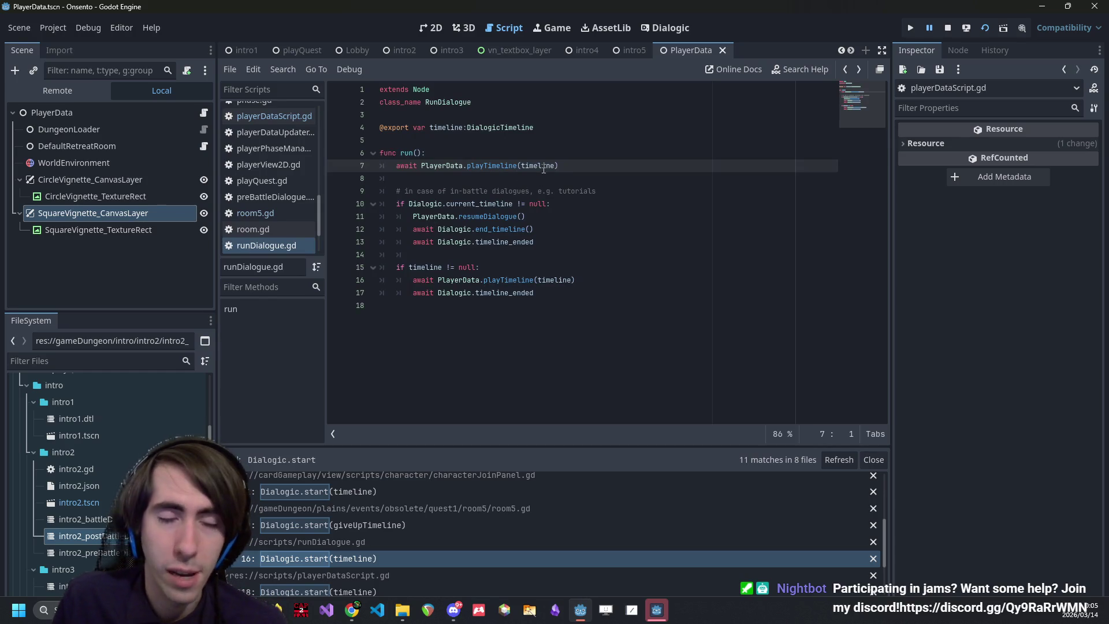
- Review run() in runDialogue.gd, highlighting every use of timeline
mouse_move(429, 171)
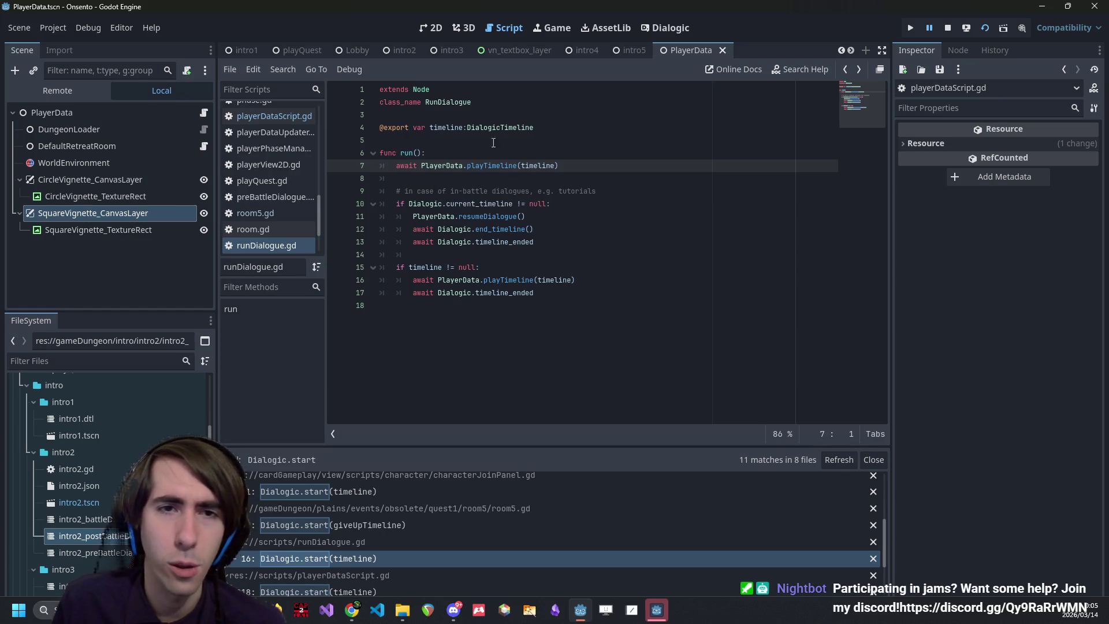
double_click(536, 166)
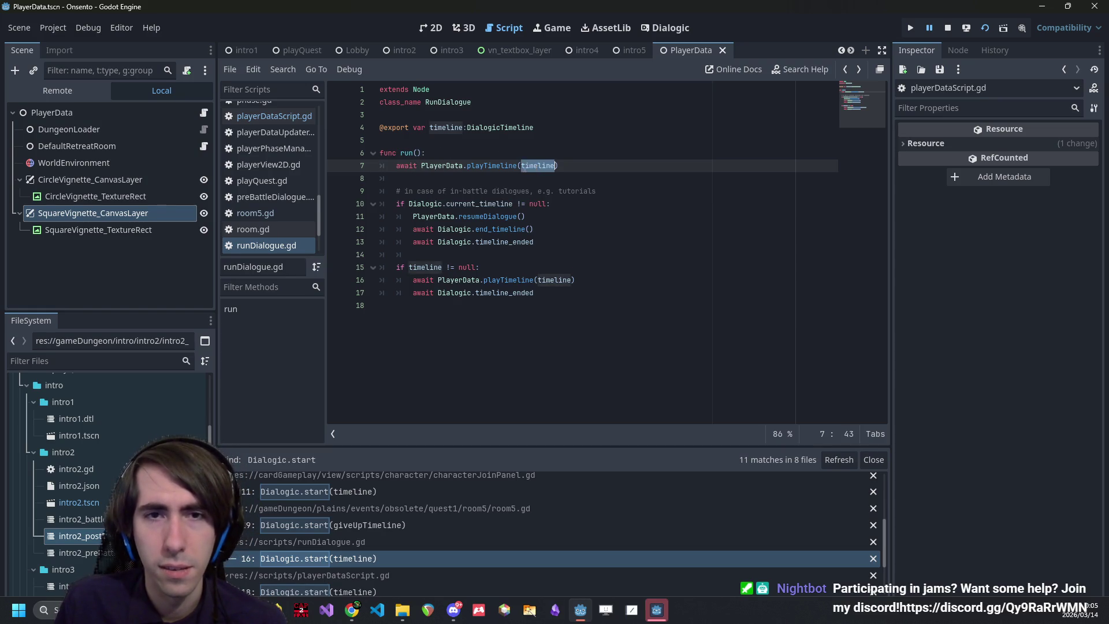
drag(371, 171, 370, 177)
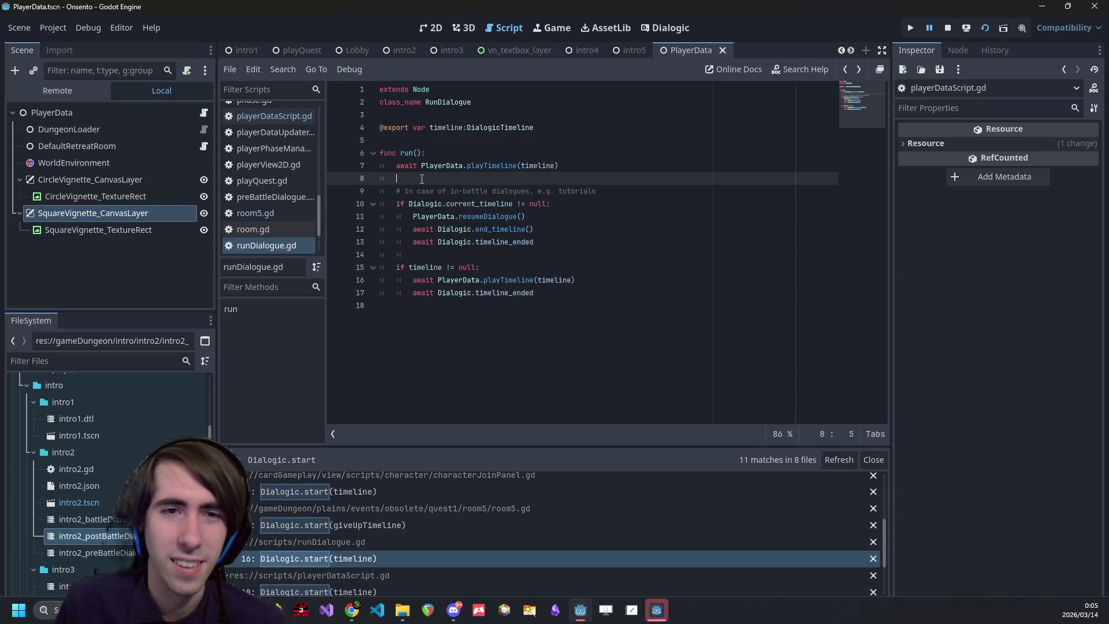
click(396, 165)
mouse_move(538, 293)
mouse_down()
mouse_move(332, 166)
mouse_move(325, 184)
mouse_up()
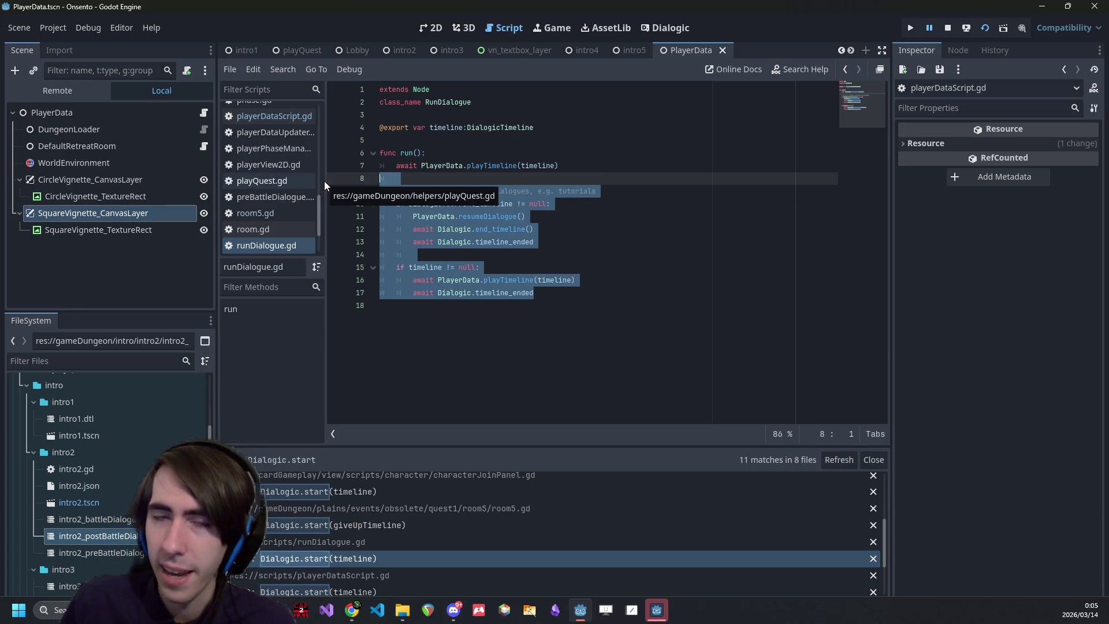
double_click(530, 167)
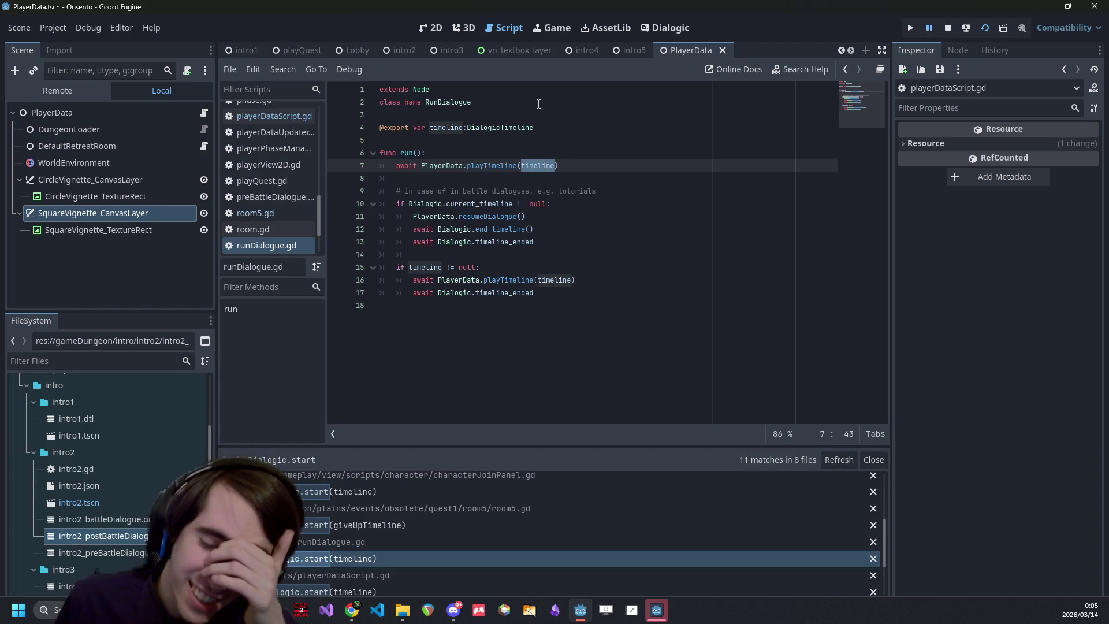
- Add and remove a blank line after the exported timeline variable, then switch to the Obsidian note
key(alt+Tab)
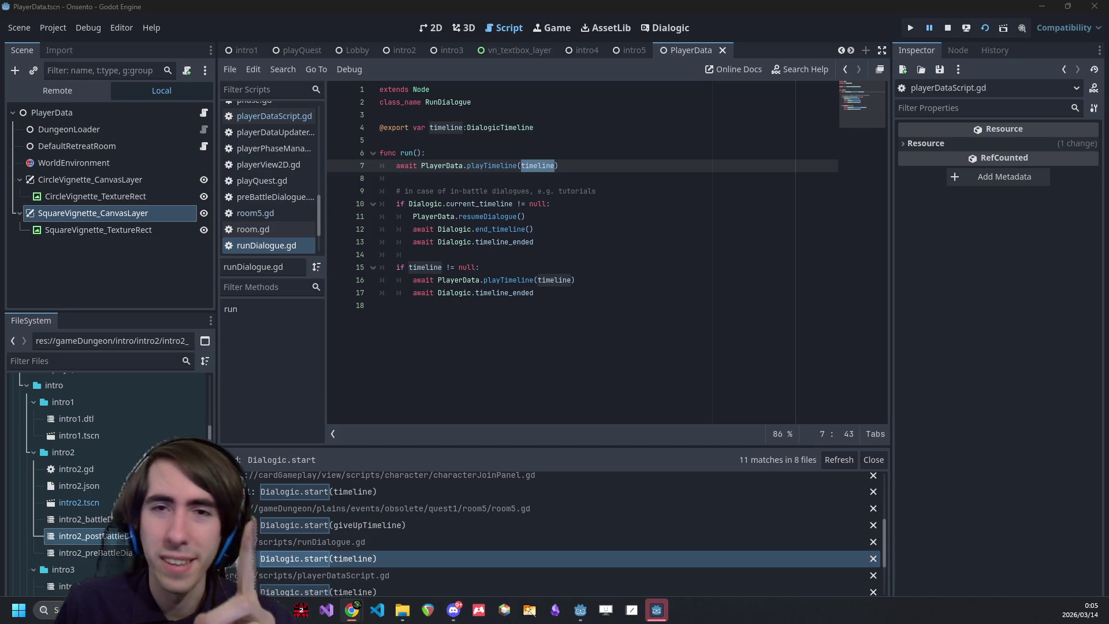
click(627, 129)
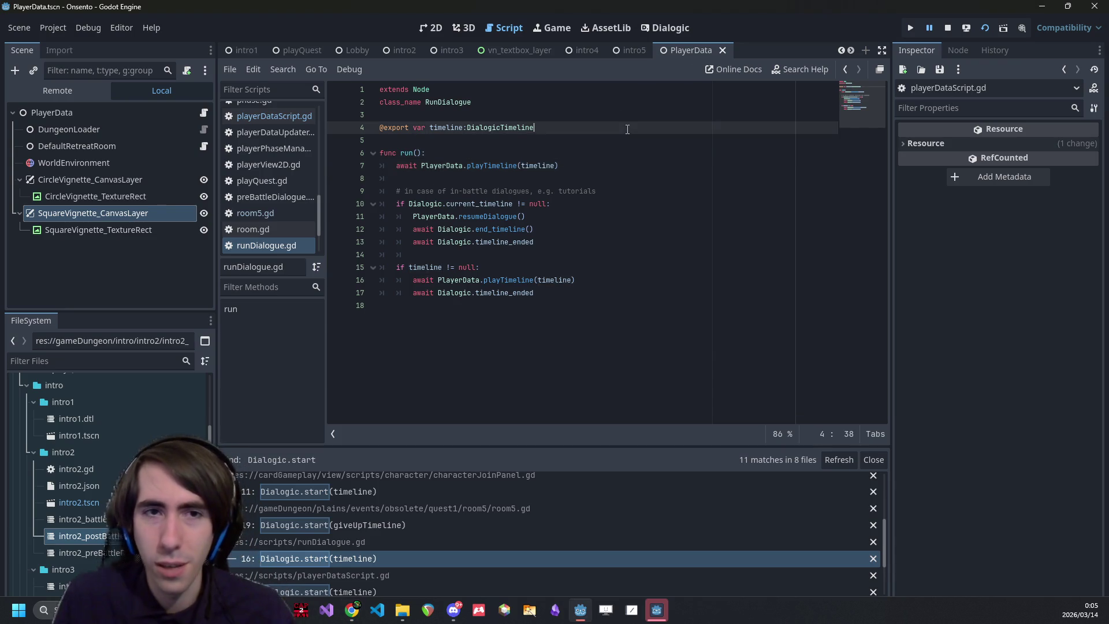
key(Return)
key(Return)
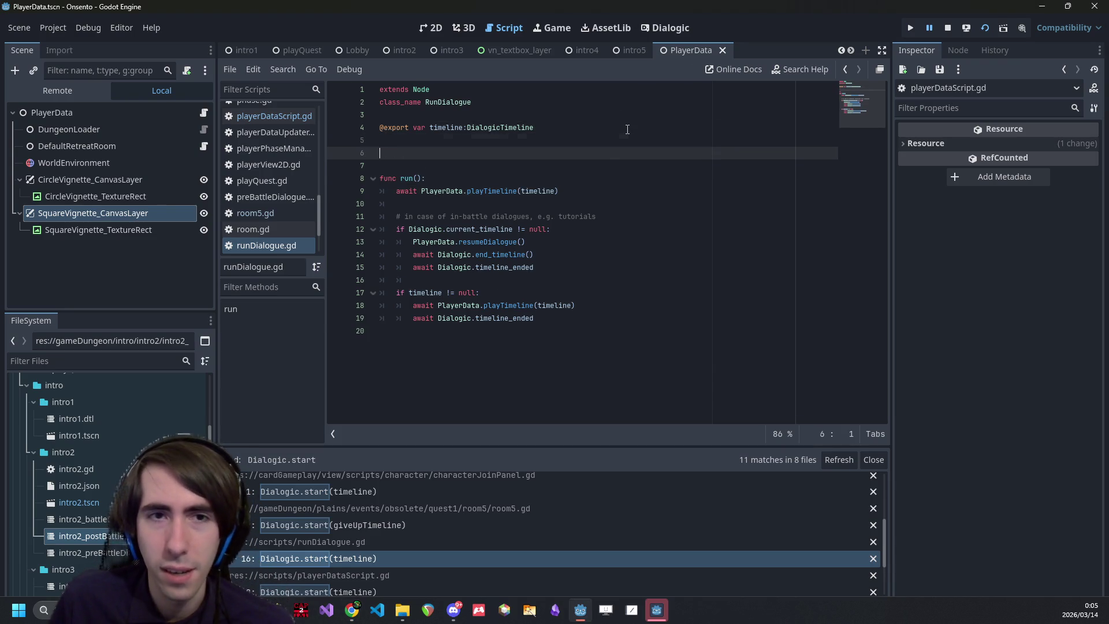
key(BackSpace)
key(BackSpace)
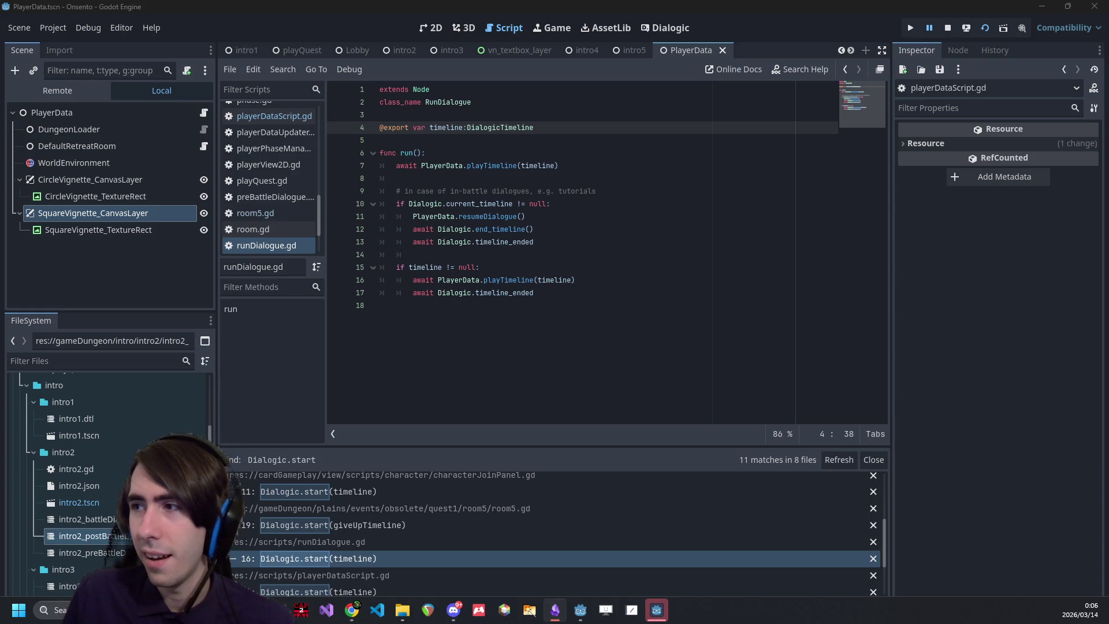
key(alt+Tab)
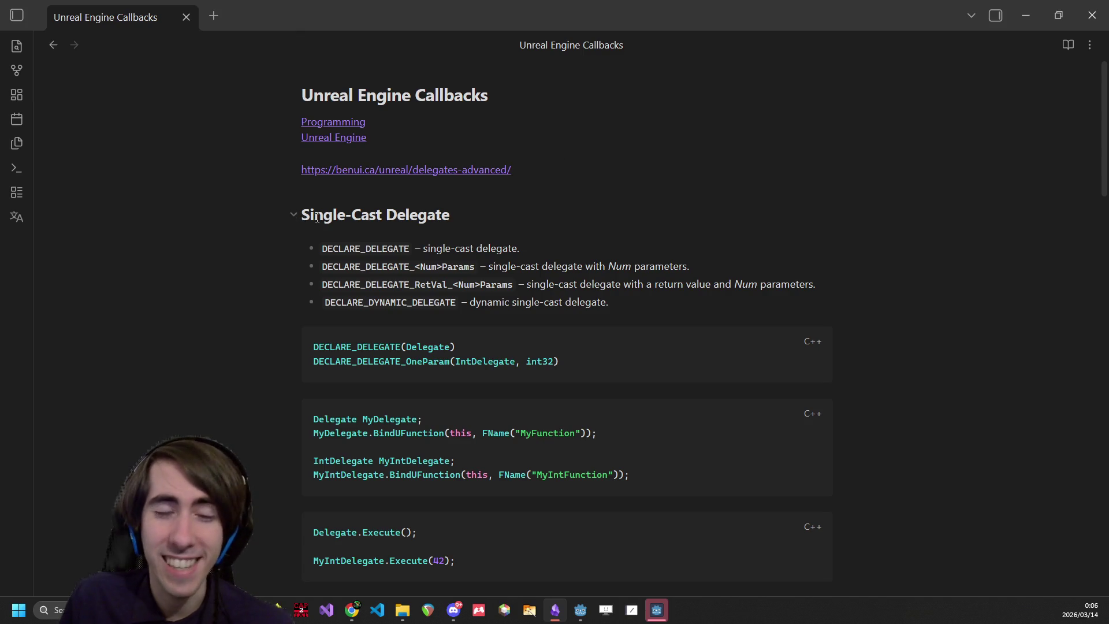
- Select DECLARE_DELEGATE_OneParam and its _OneParam suffix in the note's first code block
mouse_move(337, 247)
mouse_down()
mouse_move(471, 264)
mouse_move(615, 306)
mouse_up()
scroll(512, 313, down, 3)
scroll(452, 275, up, 1)
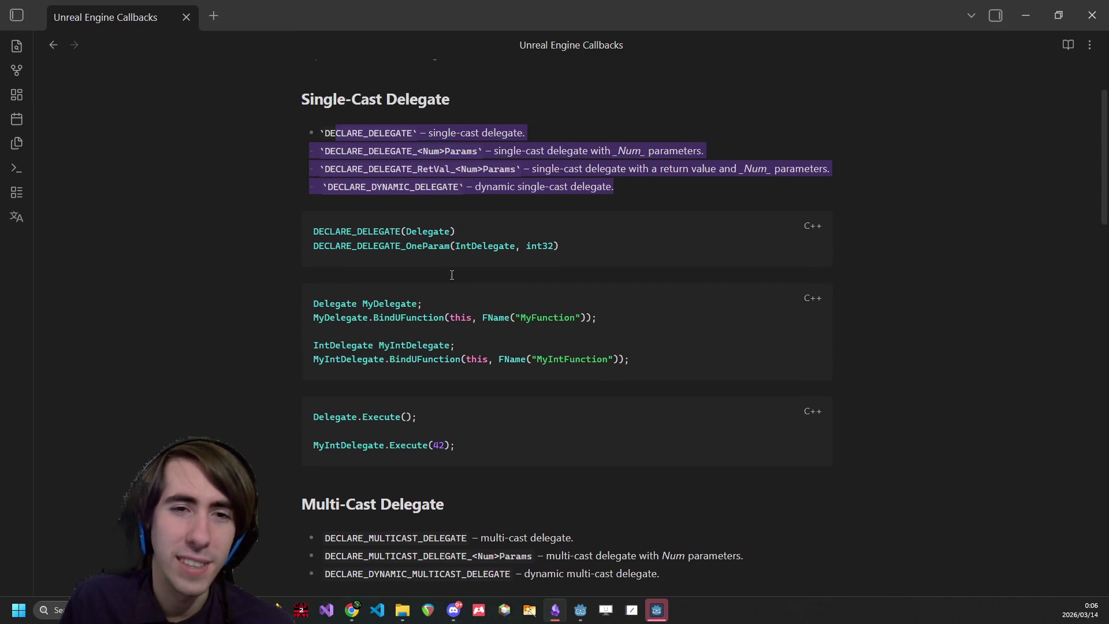
click(438, 190)
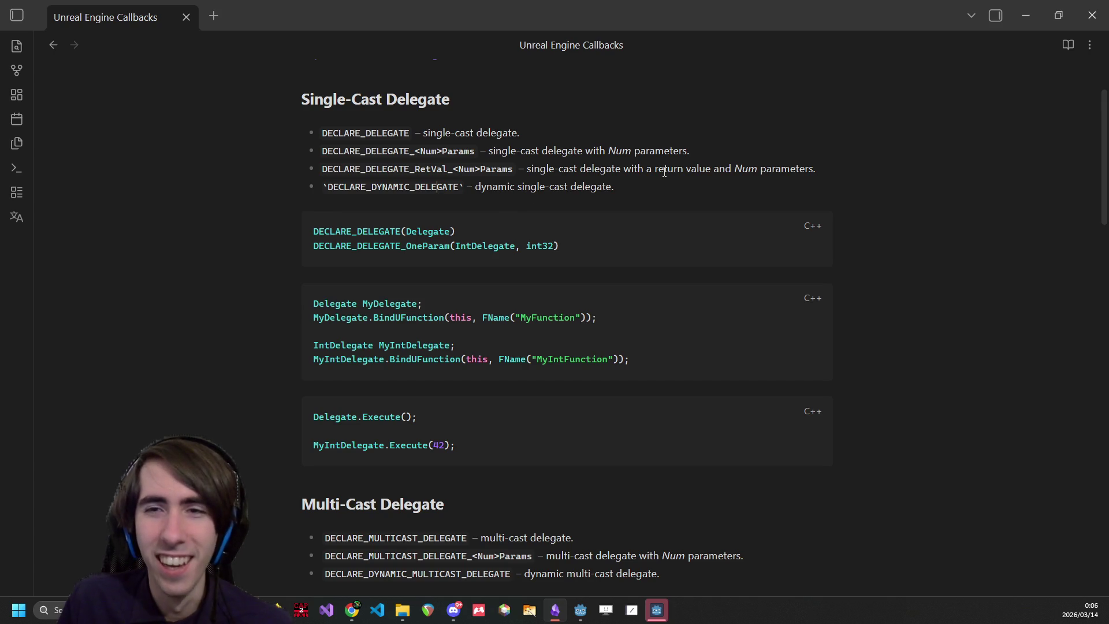
scroll(520, 242, down, 2)
scroll(521, 242, up, 2)
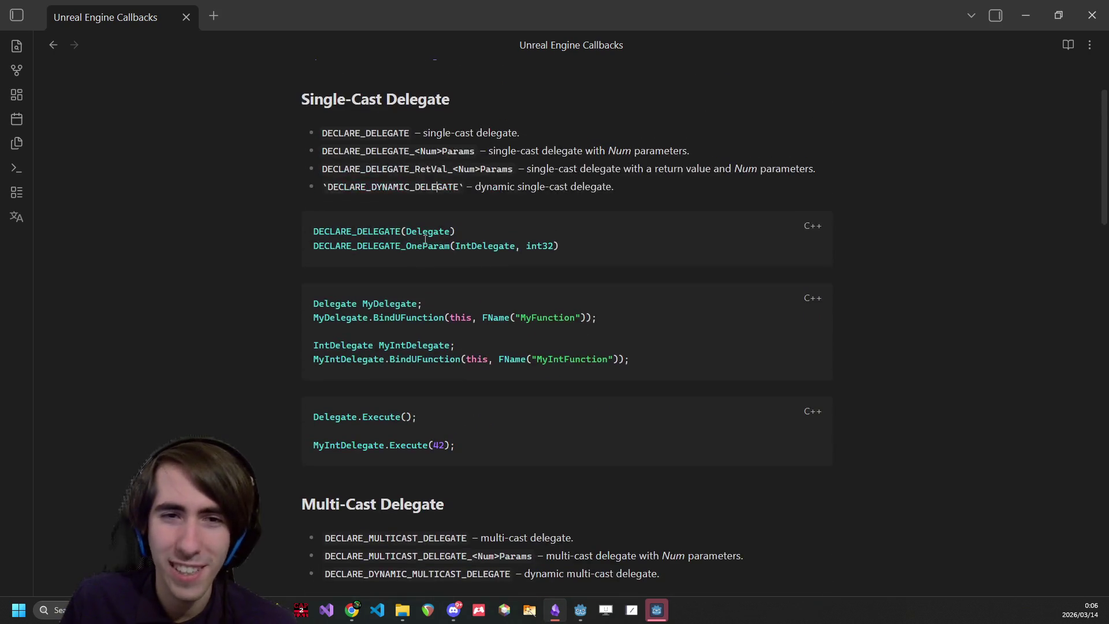
click(425, 246)
double_click(425, 246)
drag(400, 245, 452, 247)
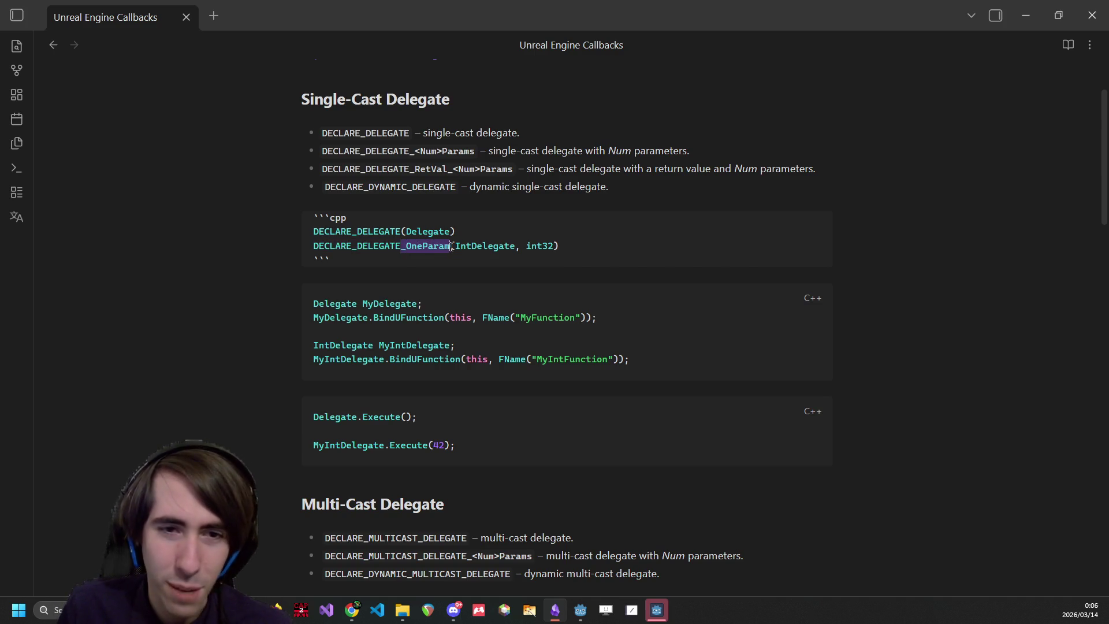
- Scroll through the Unreal Engine Callbacks note, then minimize Obsidian
scroll(452, 277, down, 5)
scroll(350, 215, up, 6)
scroll(355, 428, down, 3)
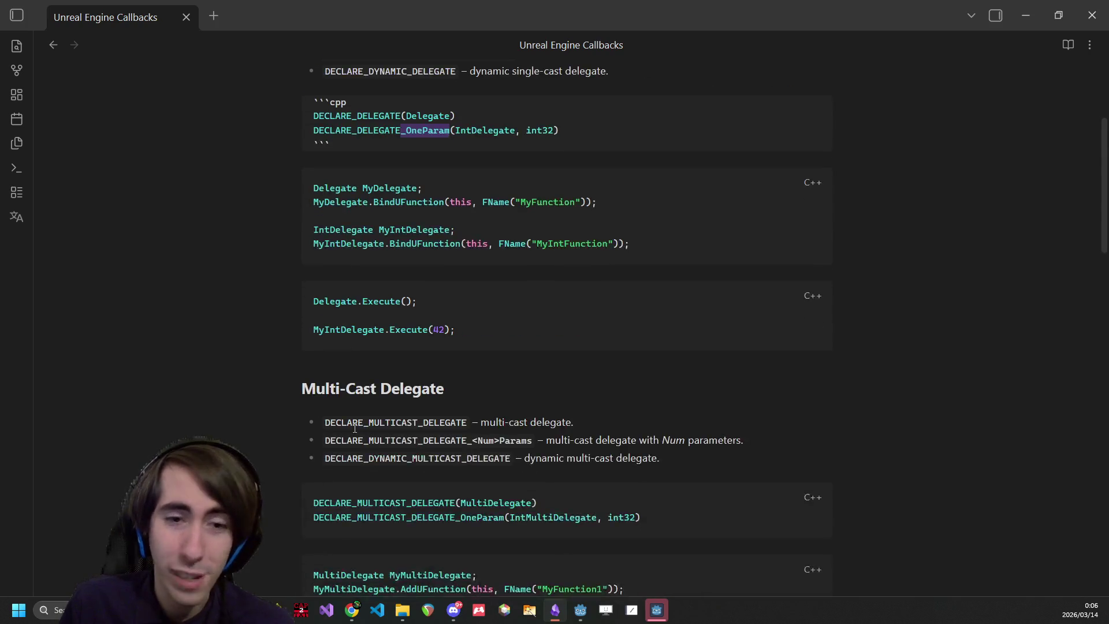
scroll(355, 428, down, 3)
scroll(429, 265, down, 1)
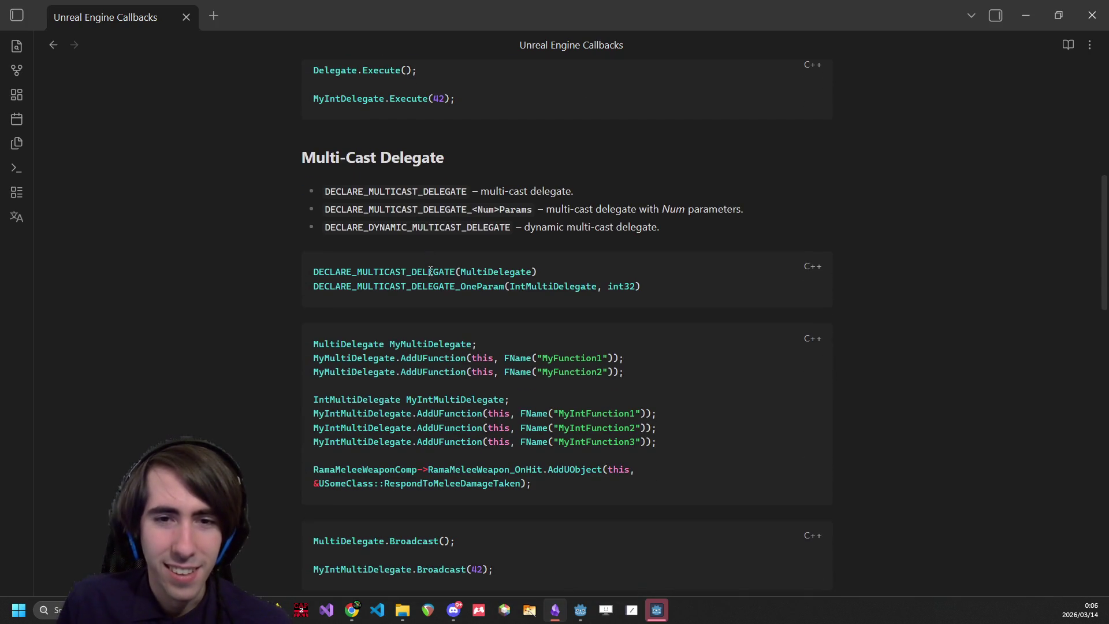
scroll(431, 271, up, 5)
scroll(423, 263, down, 2)
scroll(427, 266, down, 4)
scroll(465, 287, down, 3)
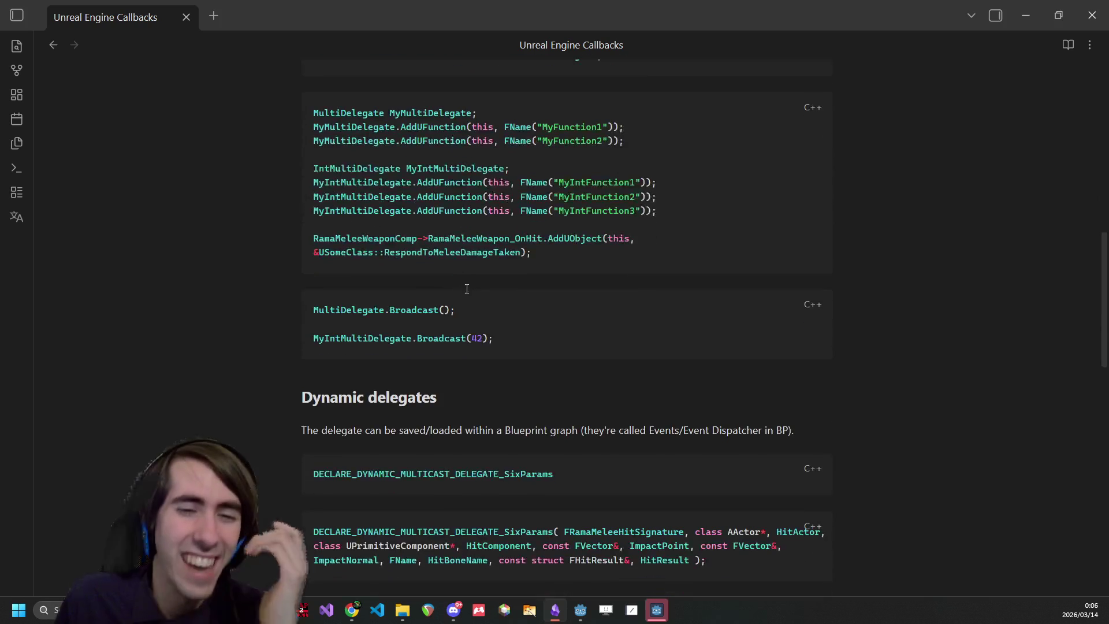
scroll(465, 290, down, 1)
scroll(460, 294, down, 3)
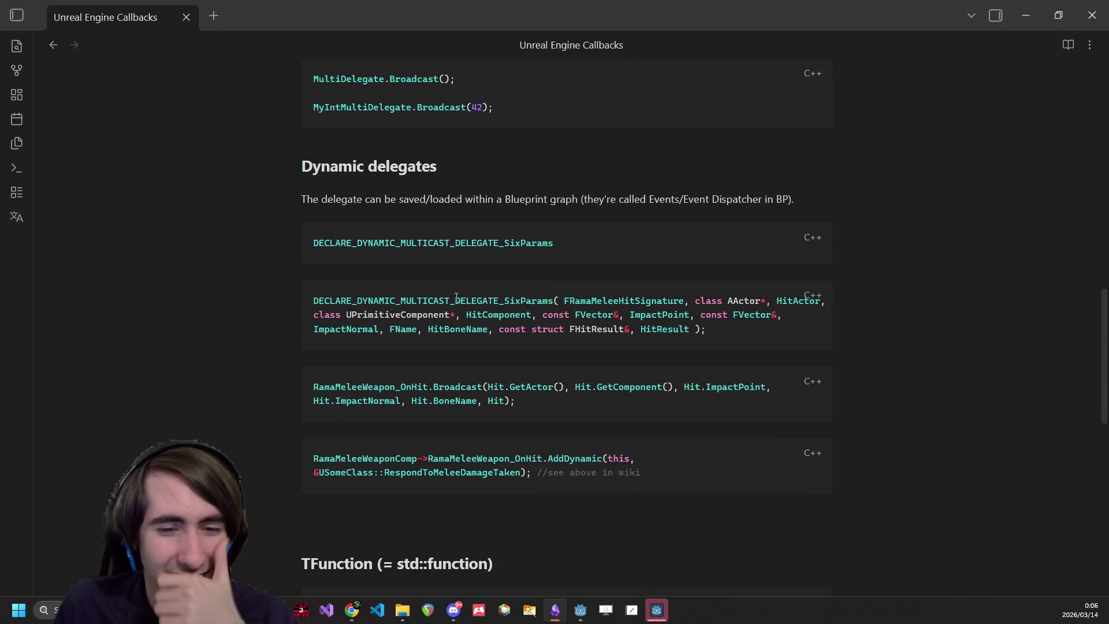
scroll(456, 296, down, 3)
scroll(477, 351, down, 4)
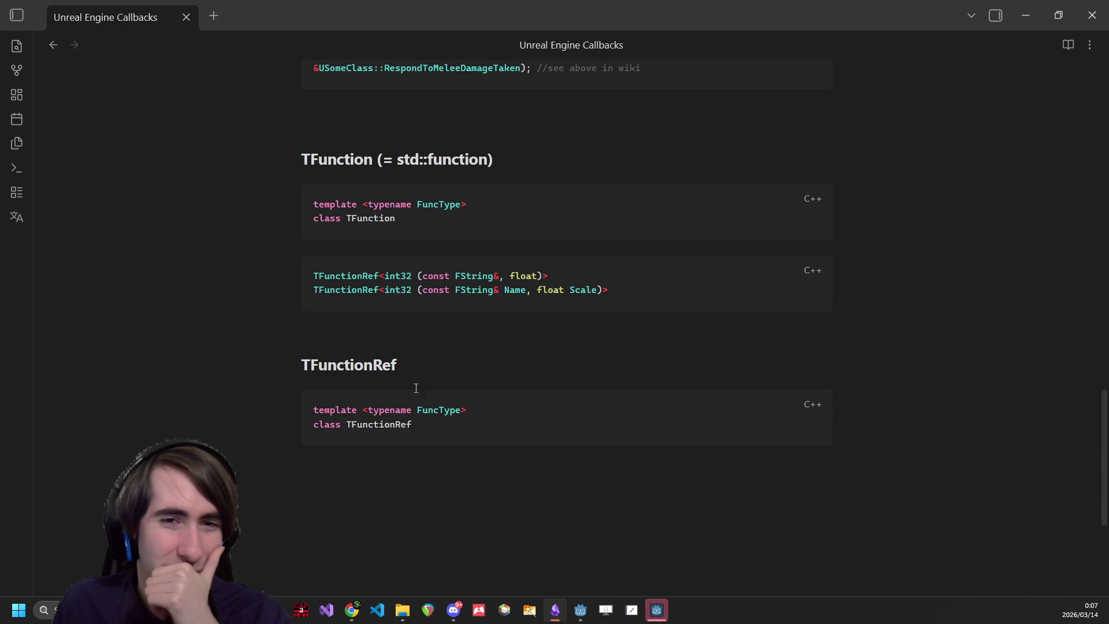
scroll(388, 398, up, 3)
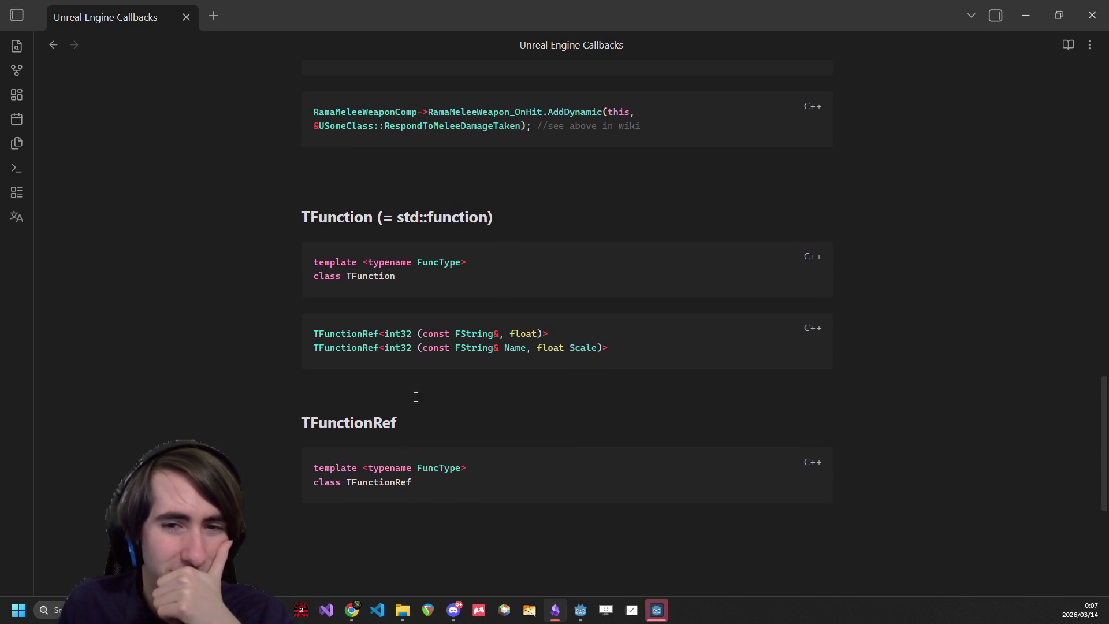
key(super+Down)
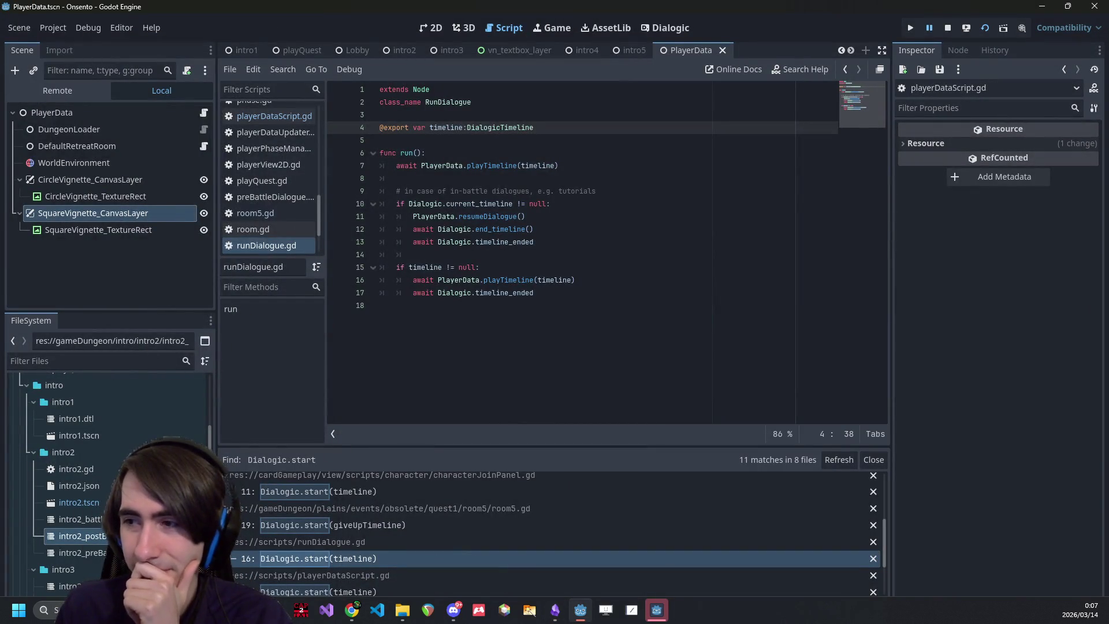
- From the line-16 result, select and cut lines 8–17 of run(), then open playTimeline's definition
key(alt+Tab)
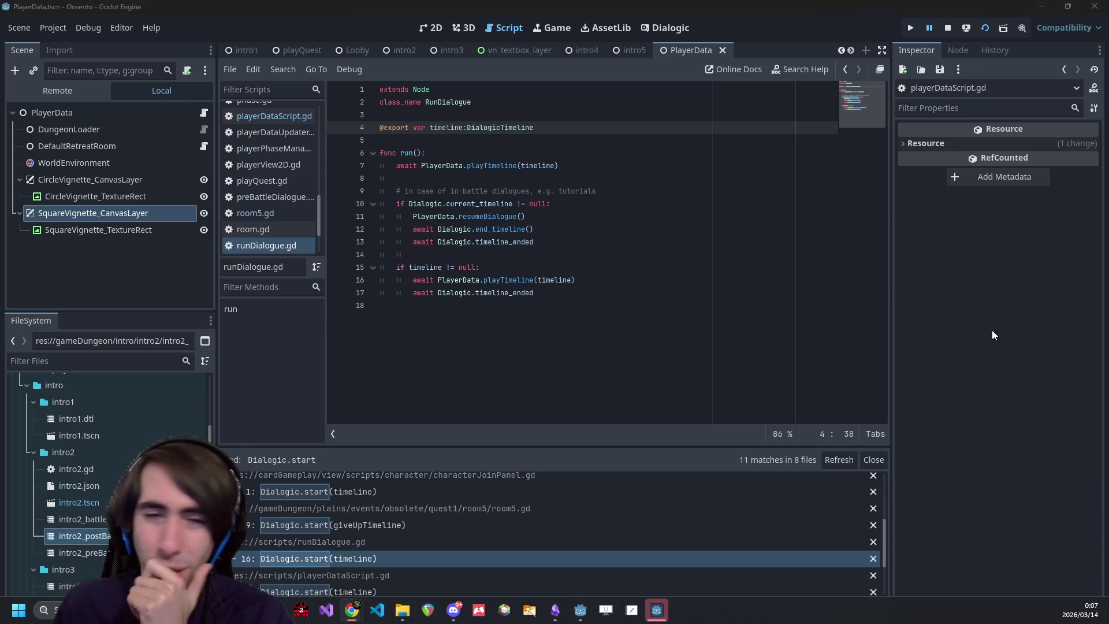
click(686, 367)
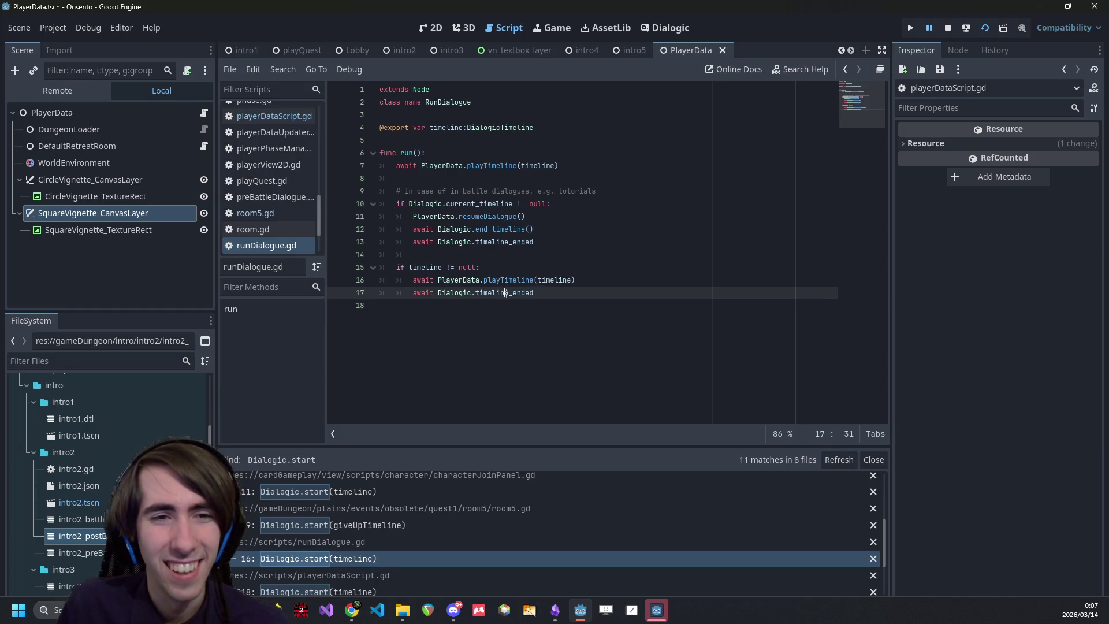
click(399, 559)
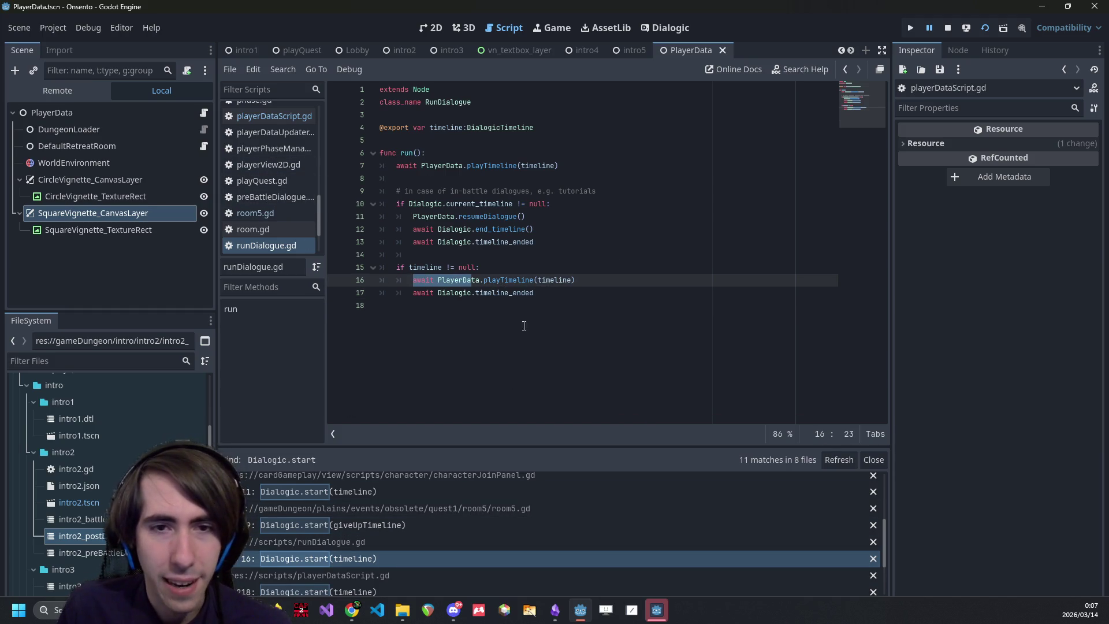
click(453, 167)
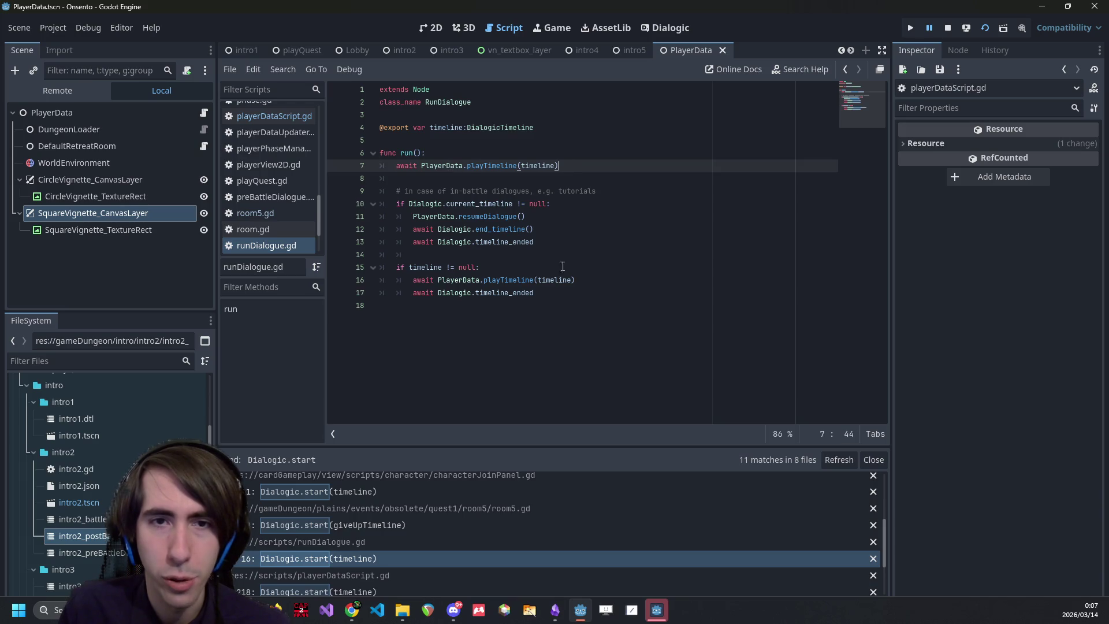
drag(562, 306, 382, 177)
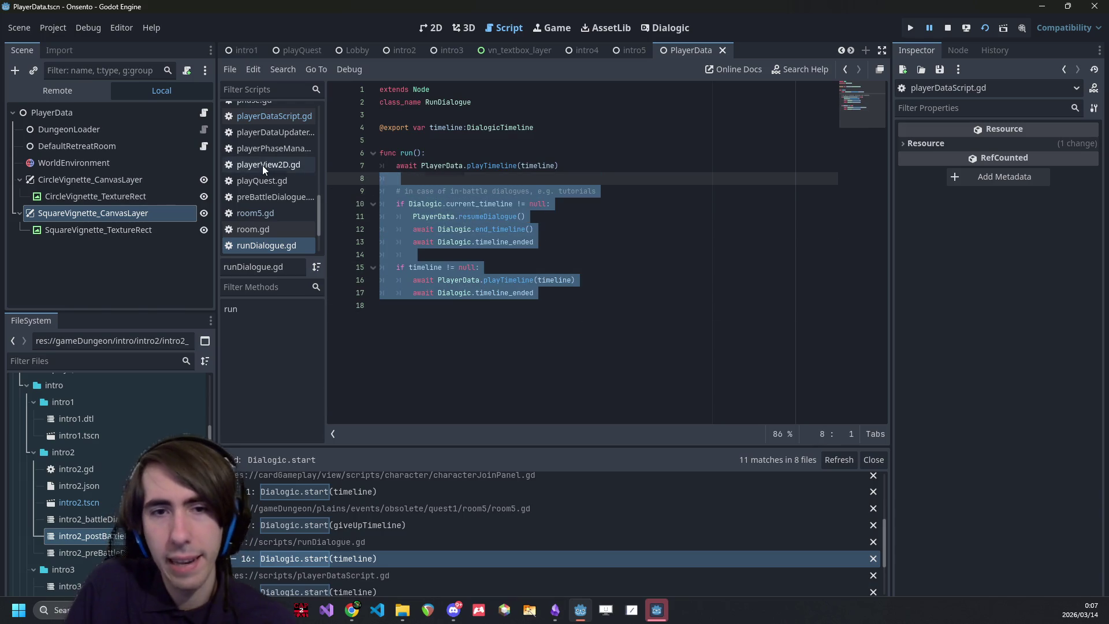
key(ctrl+x)
key(ctrl+z)
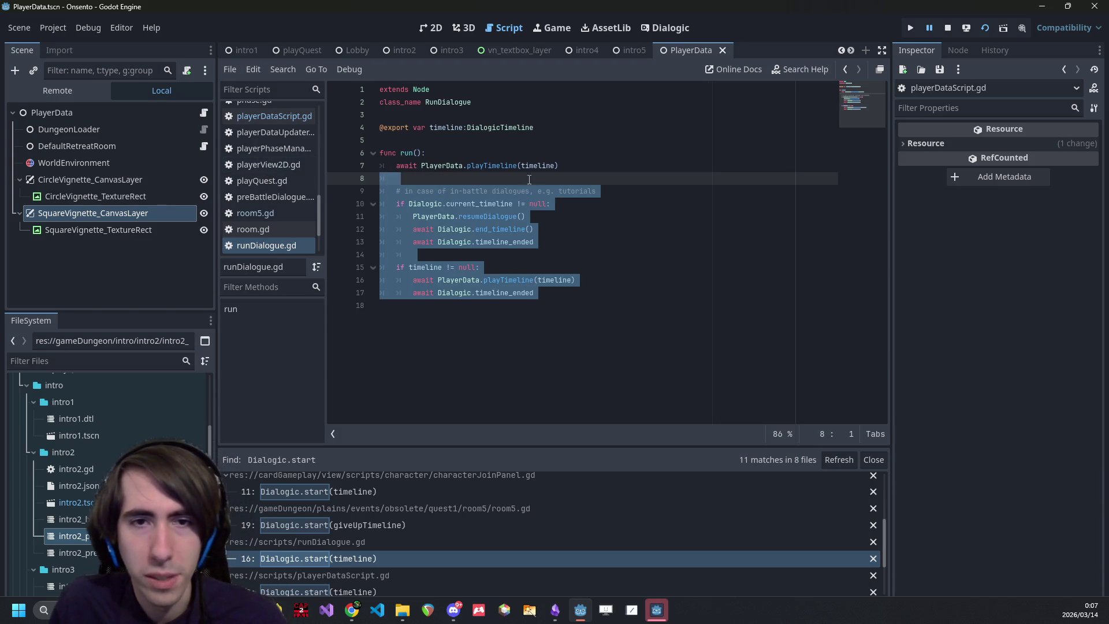
key(ctrl+x)
ctrl+click(497, 165)
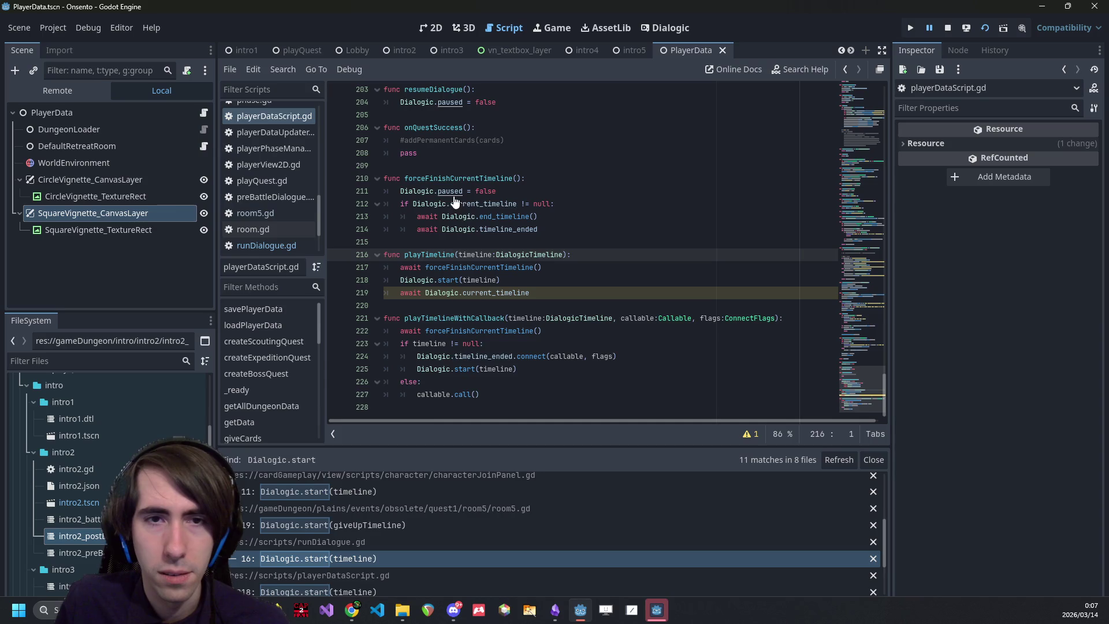
- Check the REDUNDANT_AWAIT warning and change line 219 to await Dialogic.timeline_ended
double_click(484, 190)
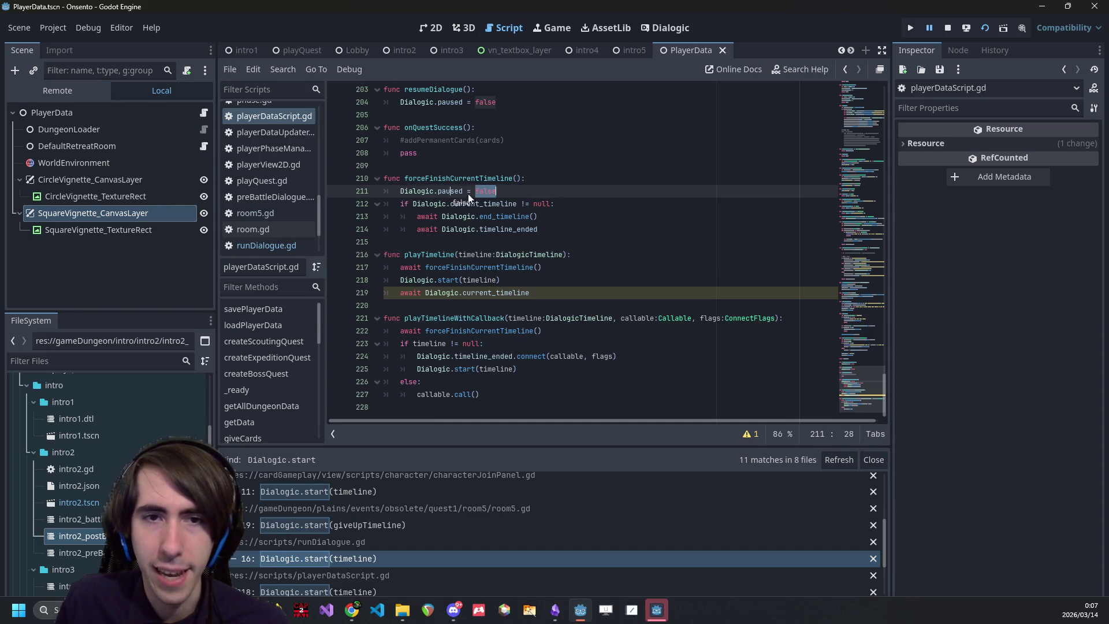
click(500, 217)
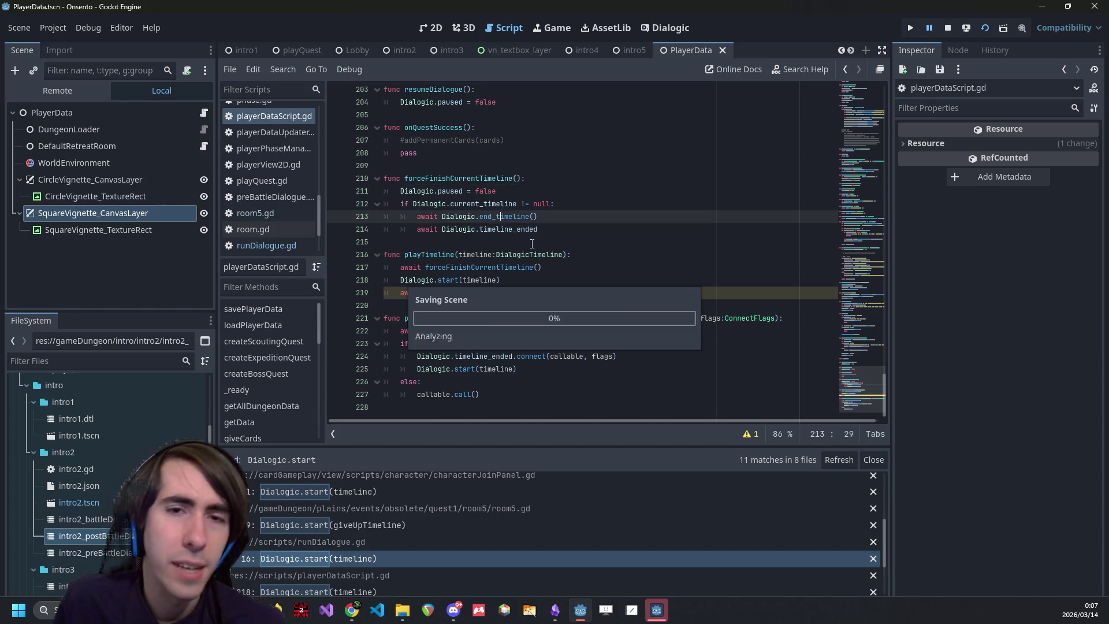
click(504, 229)
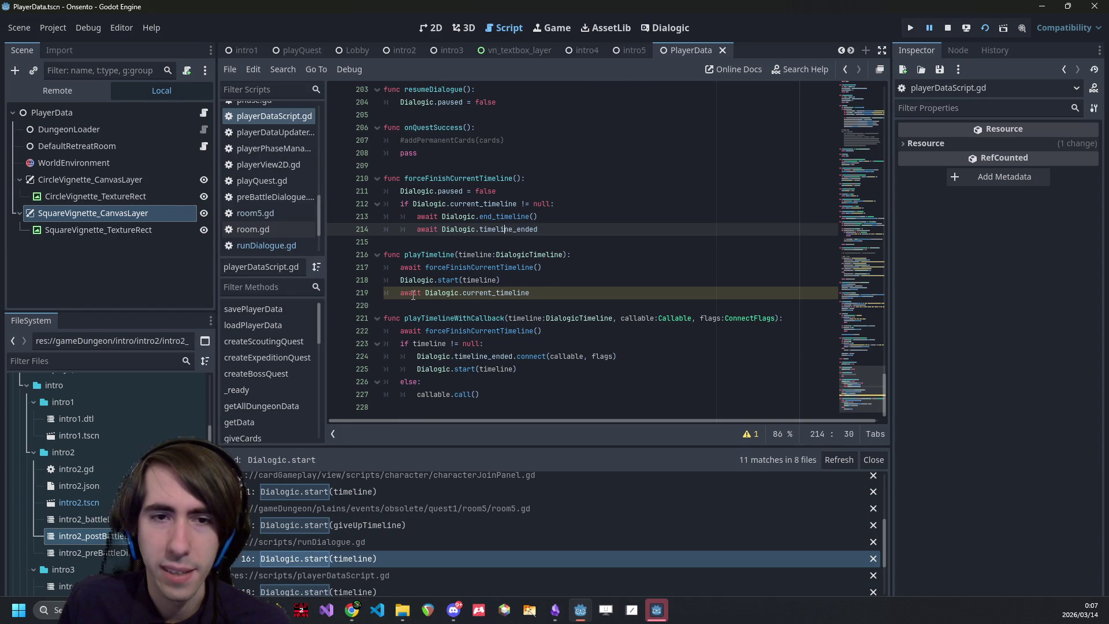
click(751, 434)
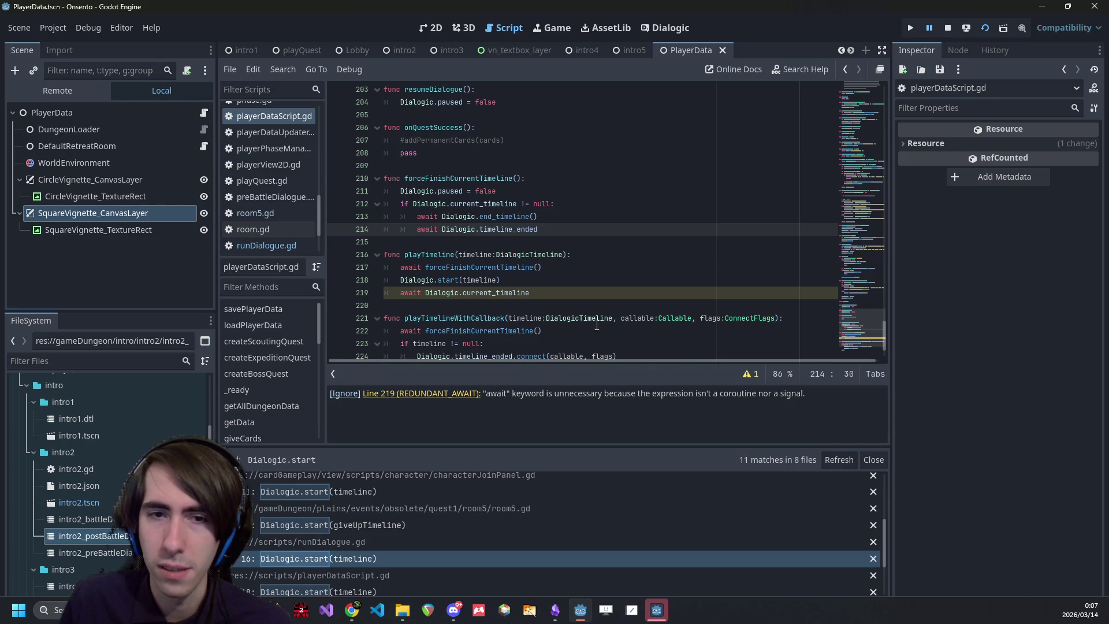
click(554, 292)
key(ctrl+BackSpace)
key(BackSpace)
text(i)
text(me)
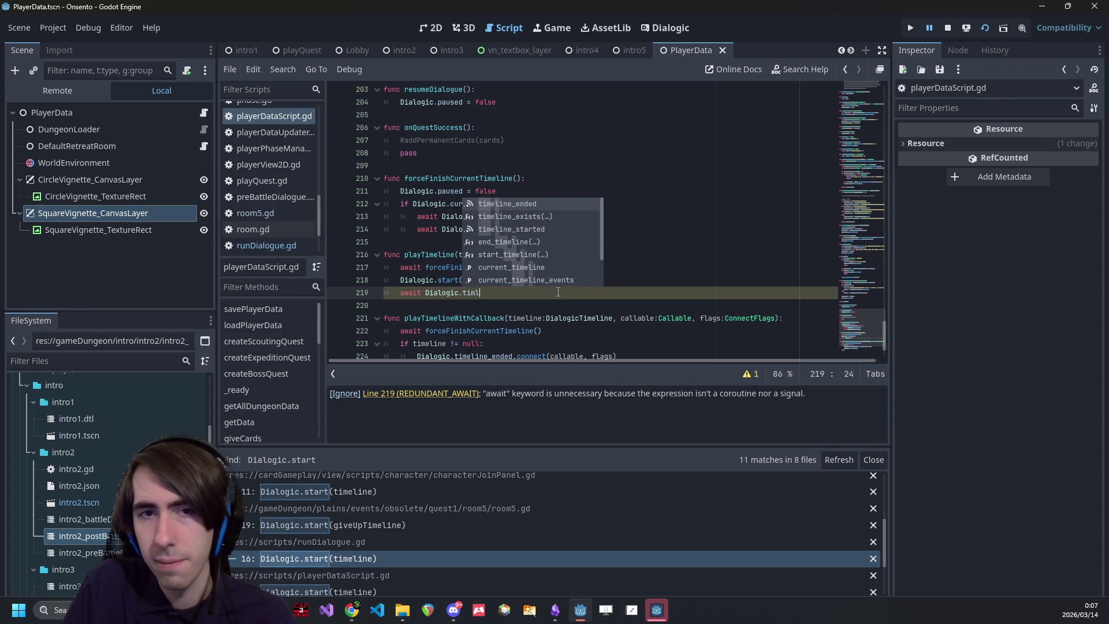
key(Return)
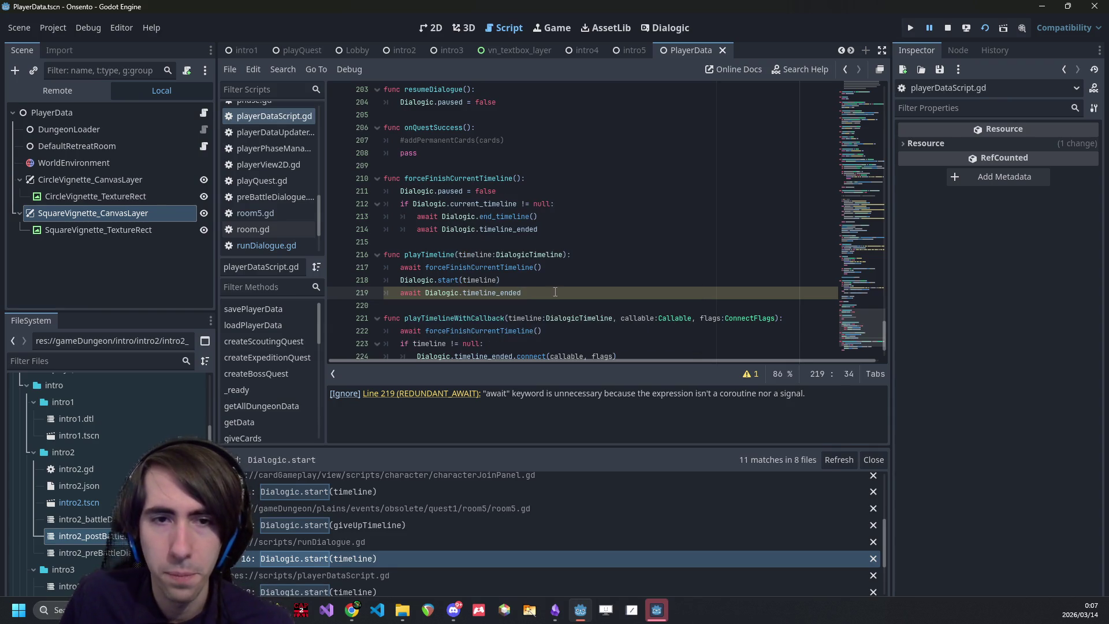
- Wrap the timeline start and await lines under 'if timeline != null:'
click(491, 255)
click(583, 257)
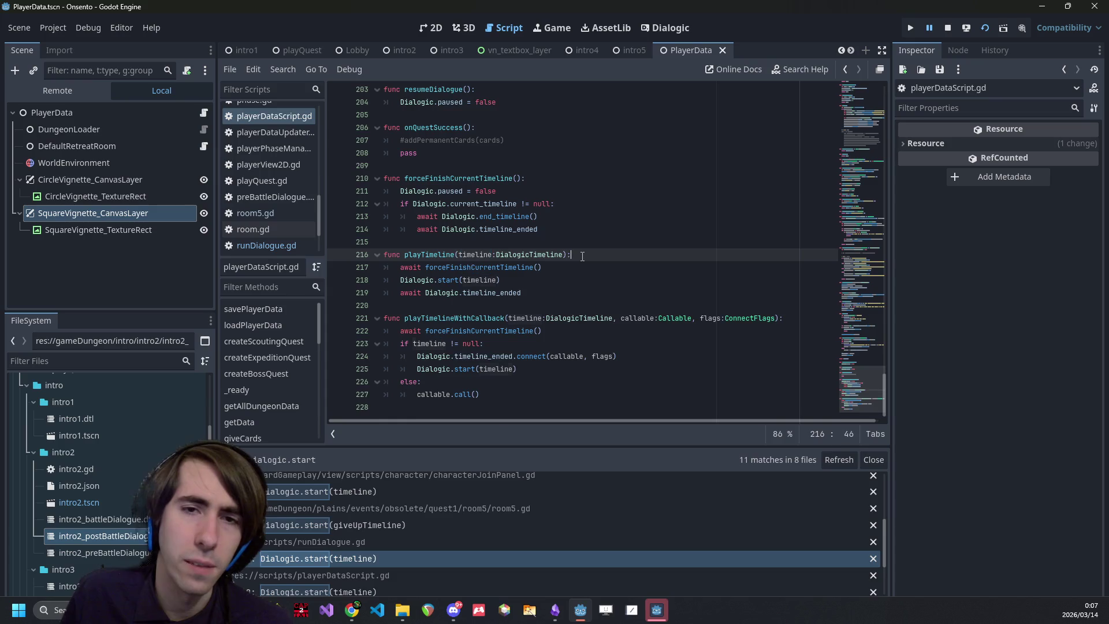
double_click(441, 267)
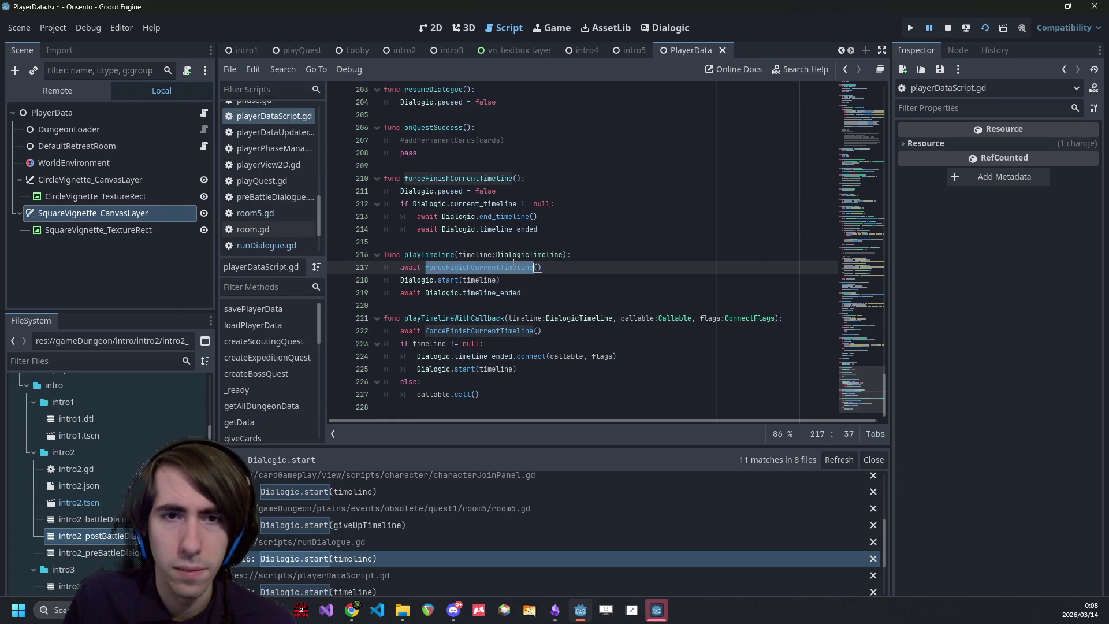
click(580, 268)
key(Return)
text(f )
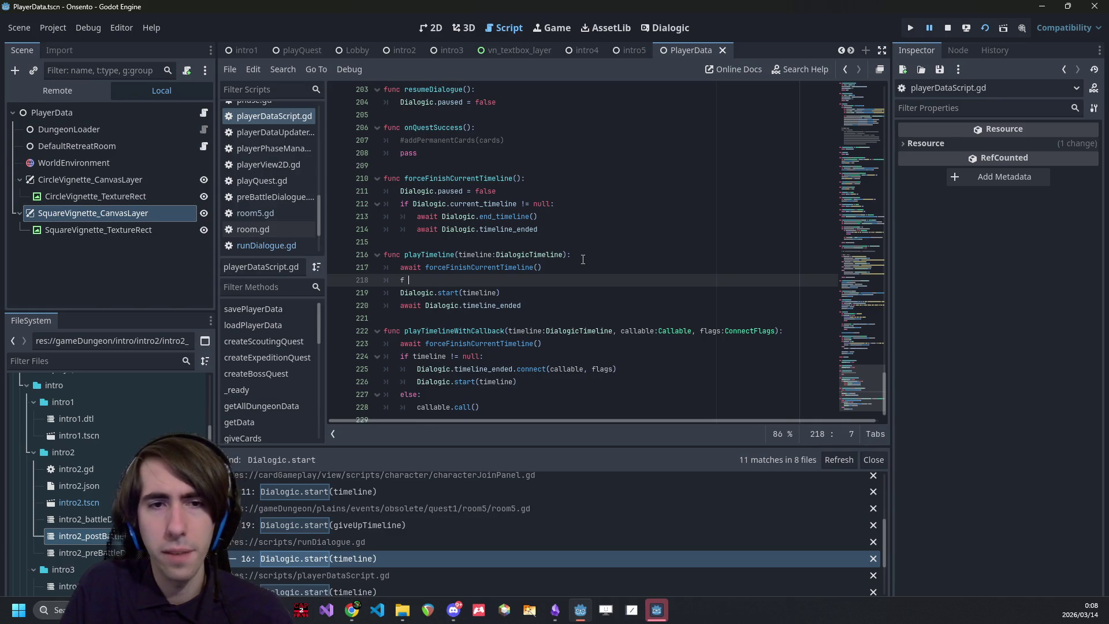
text(f timeline != null:)
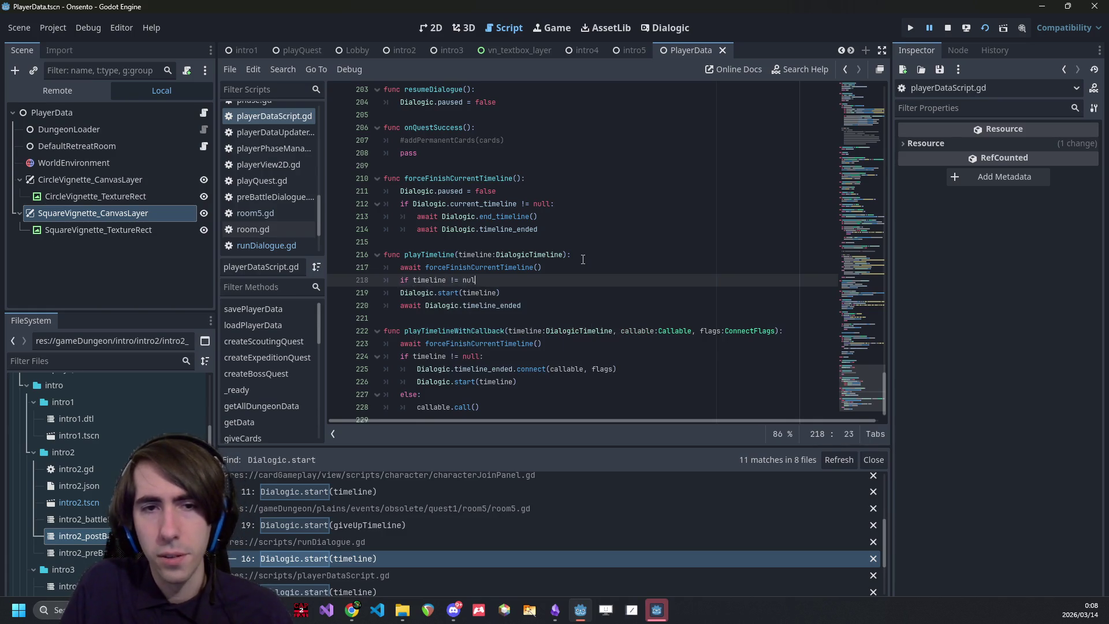
drag(538, 305, 384, 292)
key(Tab)
click(554, 268)
- Save playerDataScript.gd and test-run the game from the playQuest scene
key(ctrl+s)
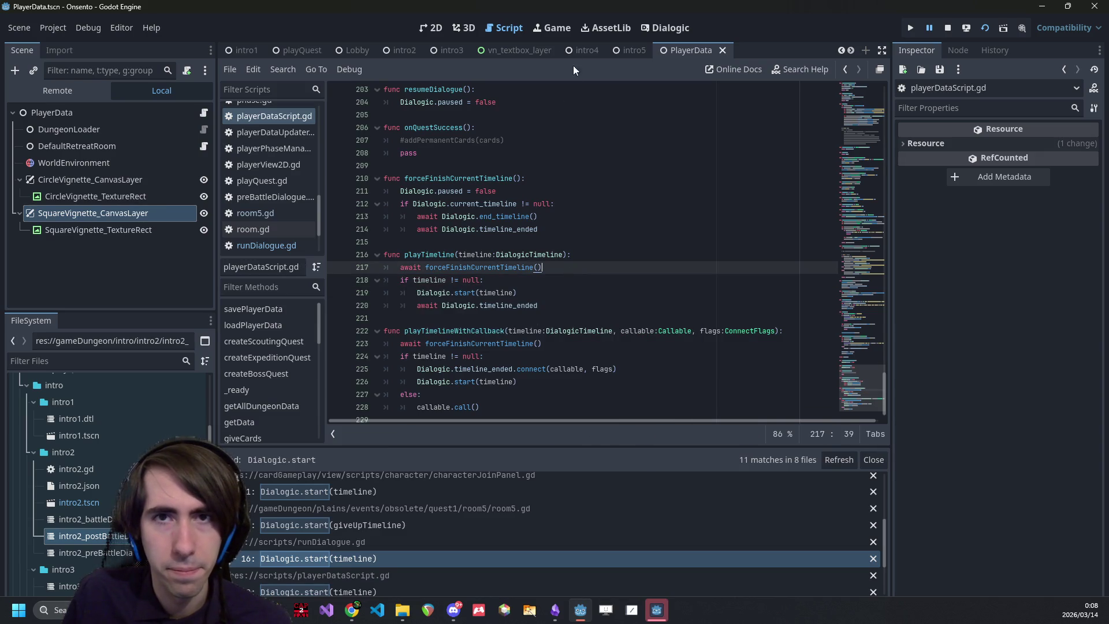
click(295, 50)
click(946, 29)
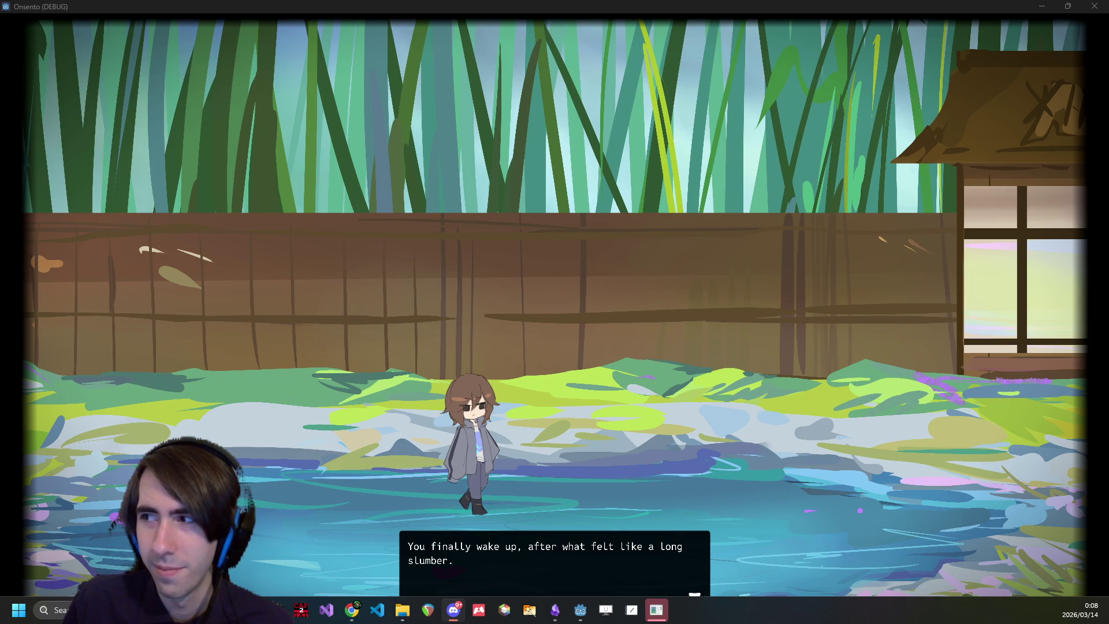
- Advance through the opening dialogue lines in the running game until the dialogue box closes
click(705, 332)
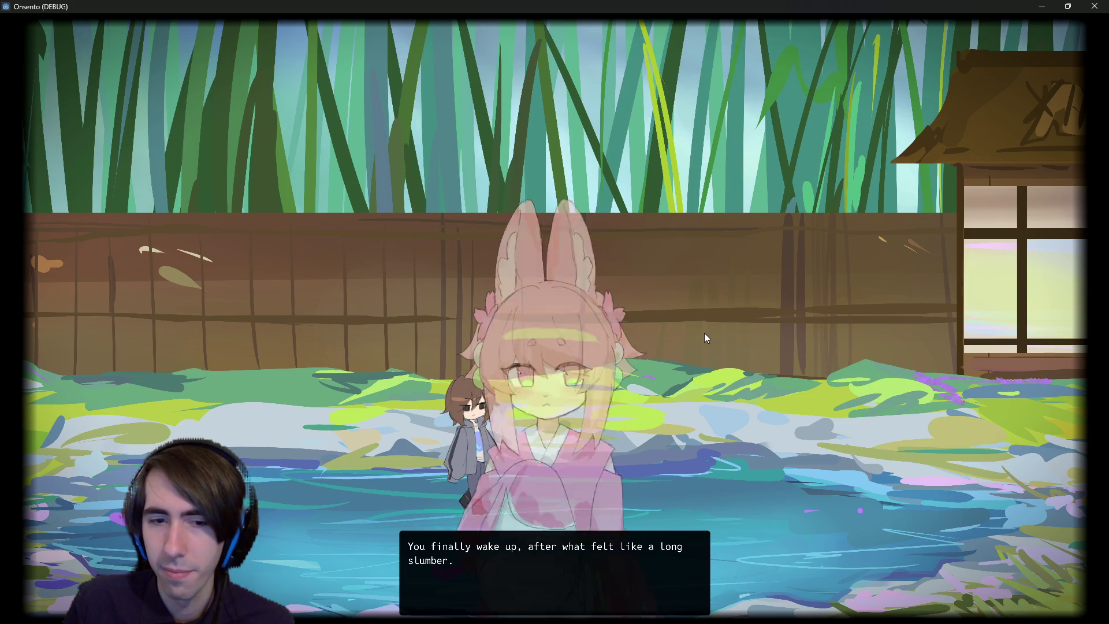
click(576, 331)
click(576, 331)
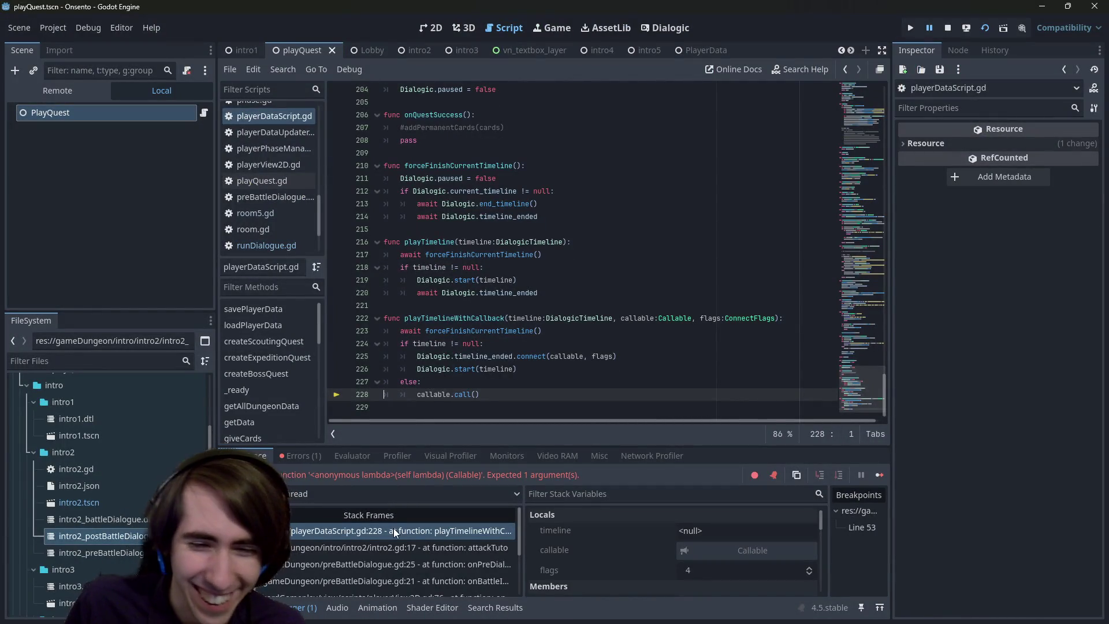
- Inspect the intro2.gd:17 stack frame, then return to the failing playerDataScript.gd:228 call
click(392, 547)
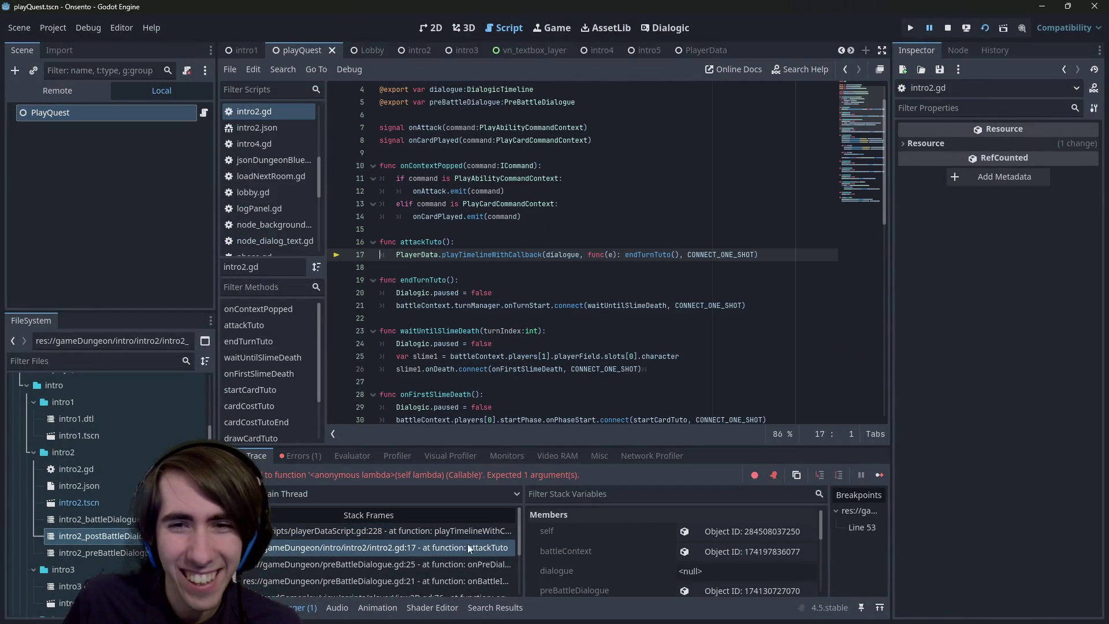
click(420, 536)
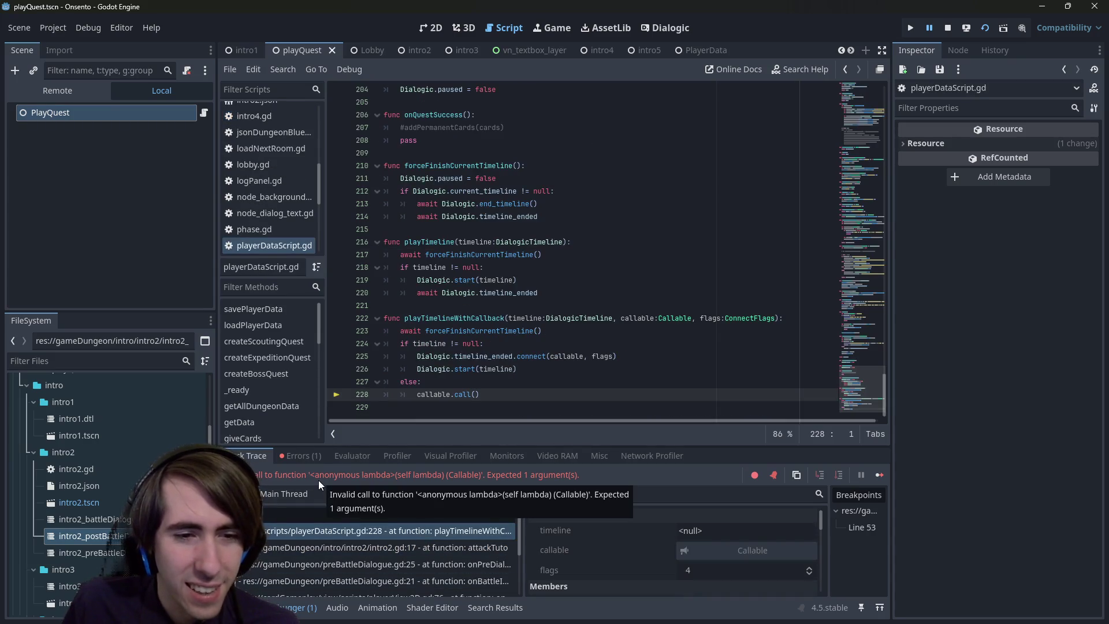